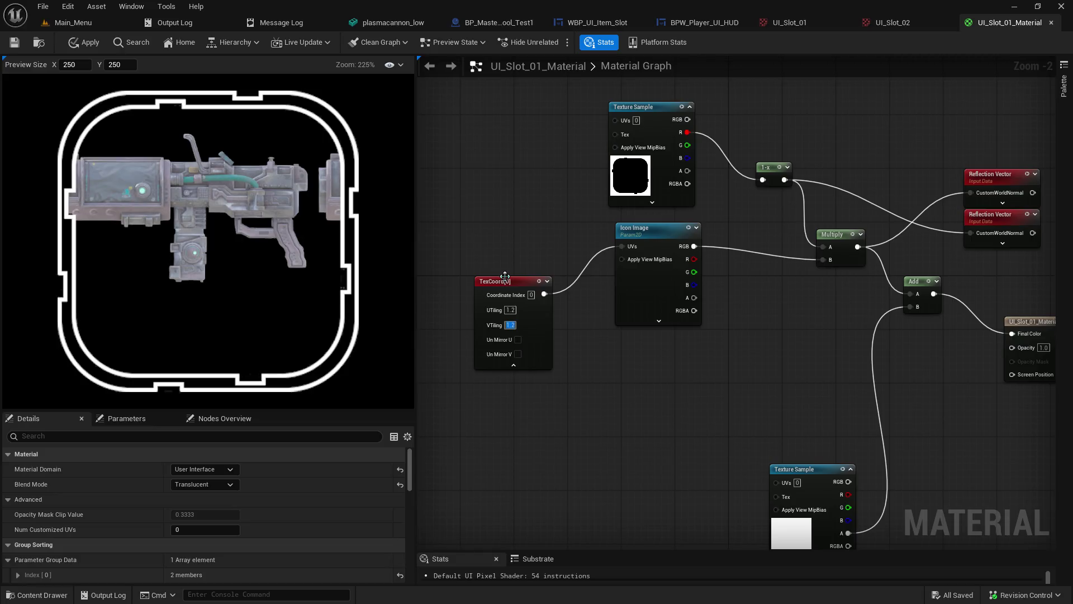
Step: Insert an Add node after TexCoord and move it lower in the graph
mouse_move(504, 277)
mouse_down()
mouse_move(484, 229)
mouse_move(470, 235)
mouse_move(551, 222)
mouse_up()
text(add)
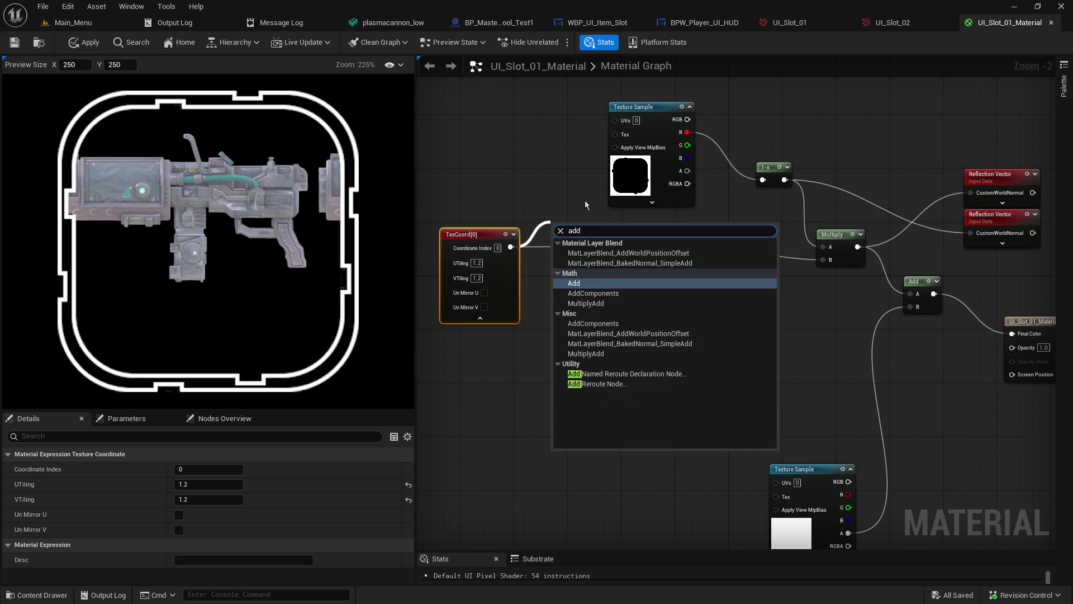
click(597, 283)
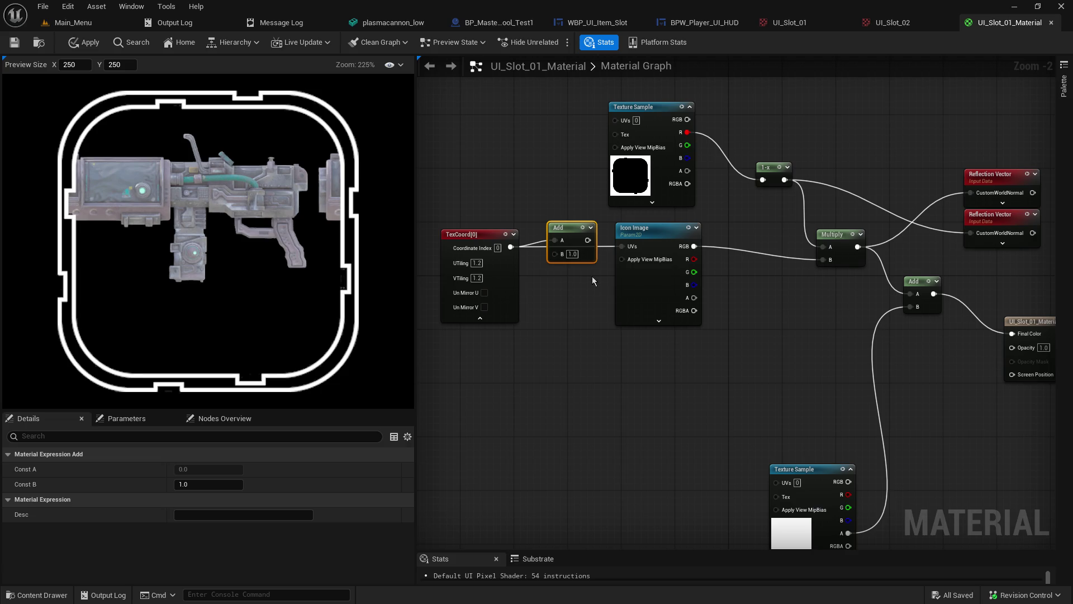
mouse_move(575, 232)
mouse_down()
mouse_move(554, 302)
mouse_move(575, 342)
mouse_move(501, 392)
mouse_up()
Step: Add a Constant2Vector beside the Add node and wire Add's output into Icon Image UVs
text(v)
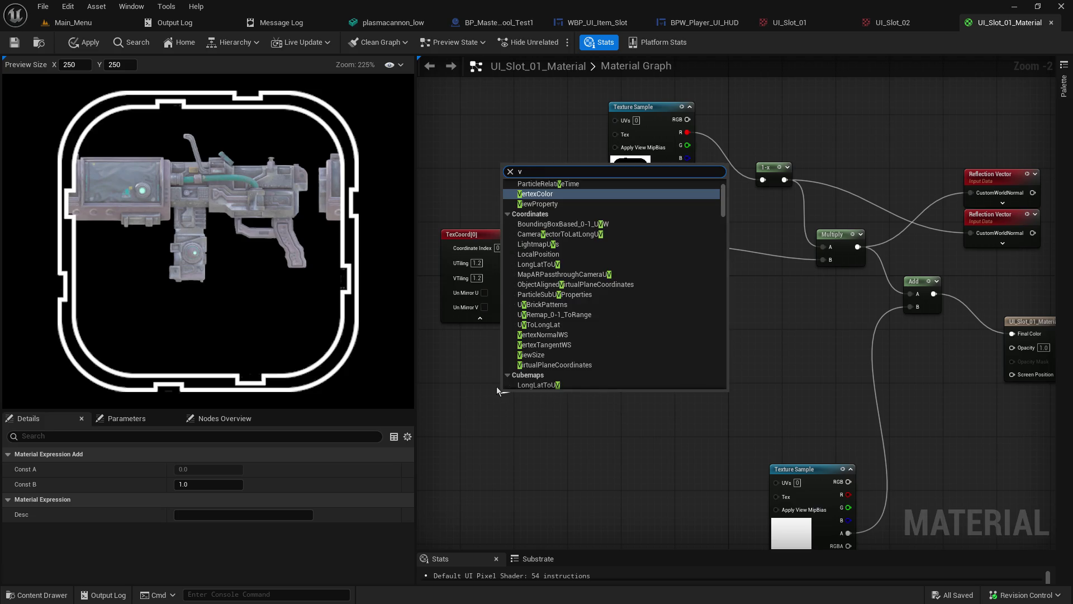
text(ect)
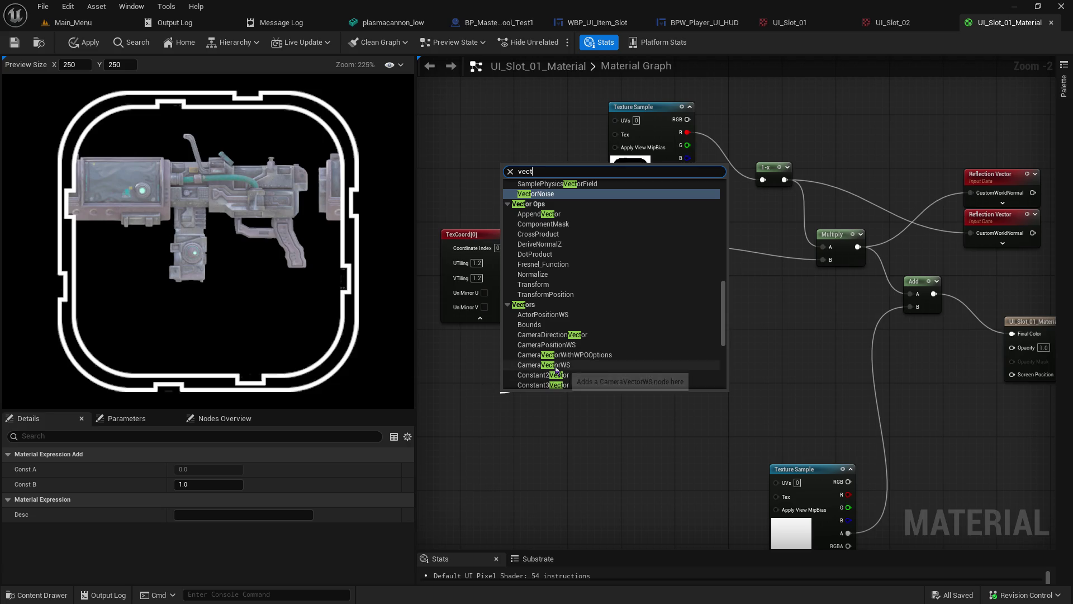
scroll(571, 378, down, 1)
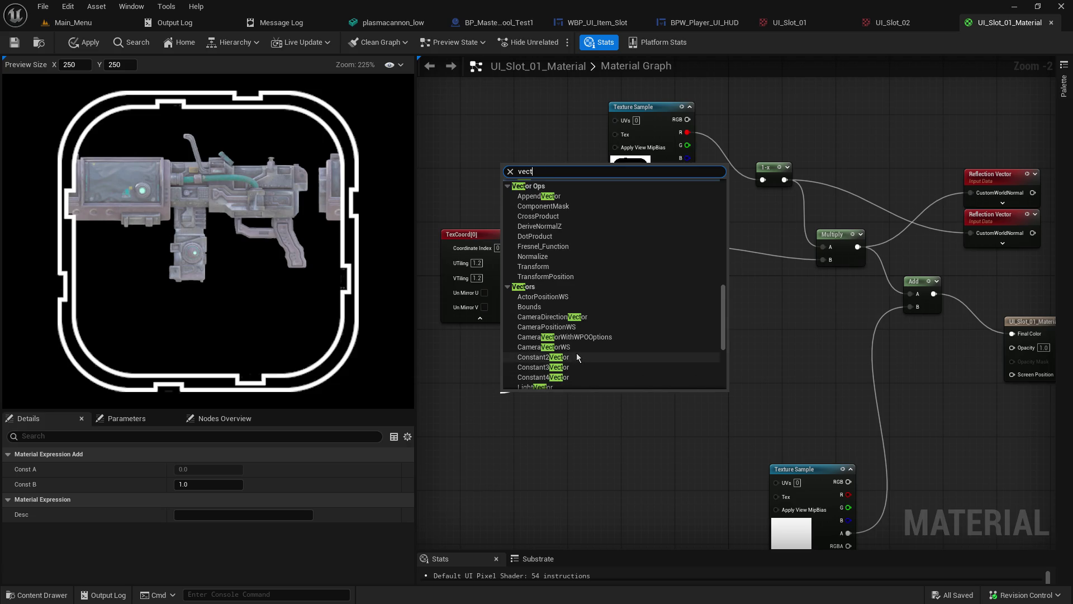
click(576, 356)
drag(525, 399, 486, 358)
drag(579, 355, 627, 250)
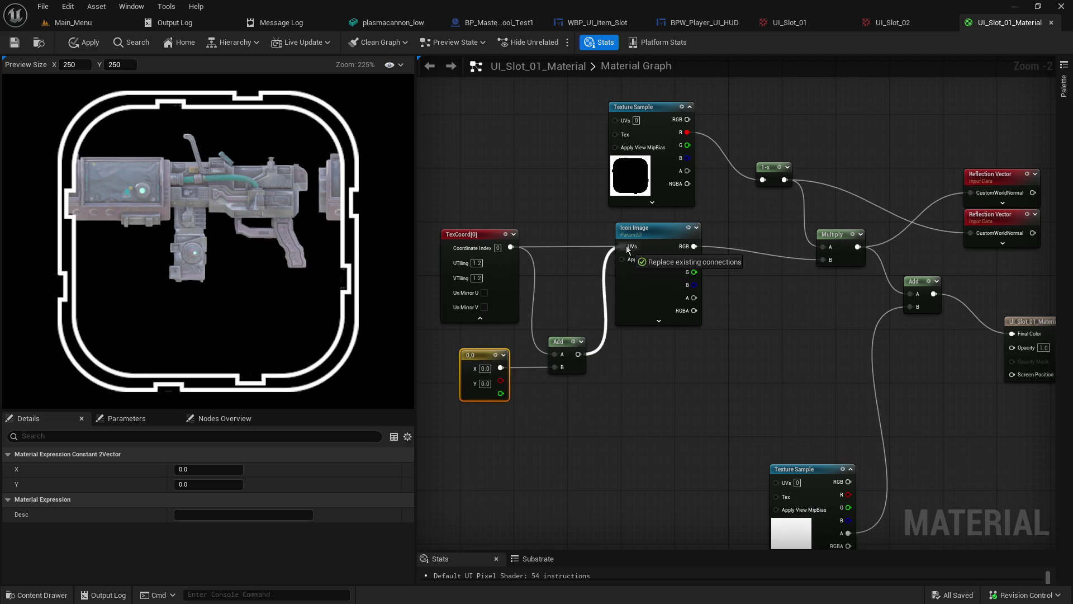
Step: Set the constant's X value to 100
click(484, 368)
text(10)
key(Return)
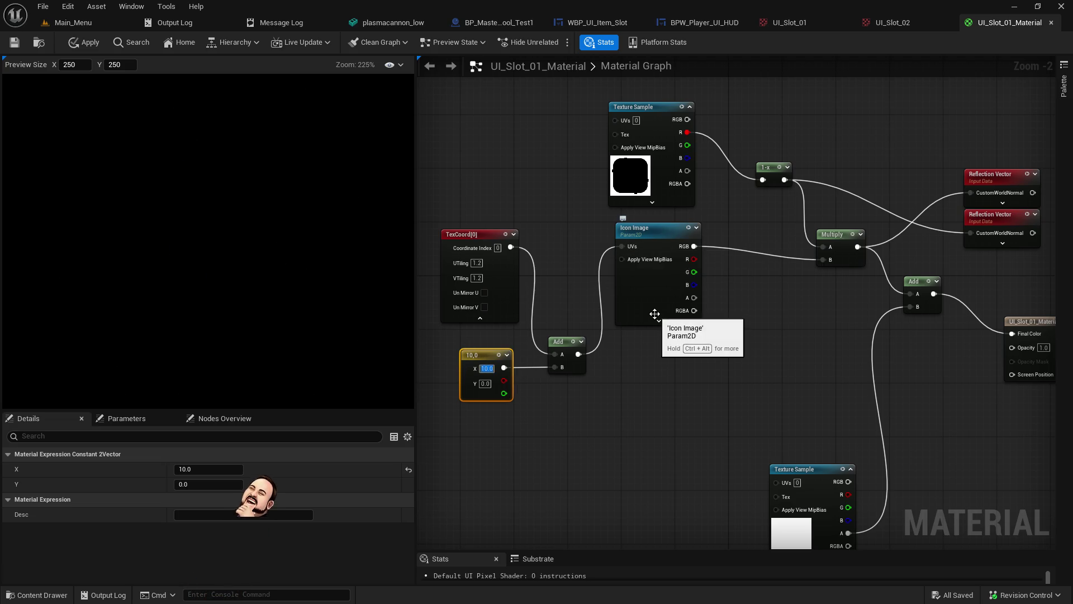
text(0)
key(Return)
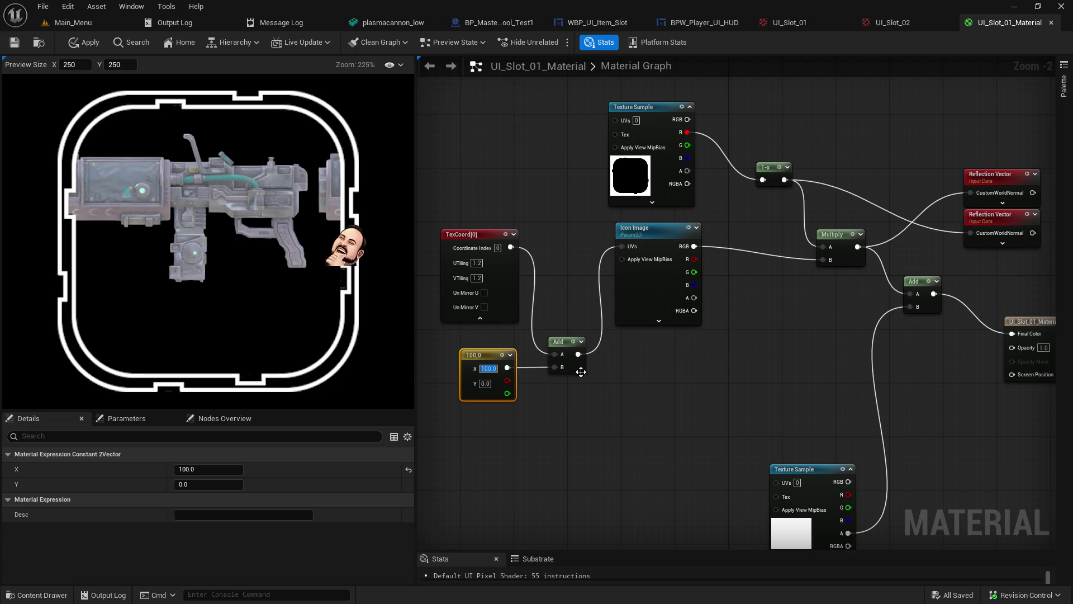
Step: Reconnect the 100,0 constant to Add's B input and return to the level editor
click(528, 392)
alt+click(514, 368)
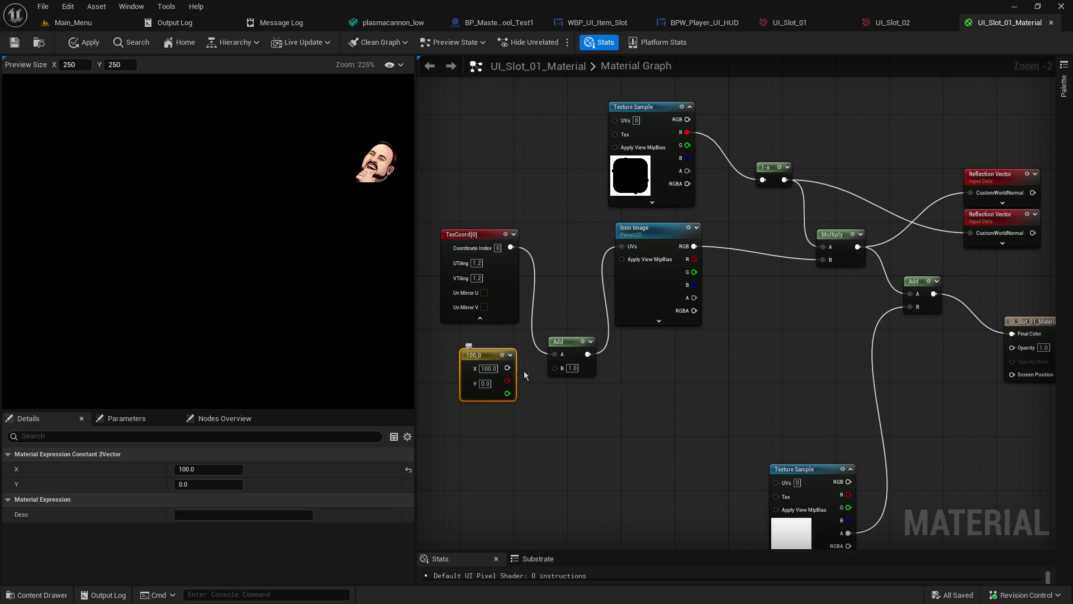
drag(521, 368, 555, 372)
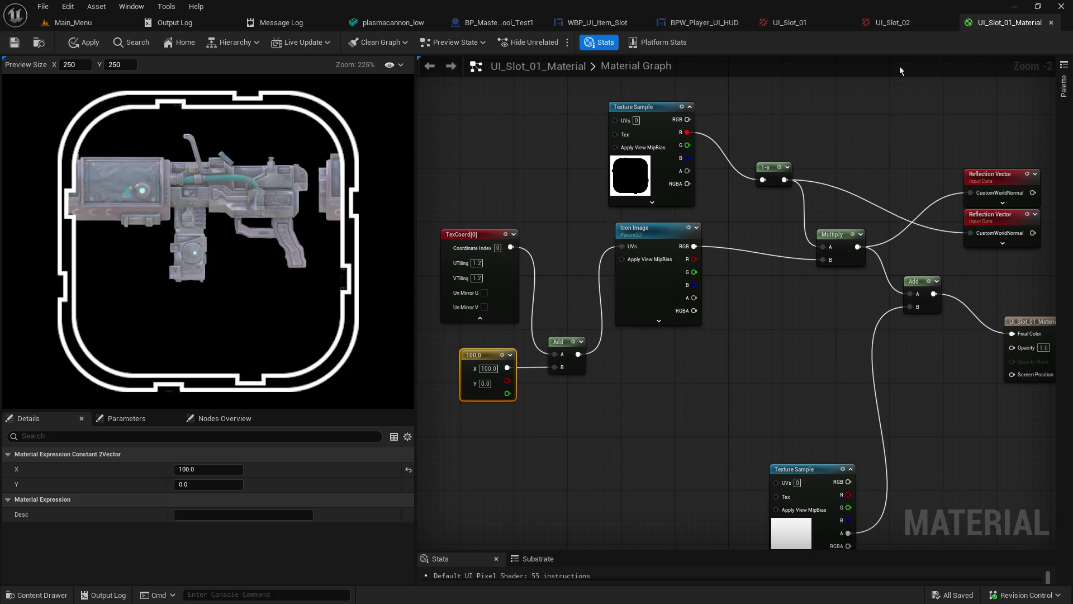
click(90, 24)
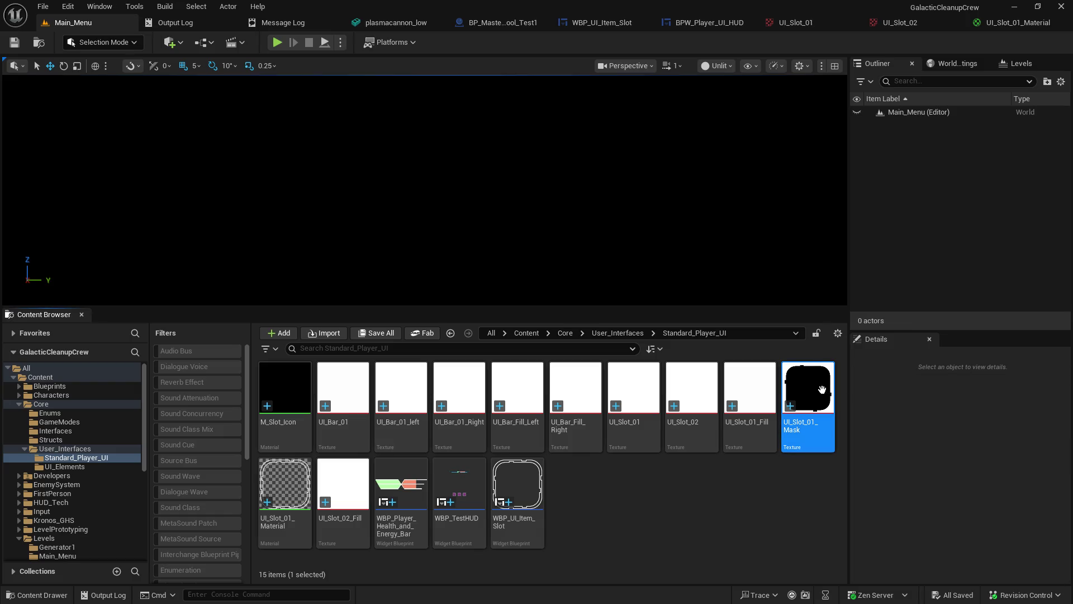
double_click(822, 390)
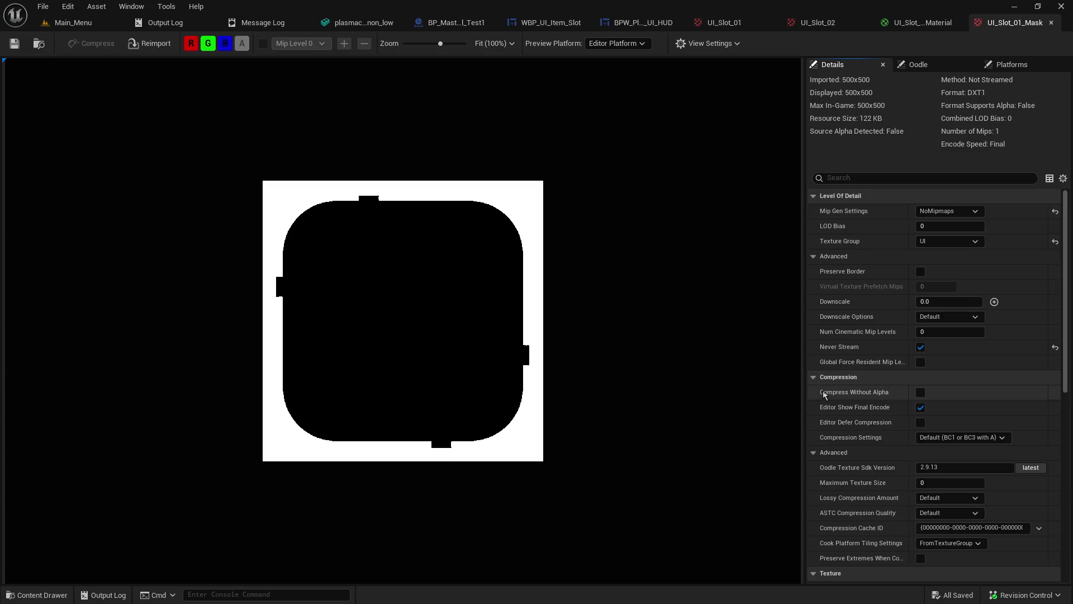
click(1051, 23)
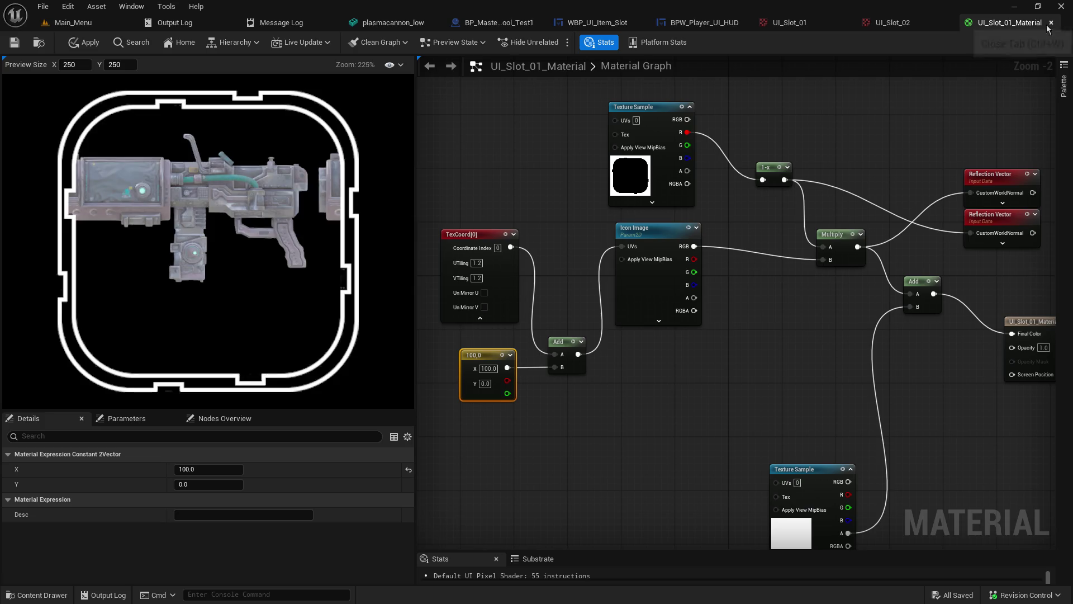
click(89, 26)
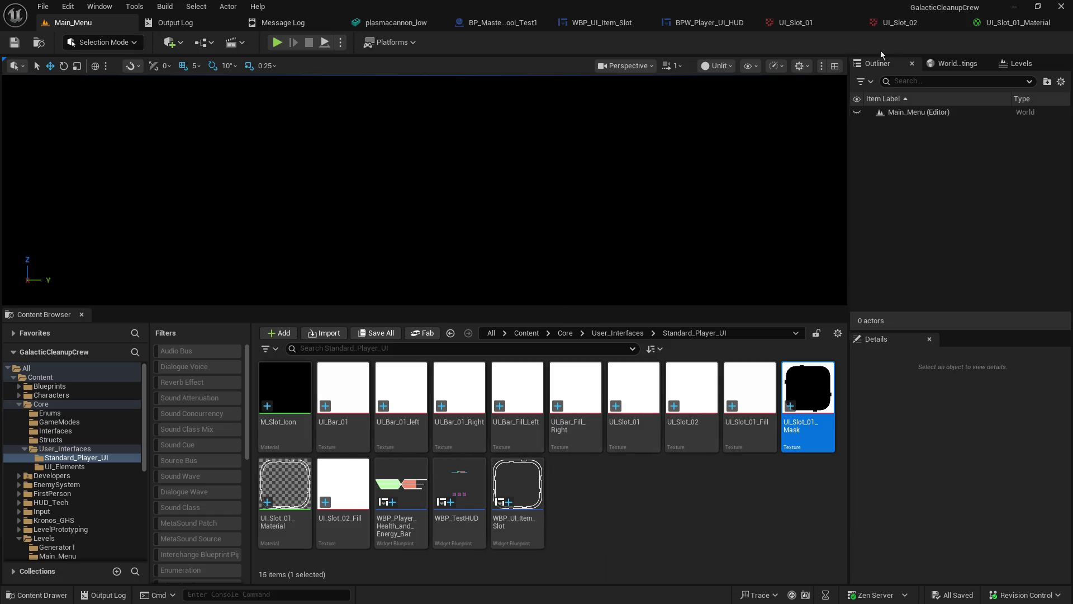
click(1012, 23)
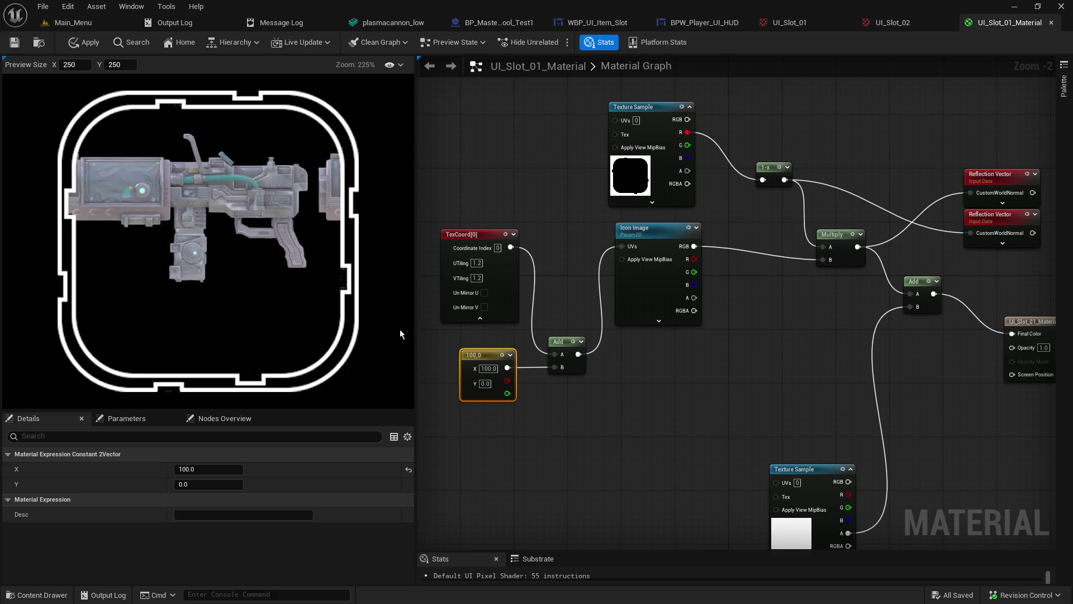
Step: Inspect the Icon Image parameter and reconnect the 100,0 constant to Add's B
click(641, 278)
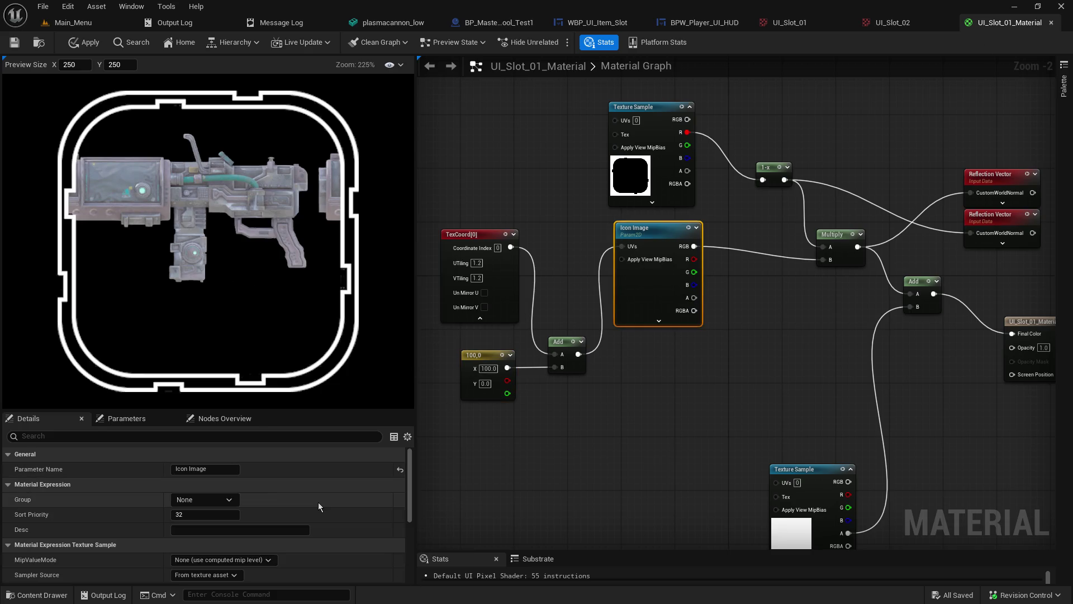
scroll(319, 506, down, 5)
scroll(318, 502, down, 2)
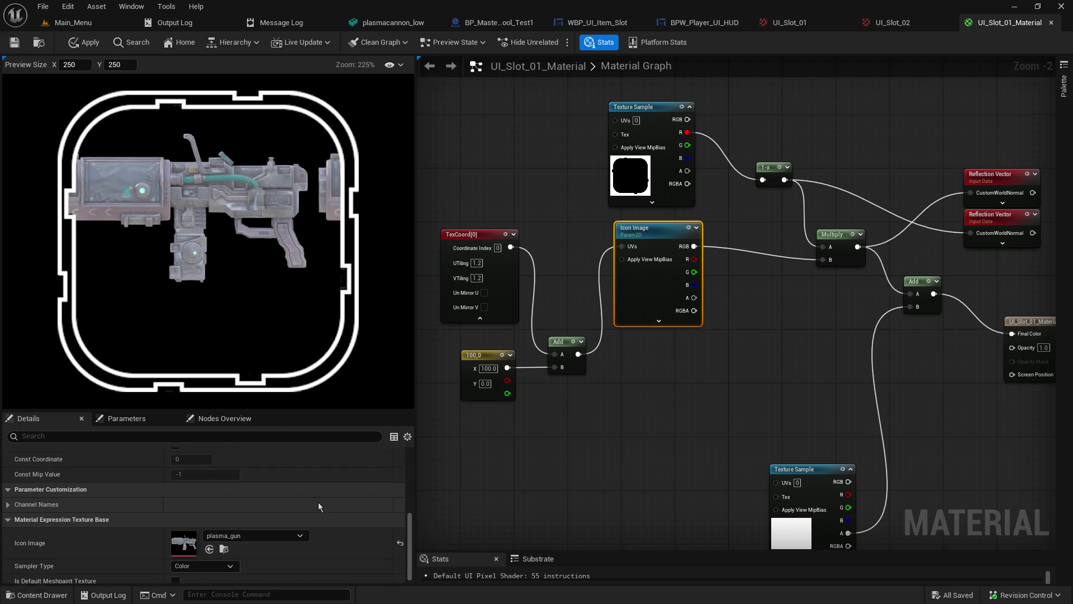
click(646, 447)
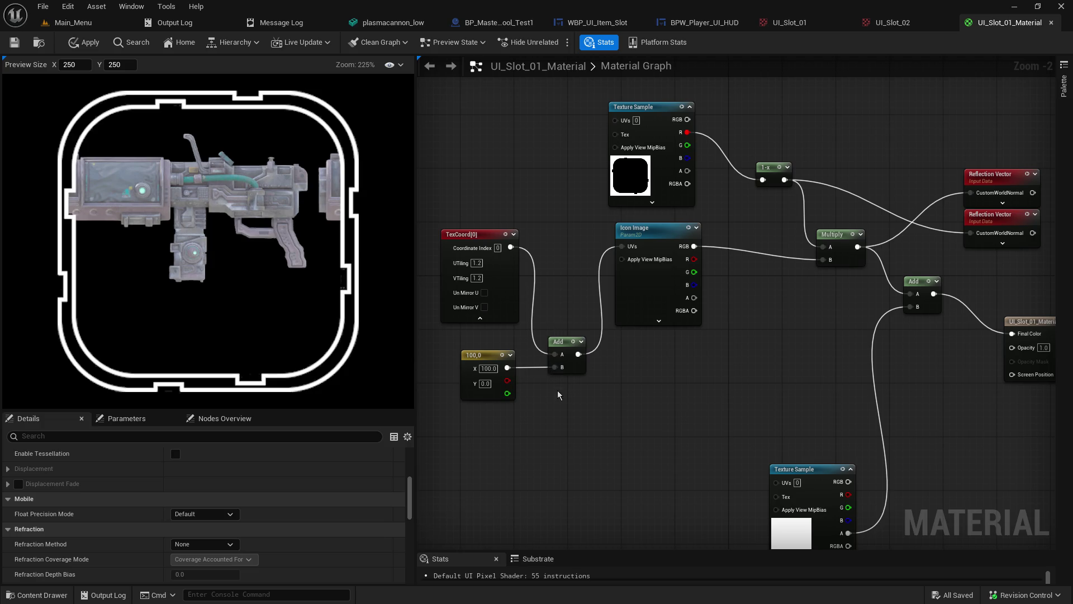
drag(508, 368, 555, 367)
Step: Set the constant's Y value to -100 and wire it into Add's B input
click(485, 383)
text(100)
key(Return)
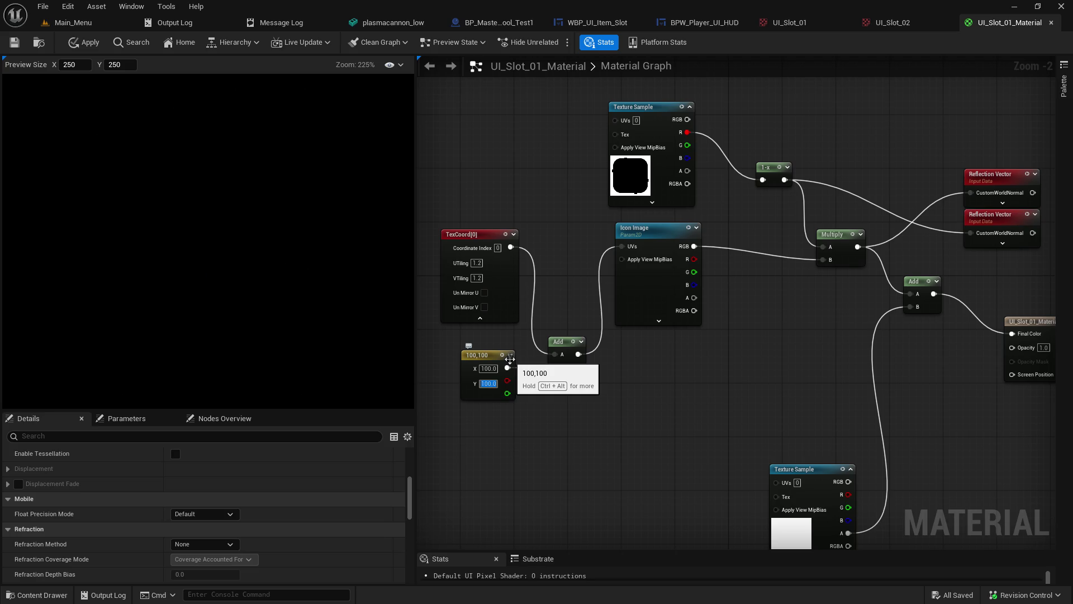
text(0)
key(Return)
text(-10)
key(Return)
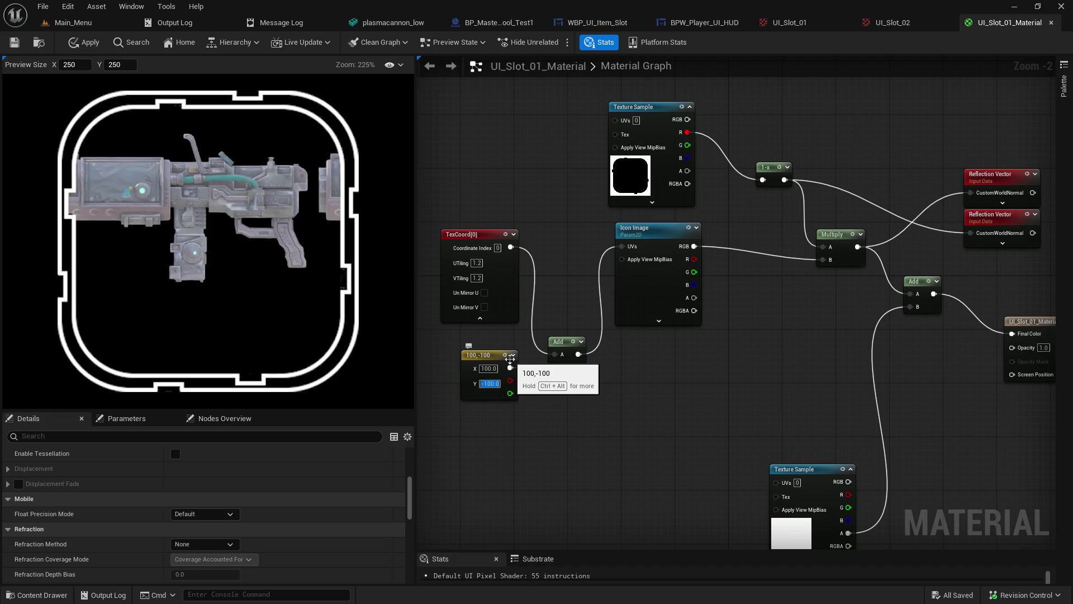
mouse_move(510, 367)
mouse_down()
mouse_move(555, 366)
mouse_move(569, 347)
mouse_move(582, 232)
mouse_move(578, 257)
mouse_up()
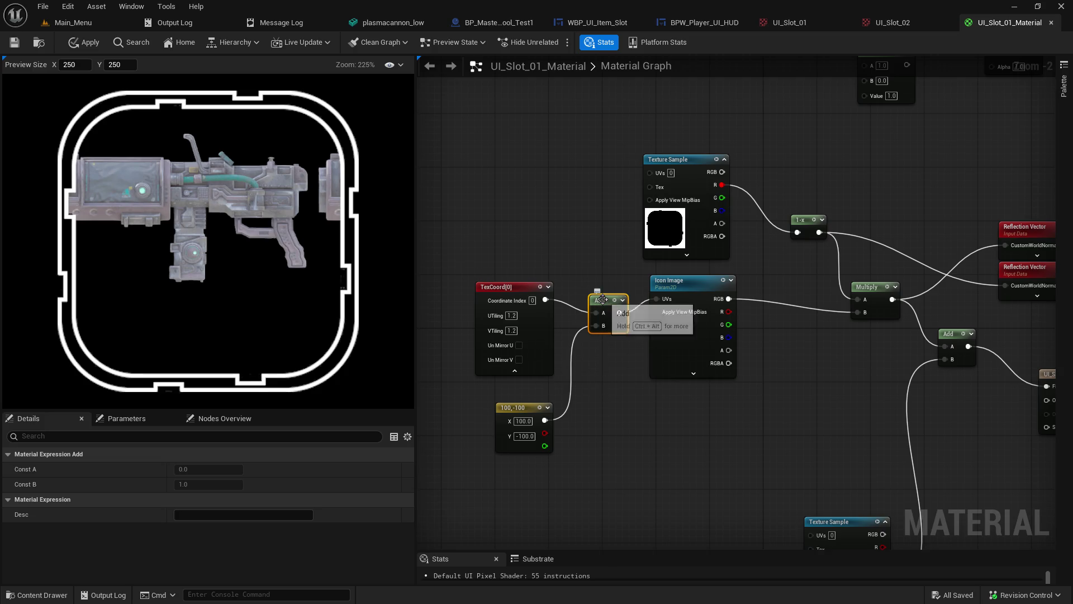
Step: Delete the Add node and add a new 0,0 Constant2Vector
drag(602, 299, 611, 444)
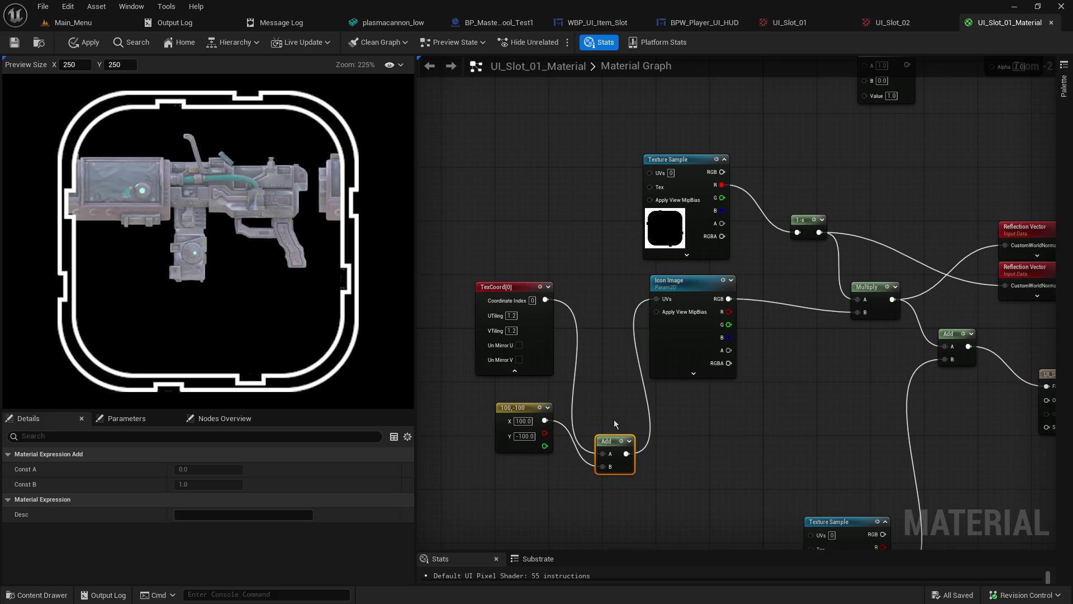
key(Delete)
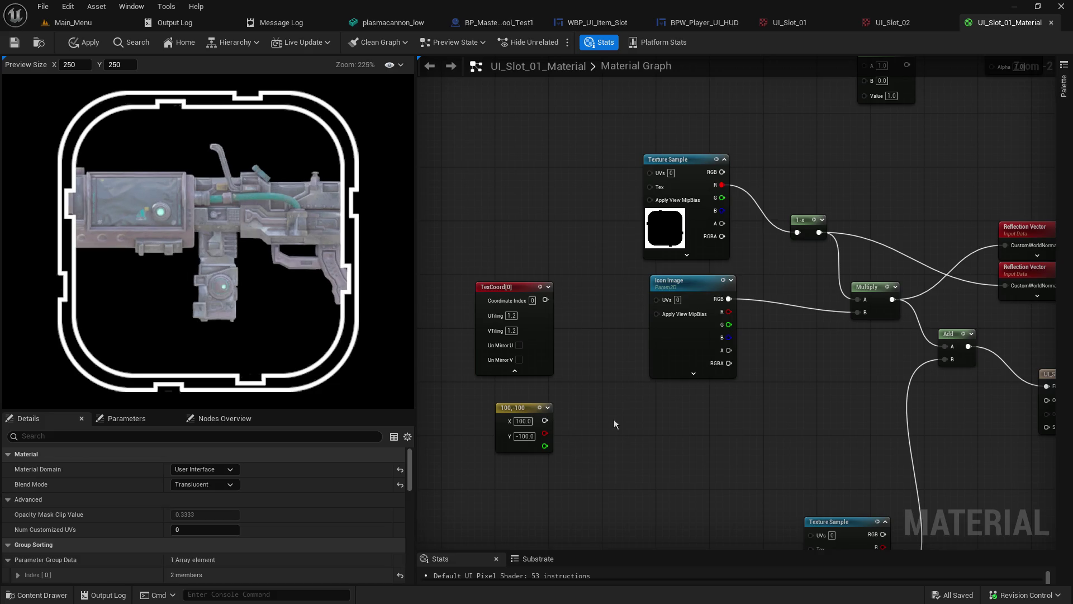
right_click(586, 408)
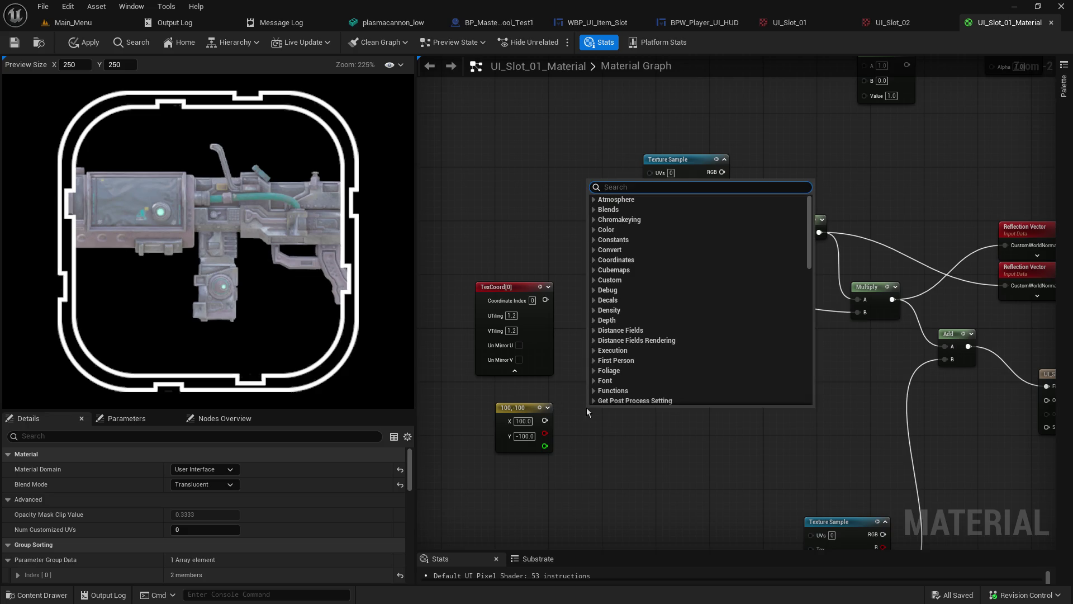
text(vect)
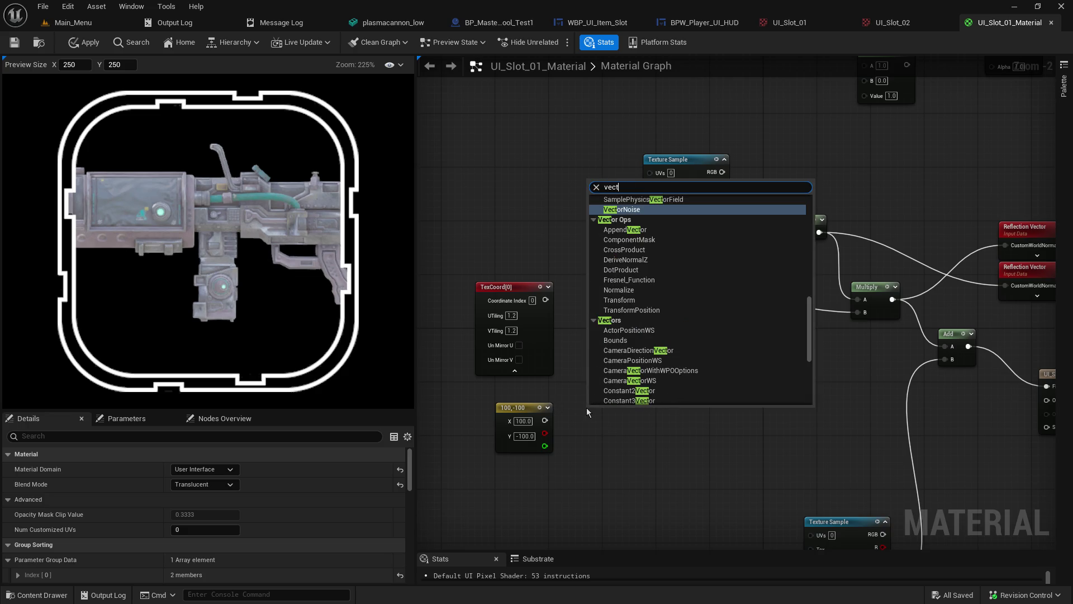
text(or2)
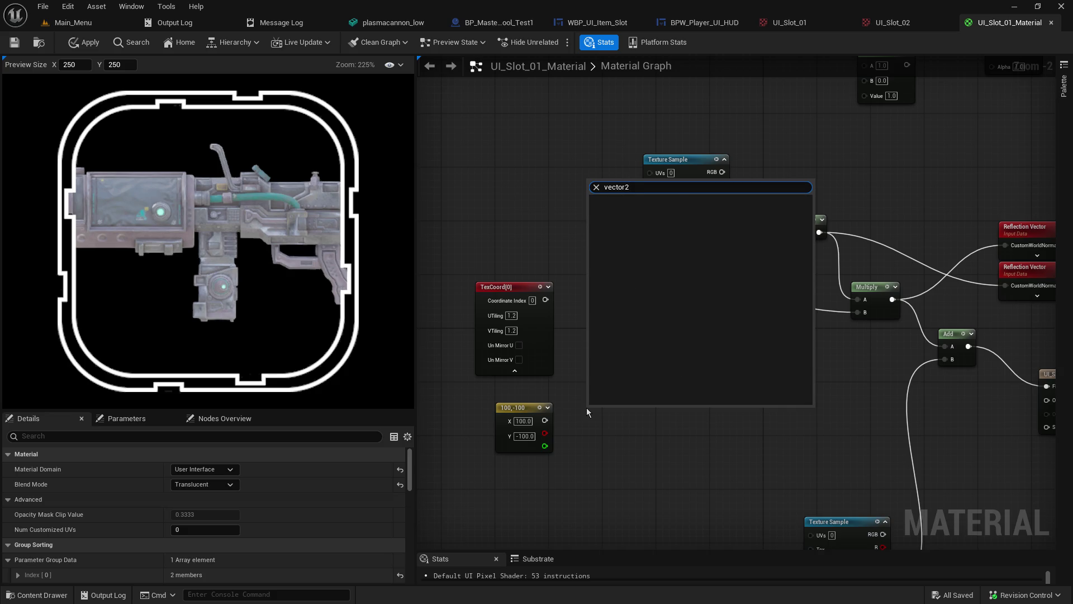
key(BackSpace)
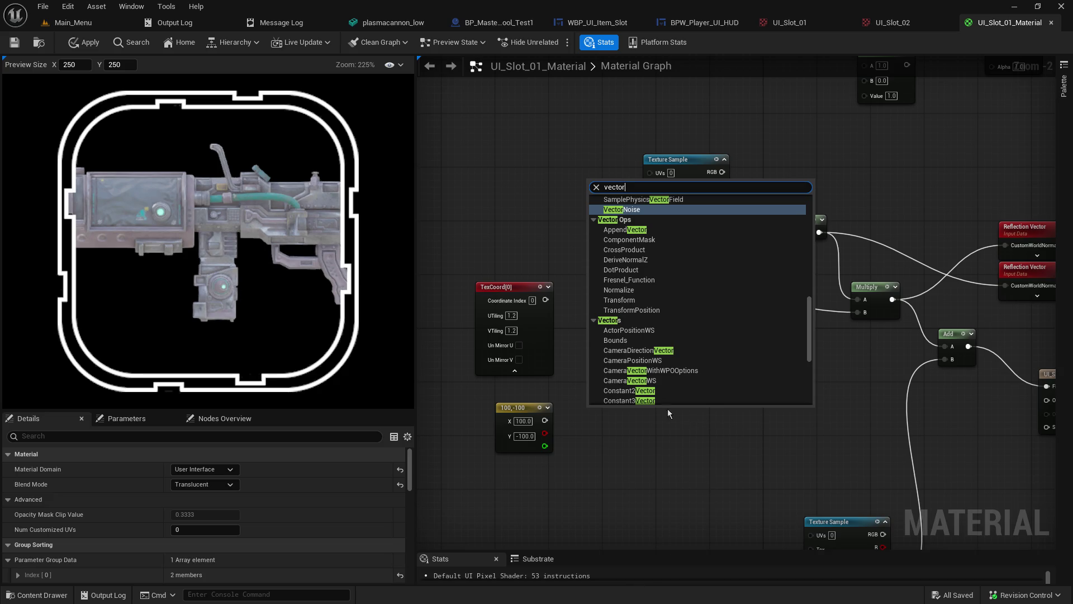
click(630, 390)
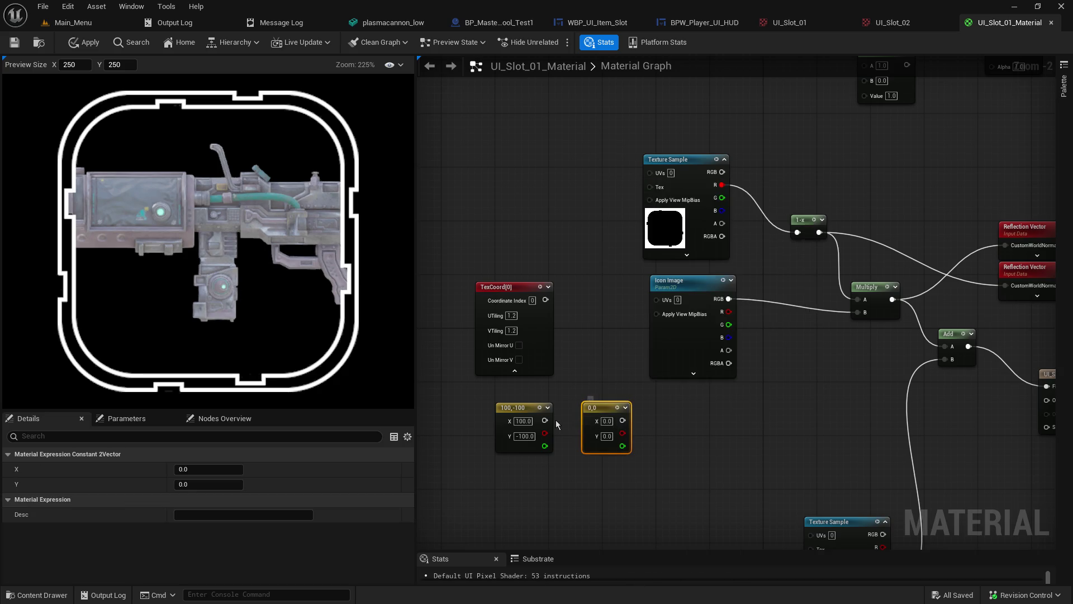
Step: Test-wire a constant into Icon Image UVs, unwire it, and place the 0,0 constant below
drag(545, 420, 657, 301)
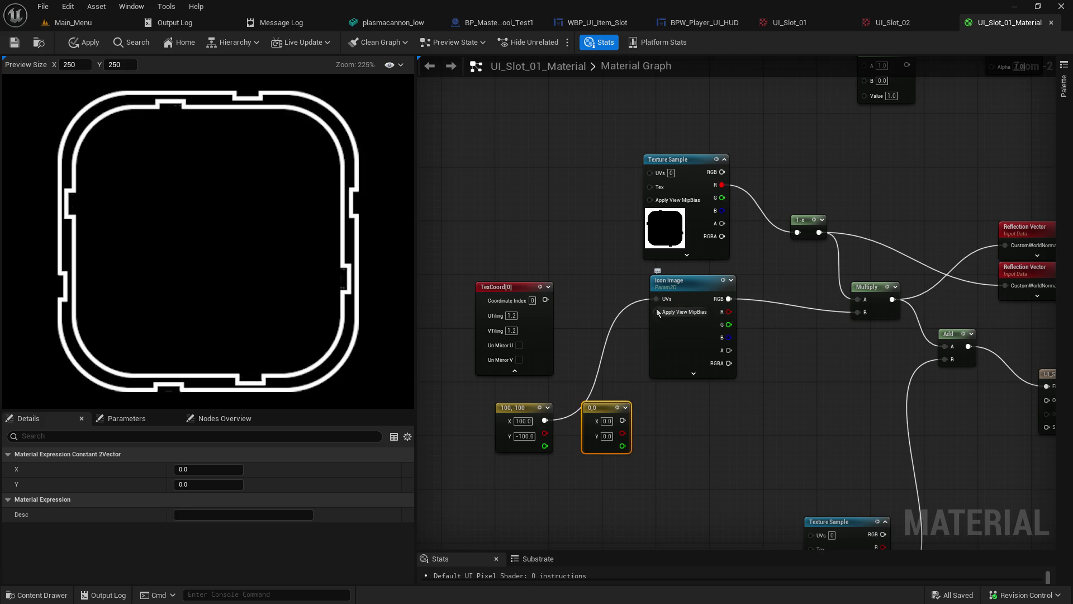
alt+click(545, 420)
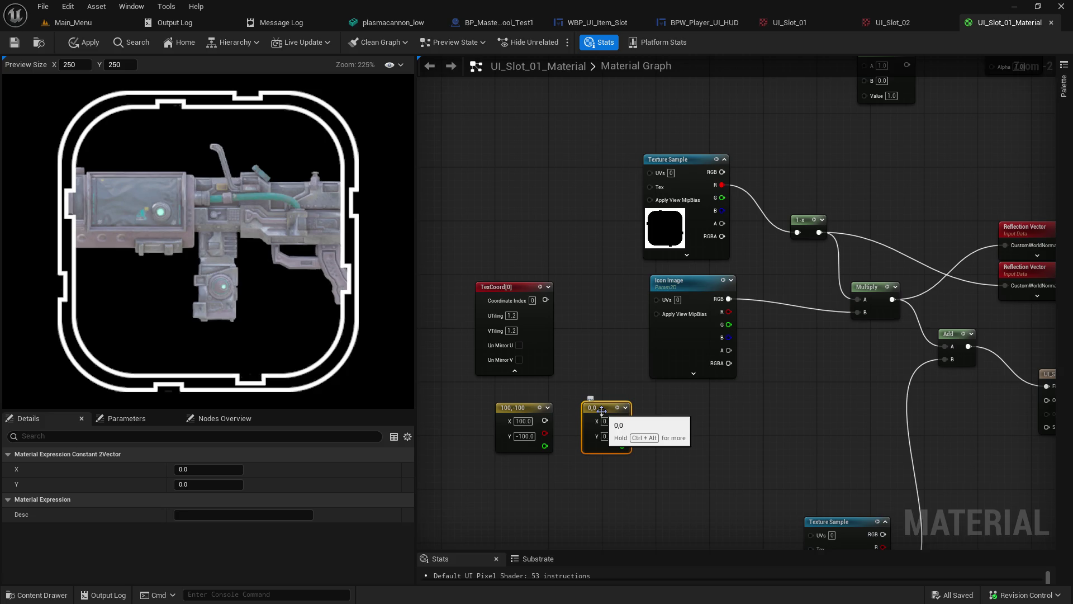
drag(669, 421, 713, 407)
drag(648, 398, 575, 452)
right_click(649, 373)
Step: Add a ComponentMask node and expand it to show its channels
text(component)
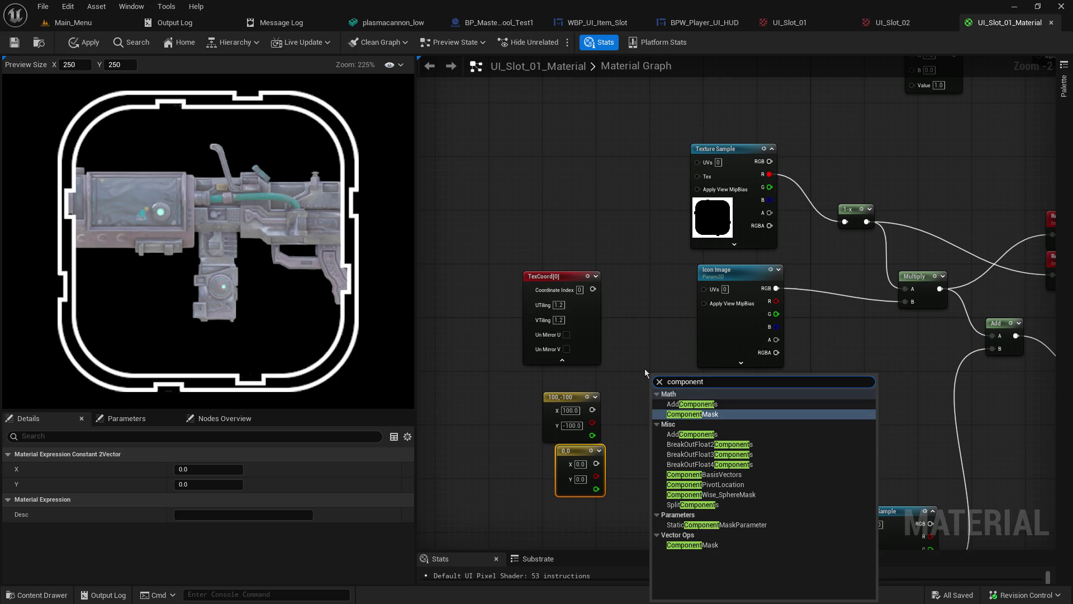
click(671, 418)
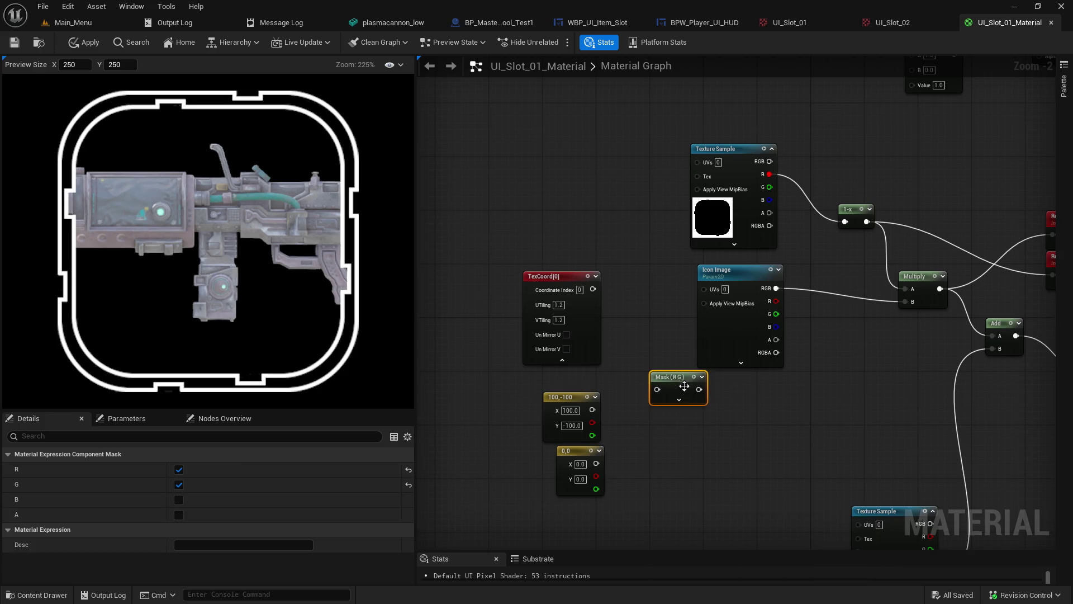
drag(664, 395, 664, 408)
click(659, 420)
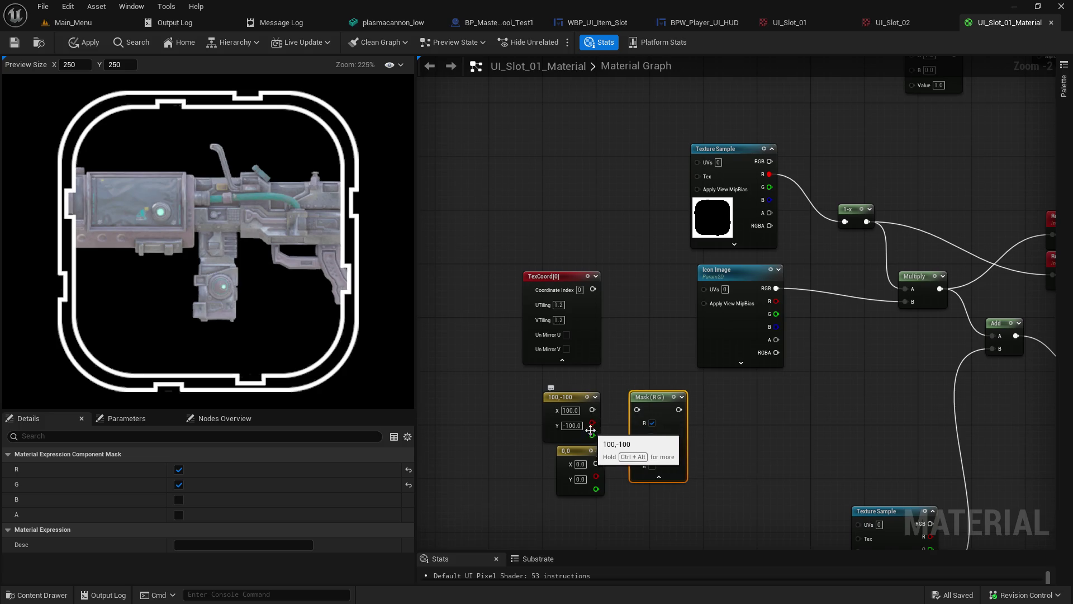
Step: Set the 100,-100 constant to 10,10 and test-wire it into the mask
click(576, 412)
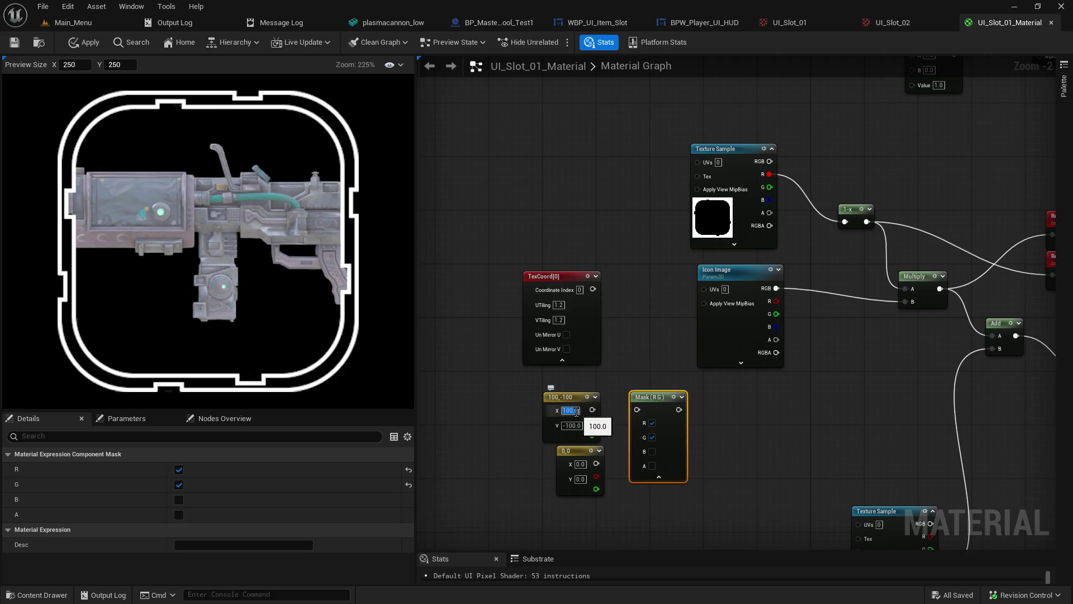
text(10)
key(Tab)
text(10)
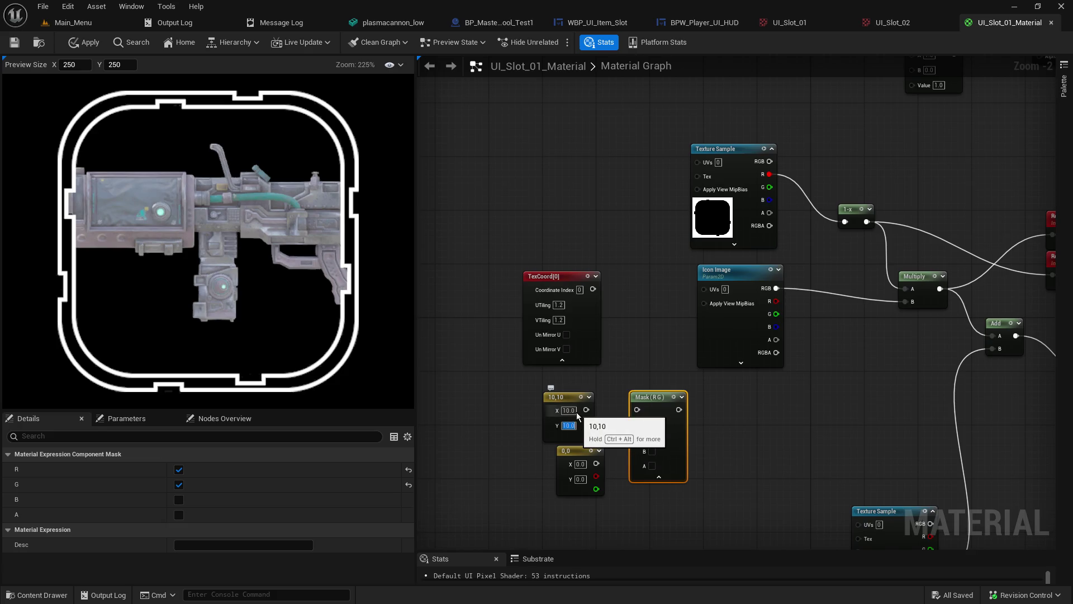
key(Return)
drag(587, 409, 638, 412)
alt+click(638, 412)
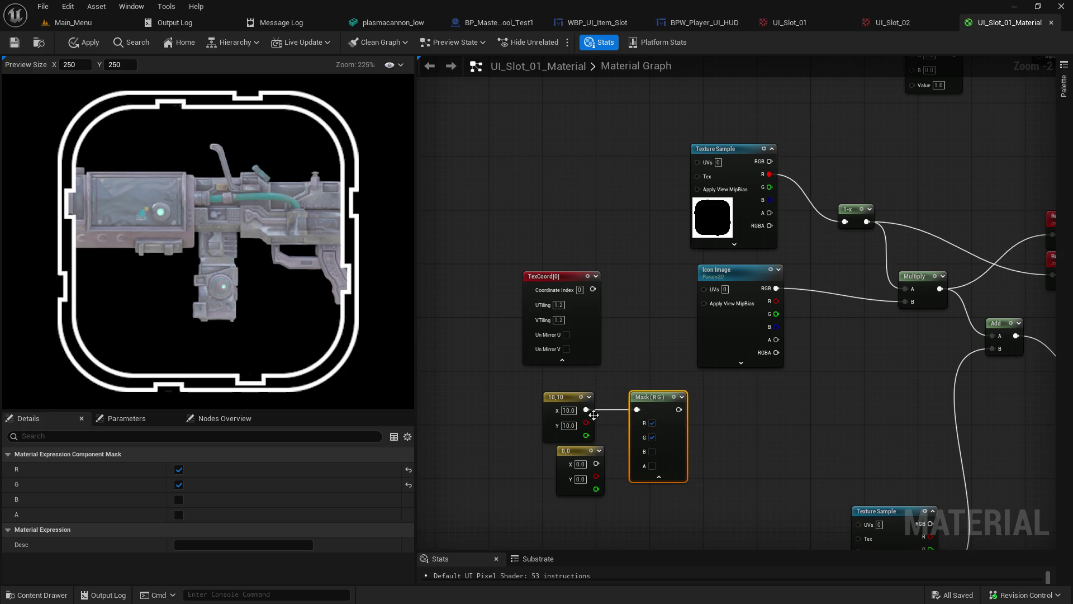
Step: Add an Add node fed by TexCoord and feed the 10,10 constant into the mask
drag(593, 289, 636, 311)
text(add)
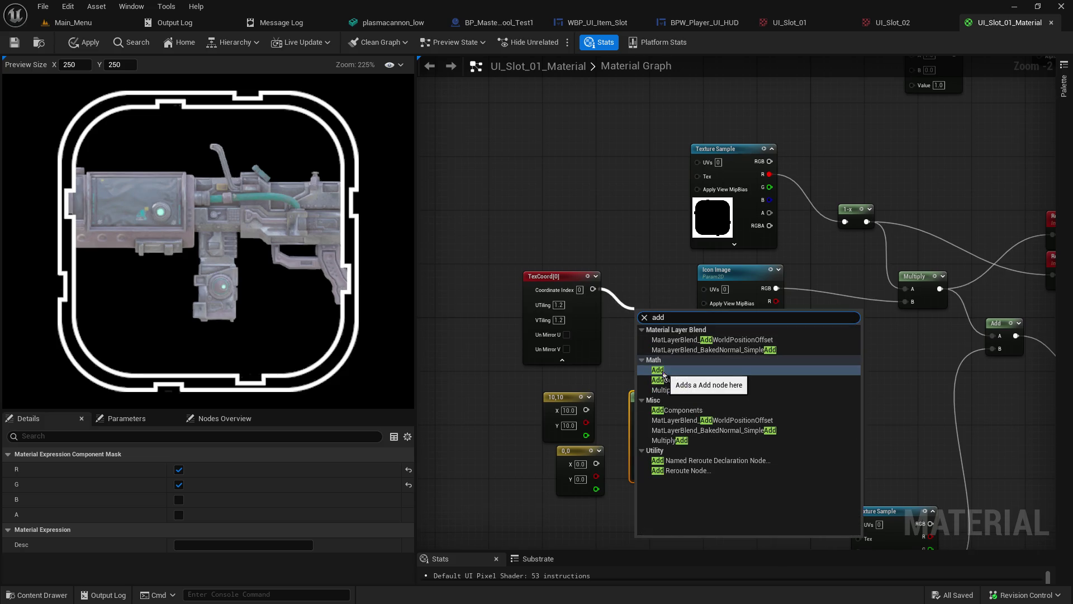
click(663, 371)
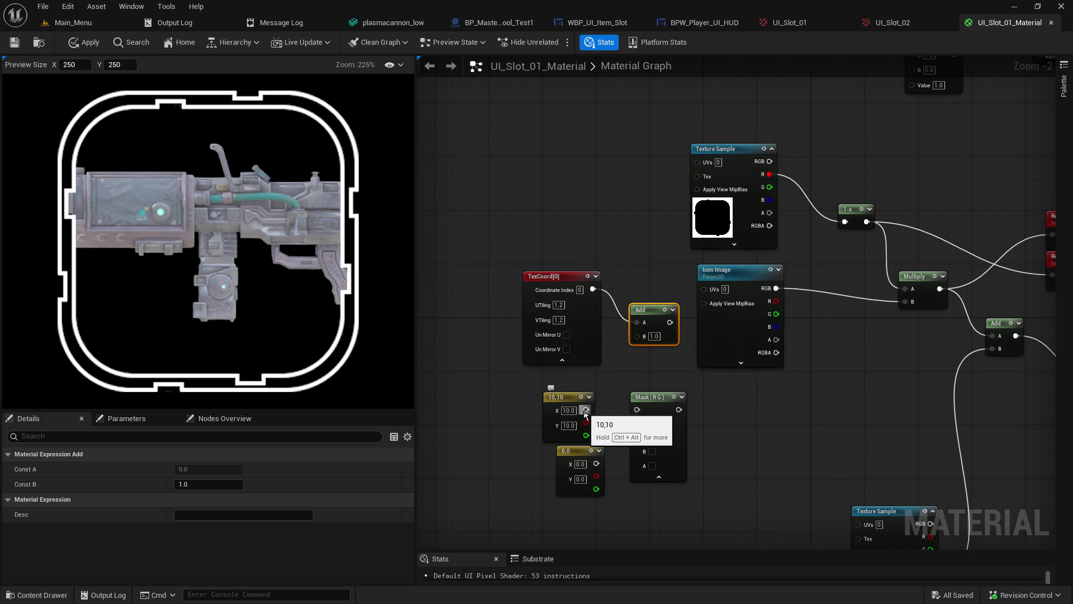
mouse_move(586, 410)
mouse_down()
mouse_move(638, 409)
mouse_move(637, 335)
mouse_move(708, 290)
mouse_up()
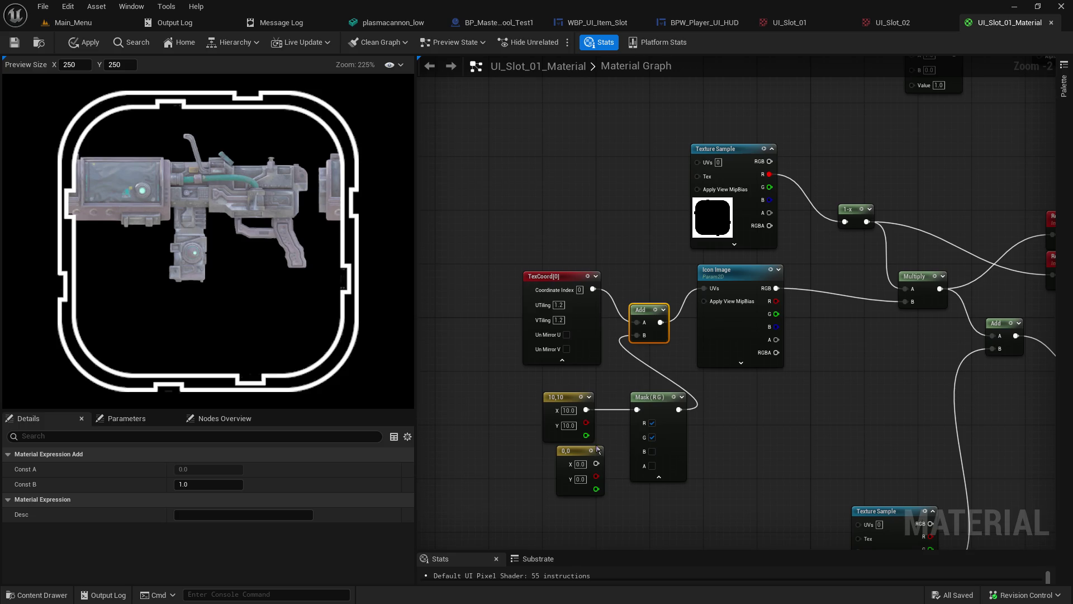
Step: Duplicate the mask node, keeping only R on the first and only G on the copy
click(665, 408)
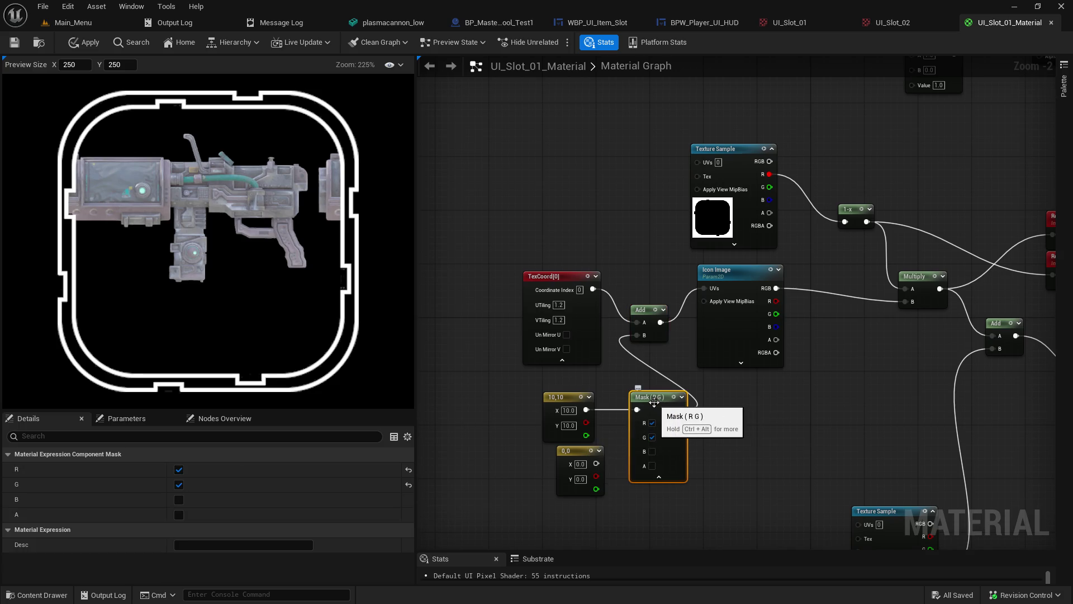
key(ctrl+d)
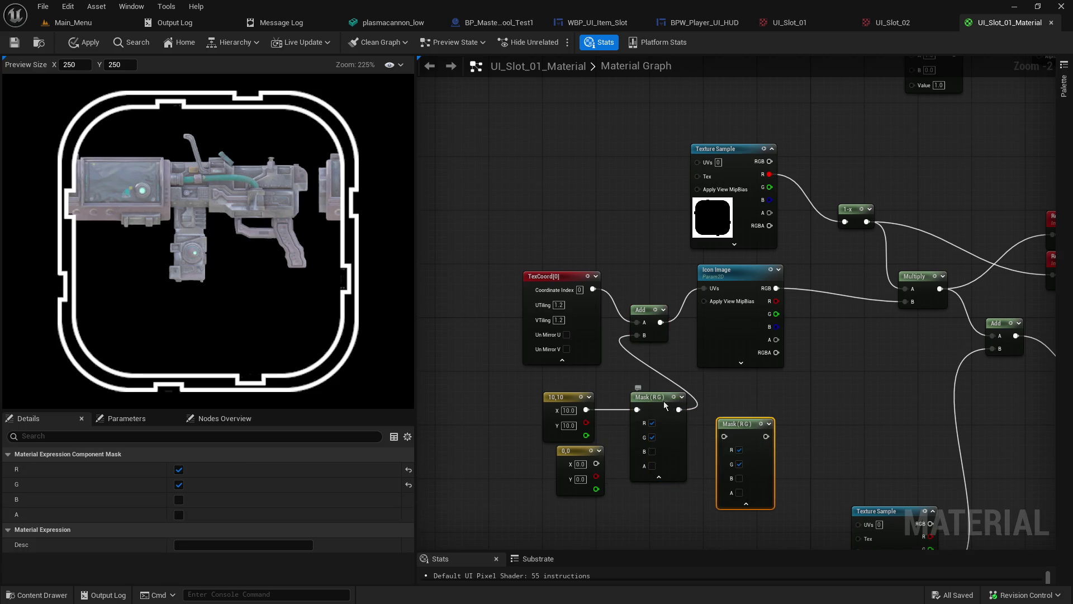
drag(643, 398, 643, 370)
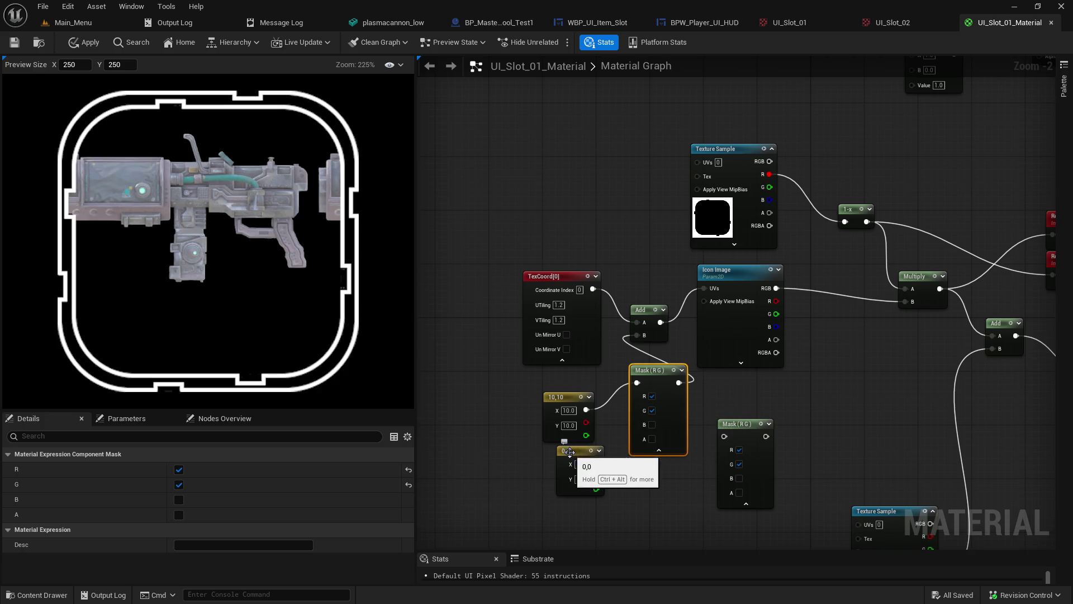
drag(584, 448, 577, 462)
click(652, 410)
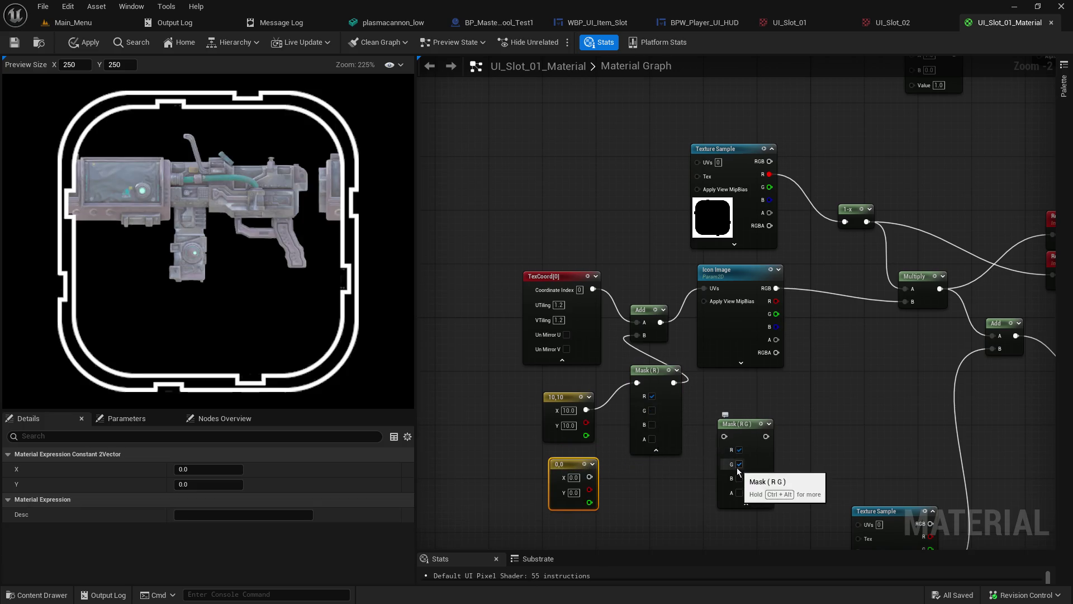
click(740, 450)
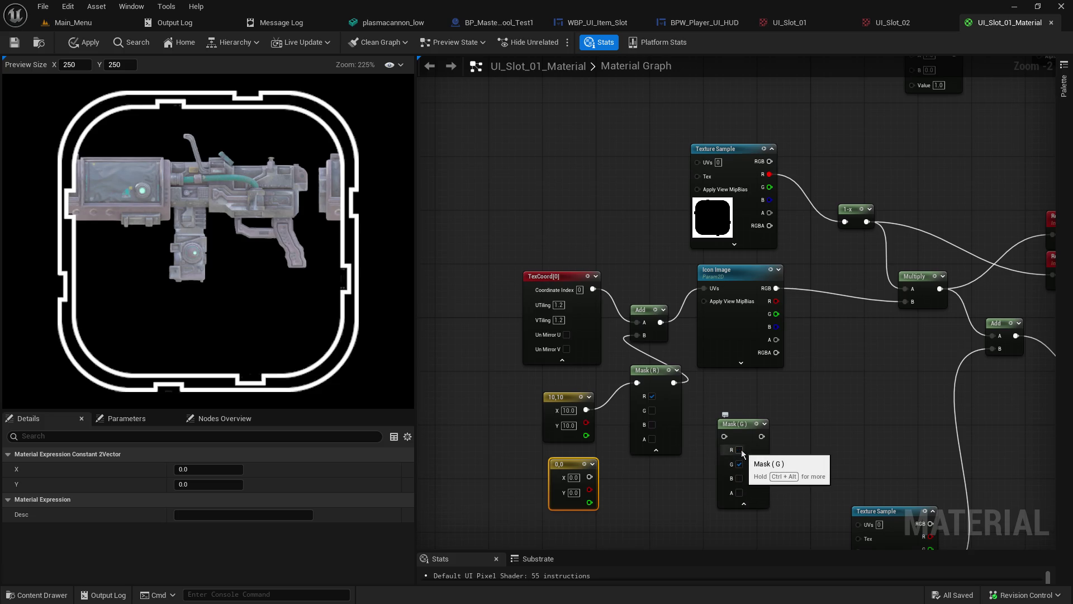
drag(653, 378, 654, 411)
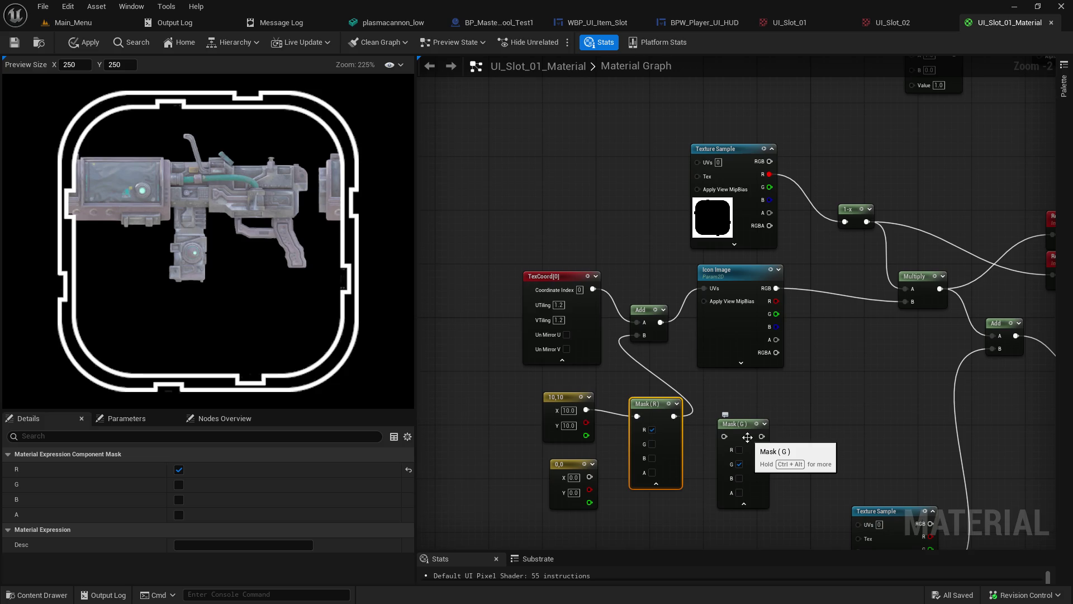
Step: Wire TexCoord into the R and G mask inputs, disconnecting it from the Add node
mouse_move(762, 436)
mouse_down()
mouse_move(690, 425)
mouse_move(551, 324)
mouse_move(551, 386)
mouse_move(766, 447)
mouse_up()
click(734, 408)
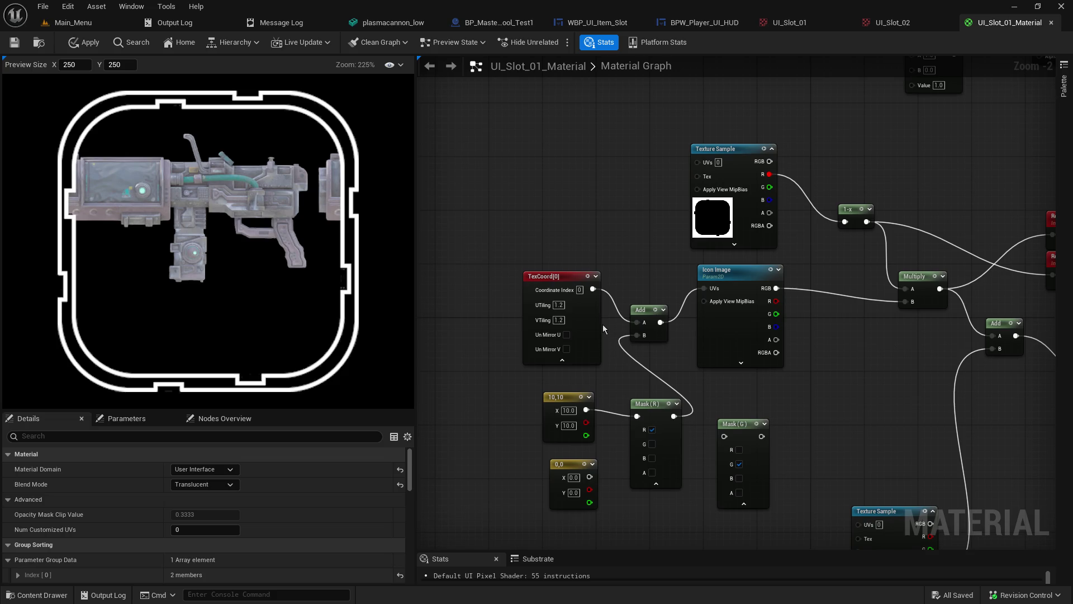
mouse_move(594, 290)
mouse_down()
mouse_move(619, 413)
mouse_move(636, 416)
mouse_up()
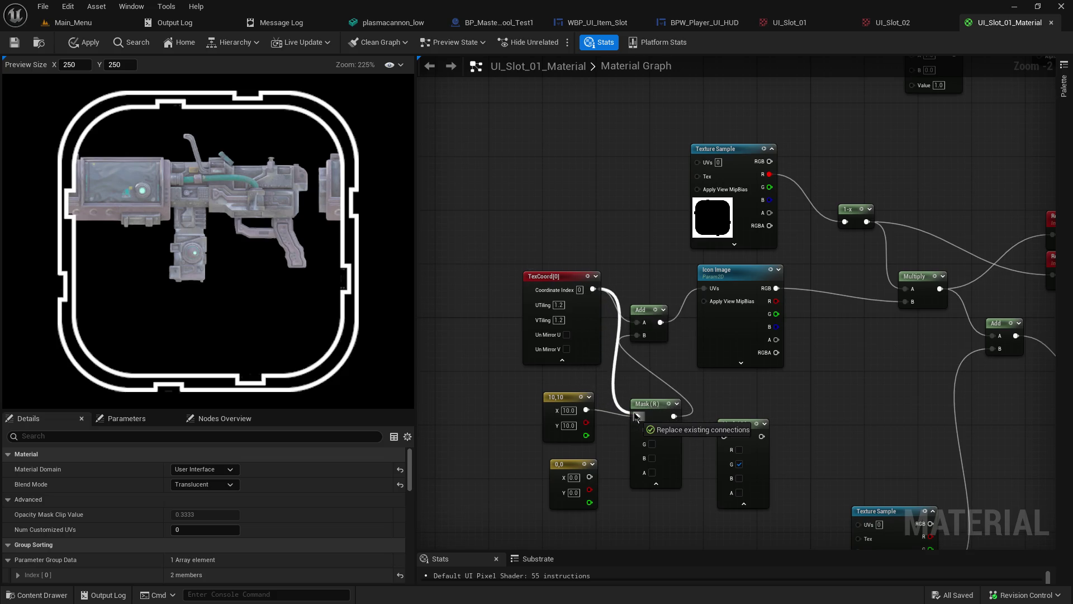
alt+click(636, 323)
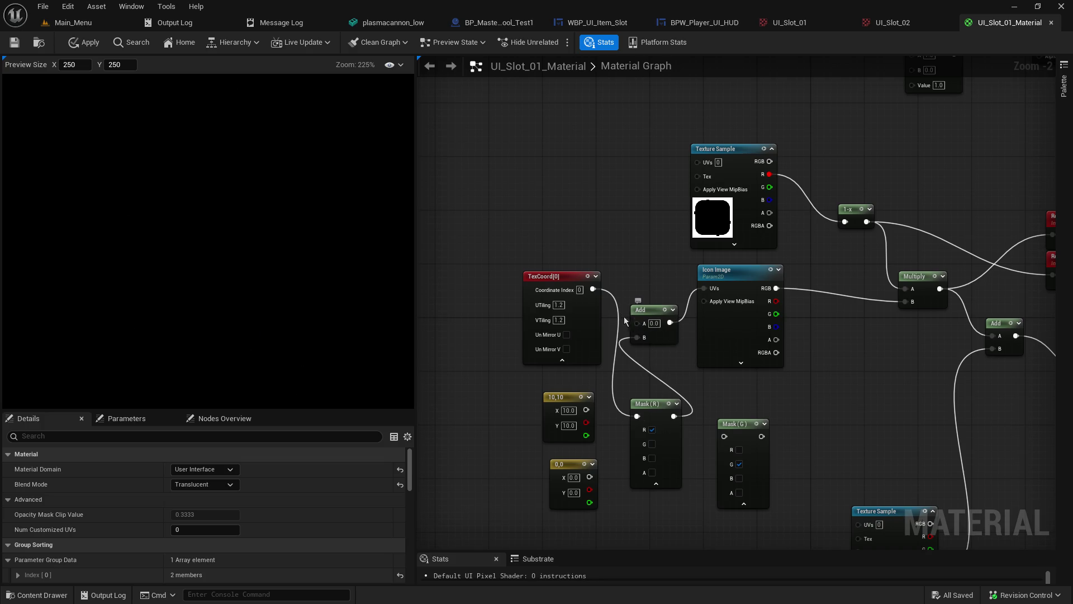
mouse_move(593, 289)
mouse_down()
mouse_move(602, 345)
mouse_move(696, 431)
mouse_move(724, 436)
mouse_up()
alt+click(674, 416)
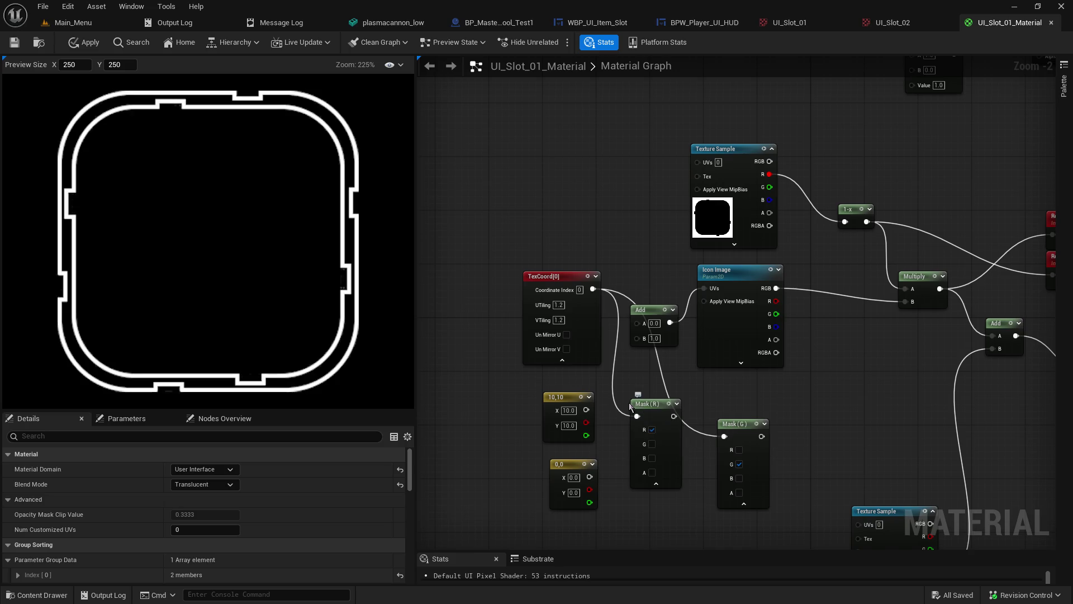
Step: Collapse the R and G masks and stack them beside TexCoord
drag(551, 276, 457, 249)
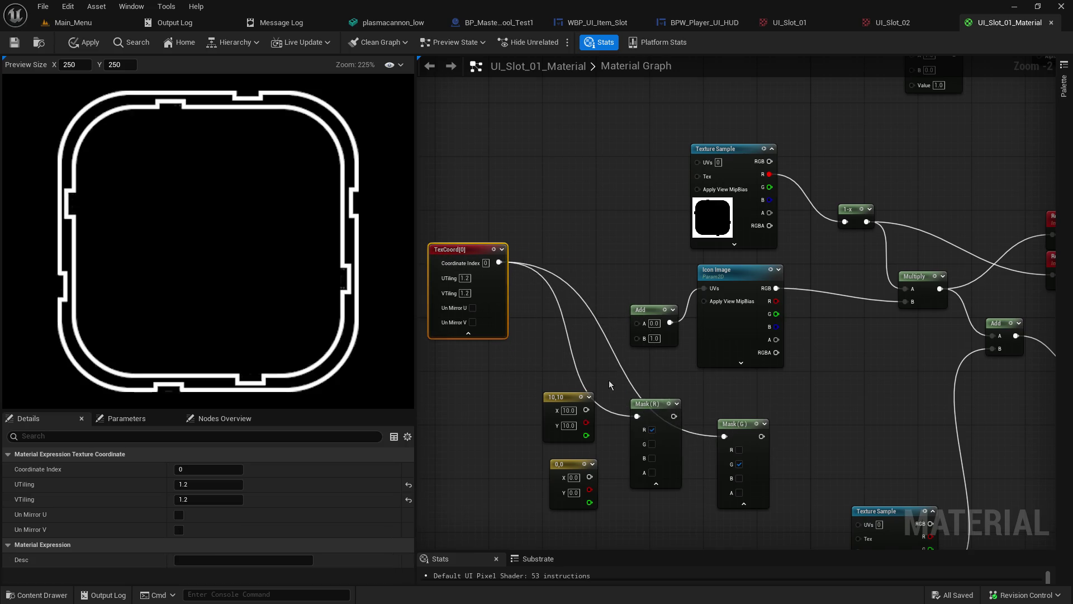
mouse_move(744, 425)
mouse_down()
mouse_move(566, 219)
mouse_move(567, 182)
mouse_up()
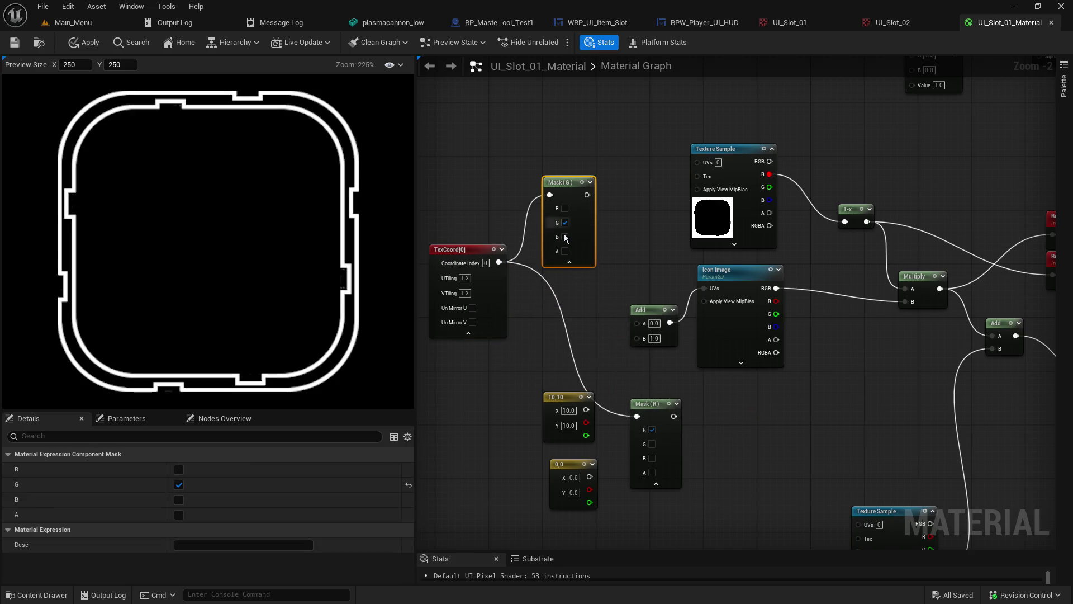
click(567, 262)
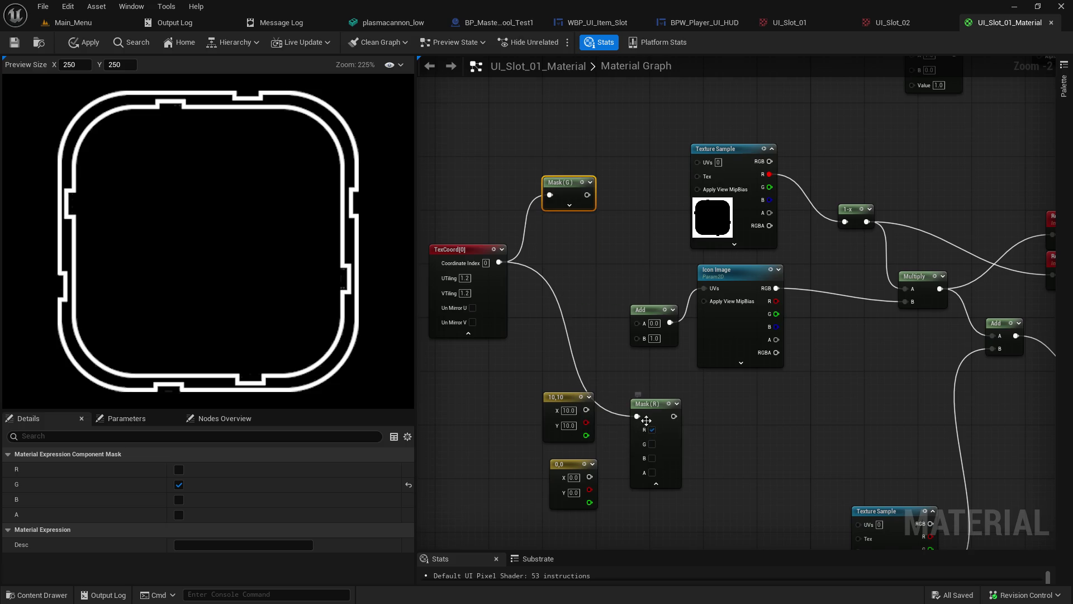
click(656, 483)
mouse_move(652, 413)
mouse_down()
mouse_move(544, 303)
mouse_move(558, 284)
mouse_up()
drag(561, 185, 552, 242)
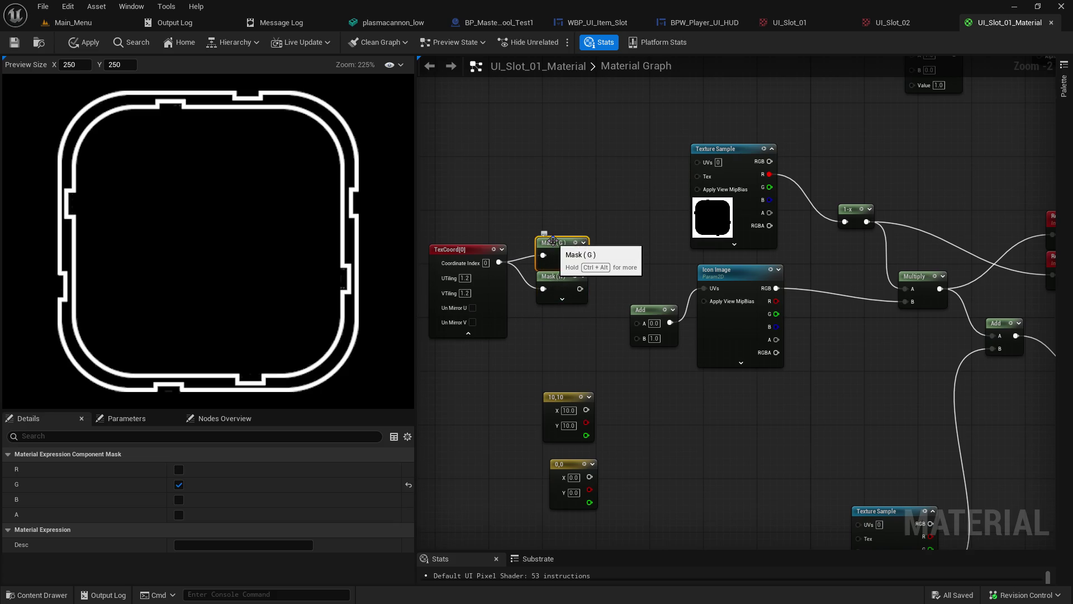
Step: Wire Mask (G) into Add's A, then try Mask (R) and the 10,10 constant in B
mouse_move(580, 256)
mouse_down()
mouse_move(622, 330)
mouse_move(638, 324)
mouse_up()
drag(581, 290, 637, 335)
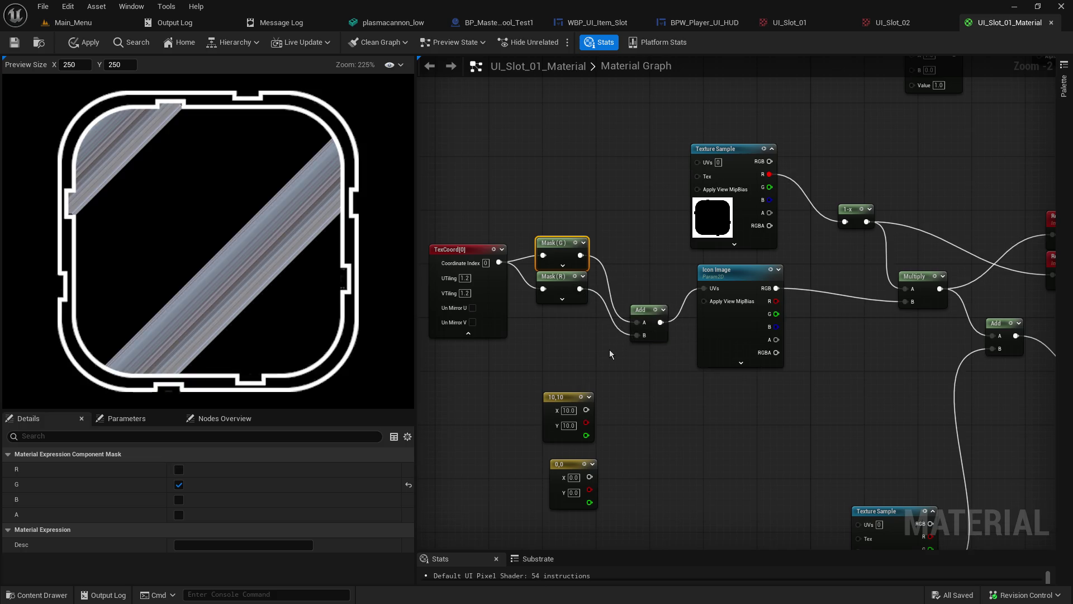
alt+click(634, 335)
drag(587, 410, 637, 335)
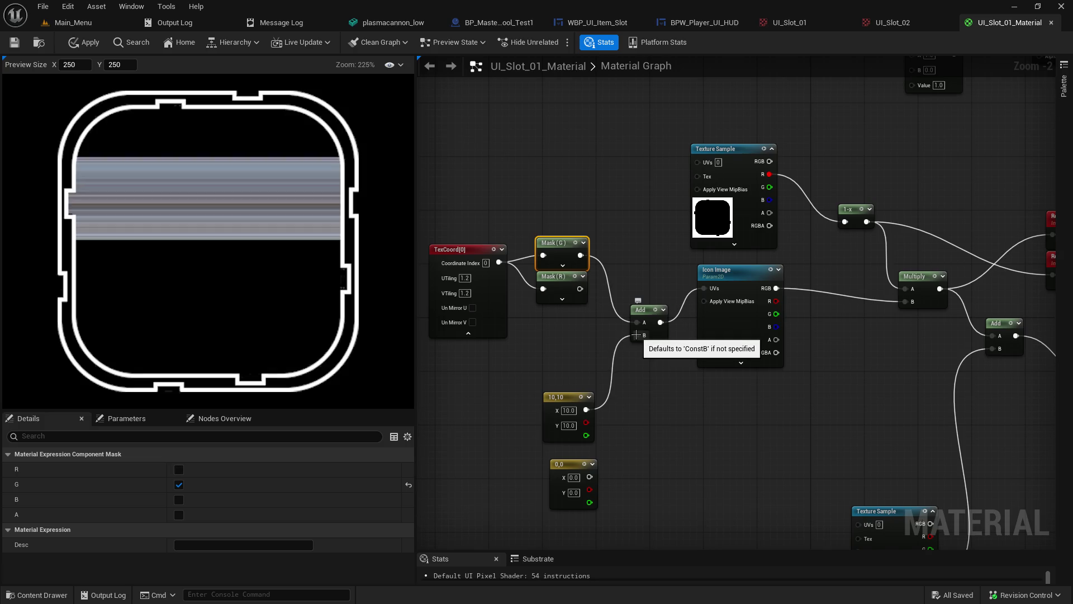
alt+click(587, 409)
Step: Test the constants' outputs in Add's B, then clear all B links leaving it at 1.0
drag(587, 423, 642, 336)
alt+click(586, 422)
mouse_move(587, 436)
mouse_down()
mouse_move(640, 366)
mouse_move(645, 338)
mouse_up()
alt+click(586, 435)
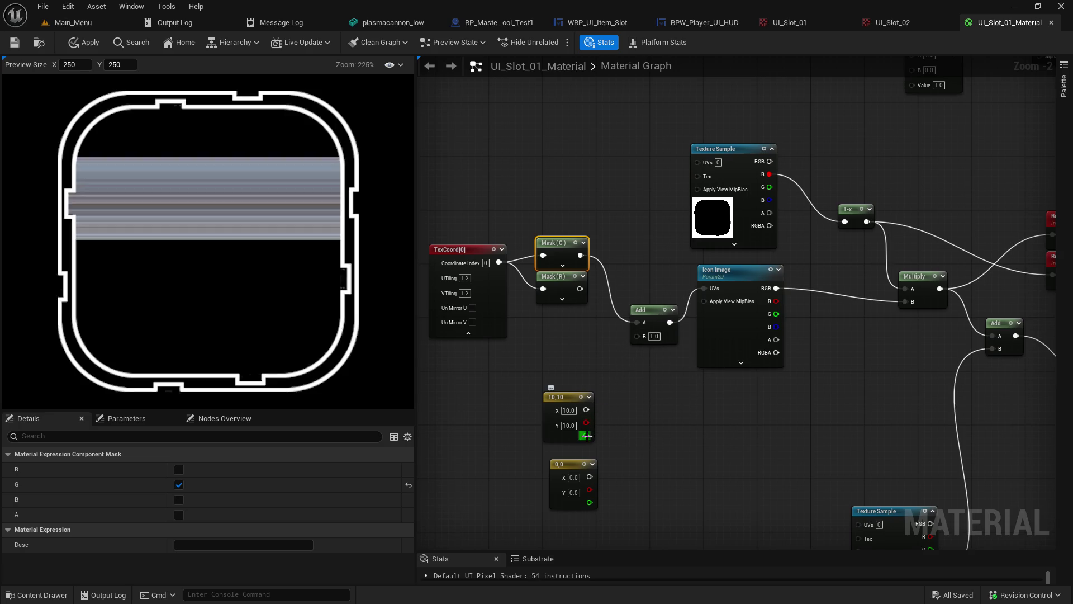
mouse_move(589, 477)
mouse_down()
mouse_move(625, 340)
mouse_move(640, 325)
mouse_move(639, 337)
mouse_up()
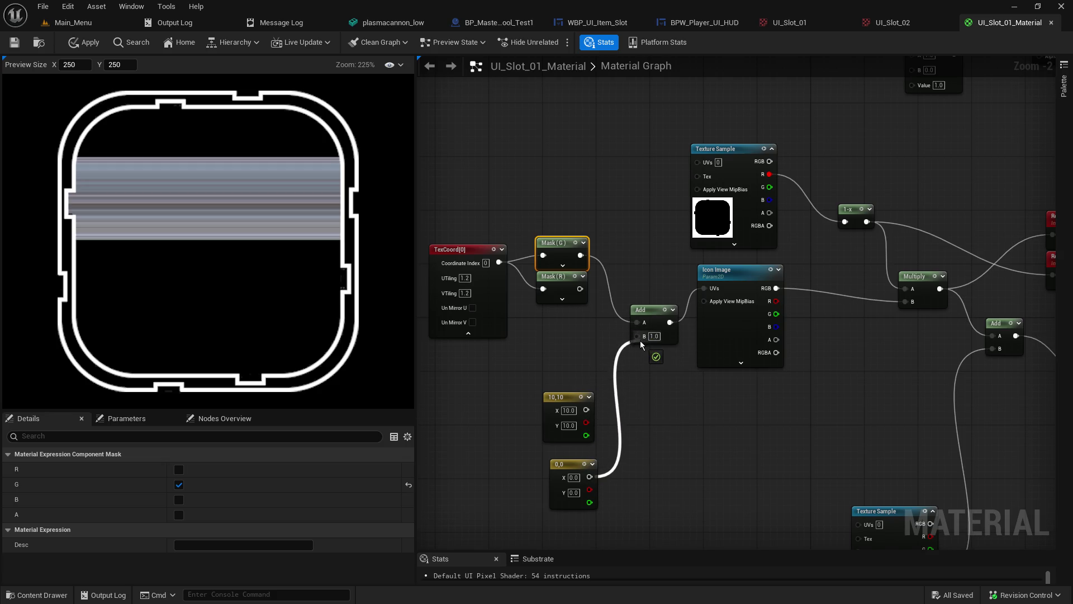
drag(590, 489, 639, 336)
drag(589, 502, 640, 338)
alt+click(637, 336)
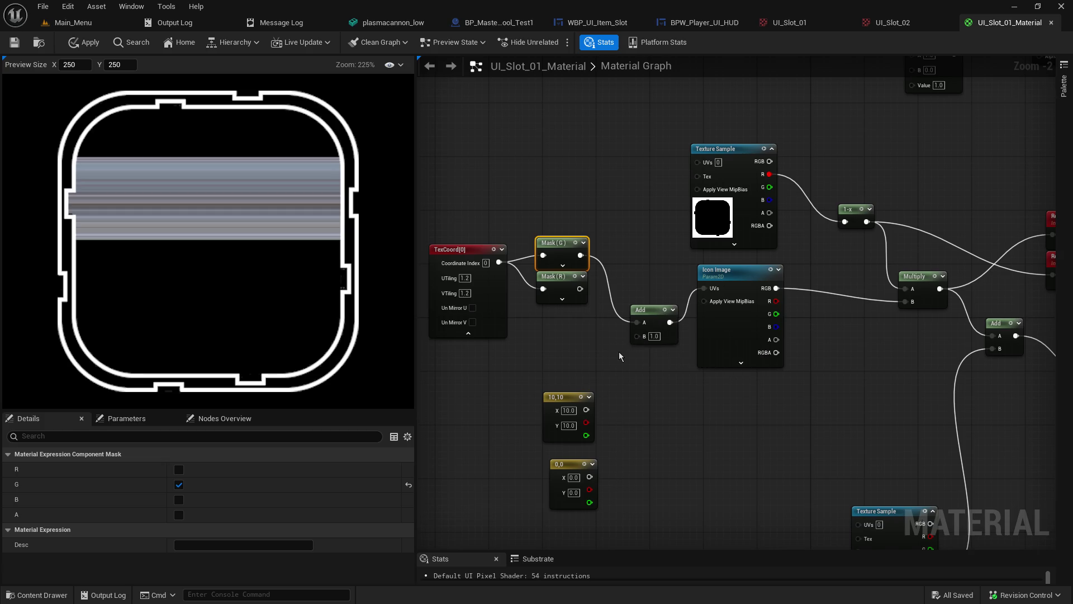
drag(619, 351, 823, 357)
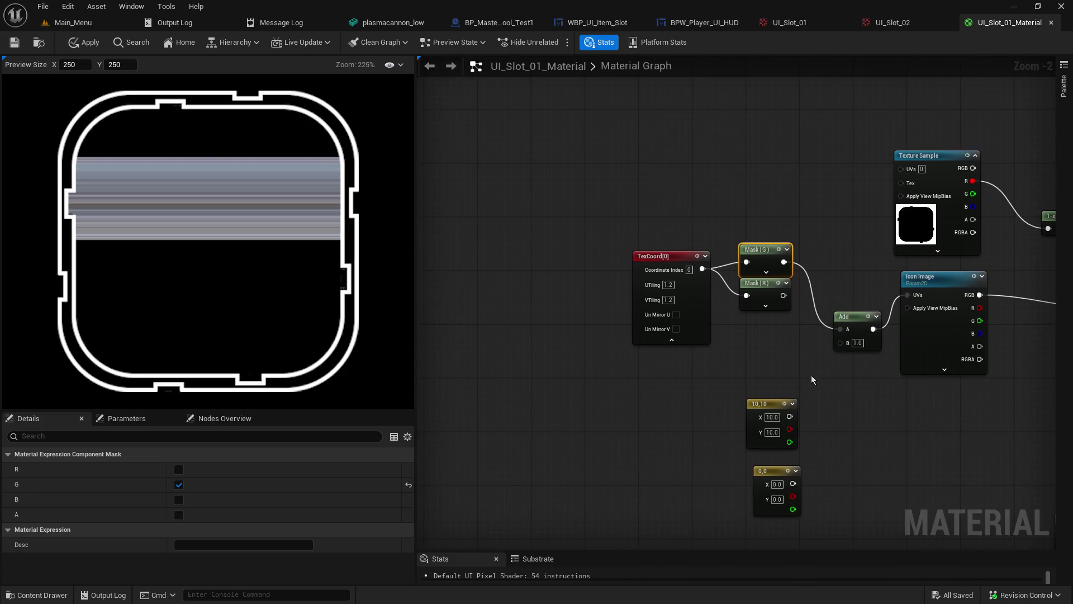
Step: Move TexCoord further left and drag the 10,10 constant down below the TexCoord wires
drag(686, 255, 545, 255)
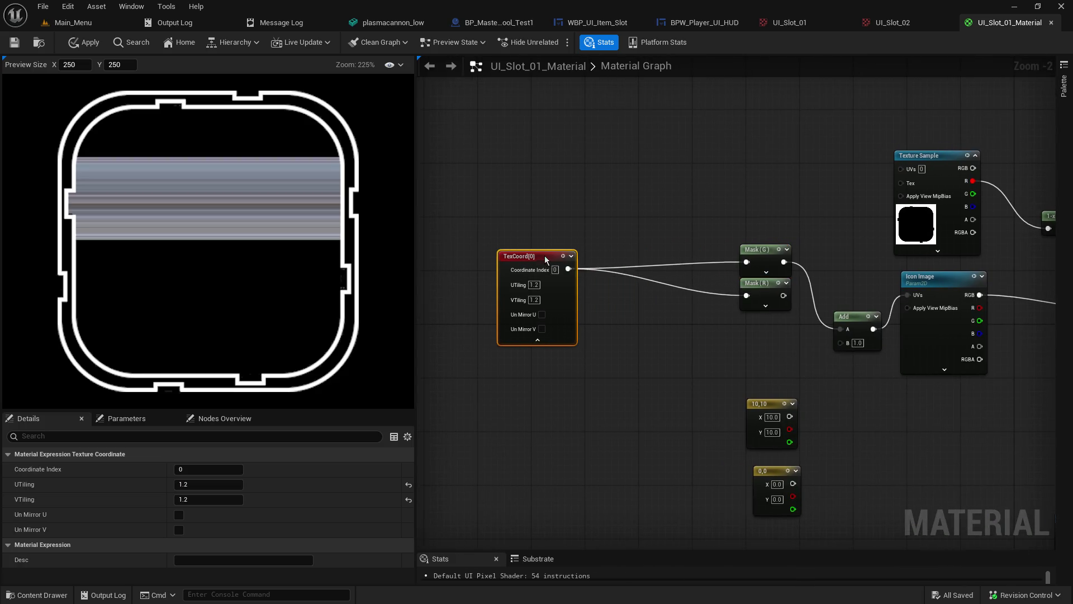
mouse_move(761, 403)
mouse_down()
mouse_move(633, 253)
mouse_move(639, 209)
mouse_move(692, 207)
mouse_up()
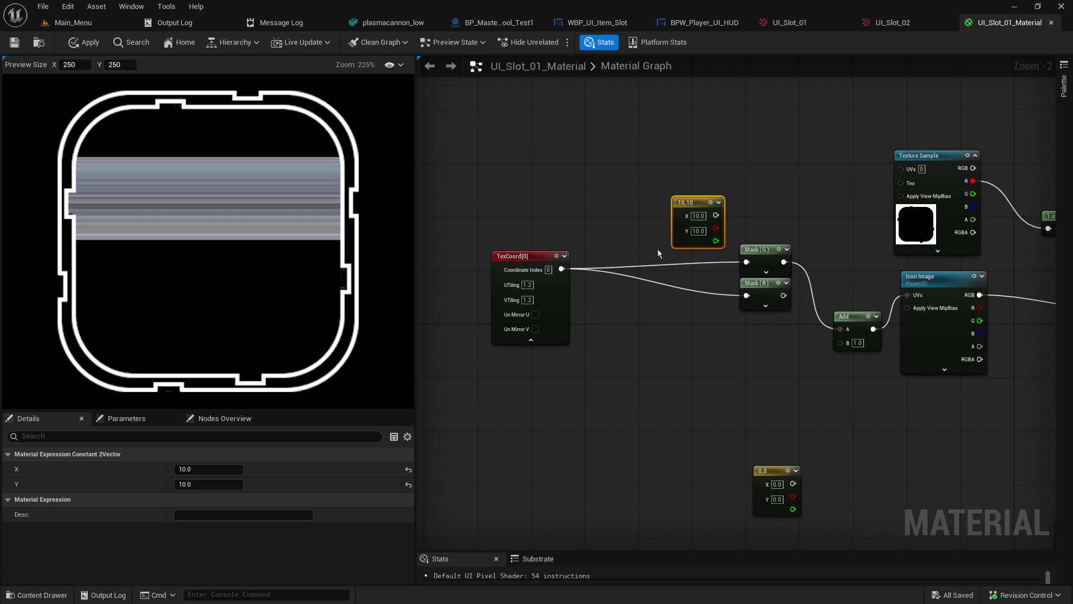
drag(702, 204, 668, 311)
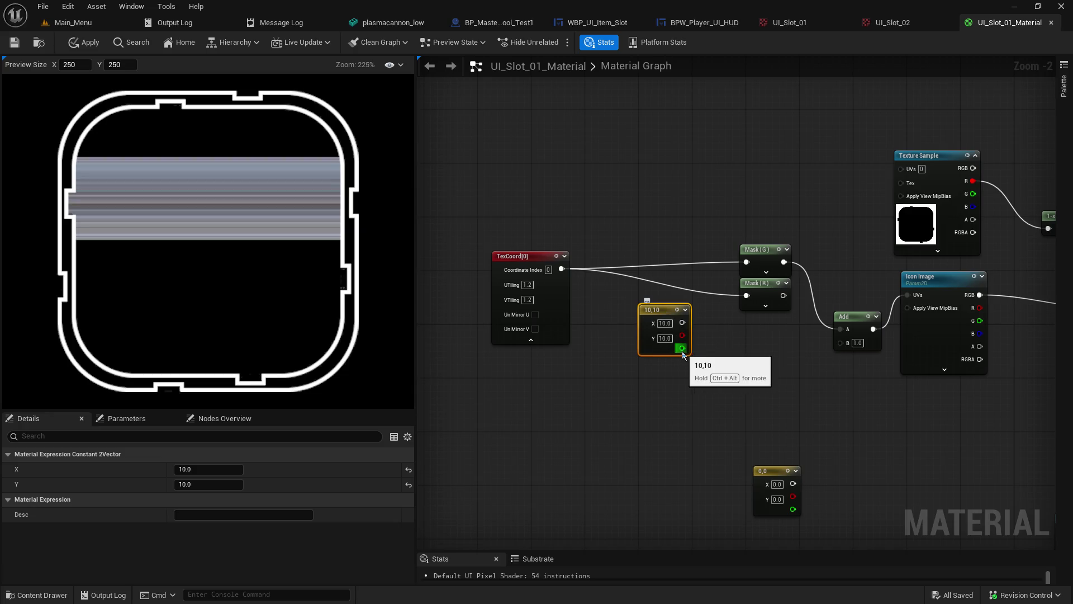
scroll(705, 335, up, 2)
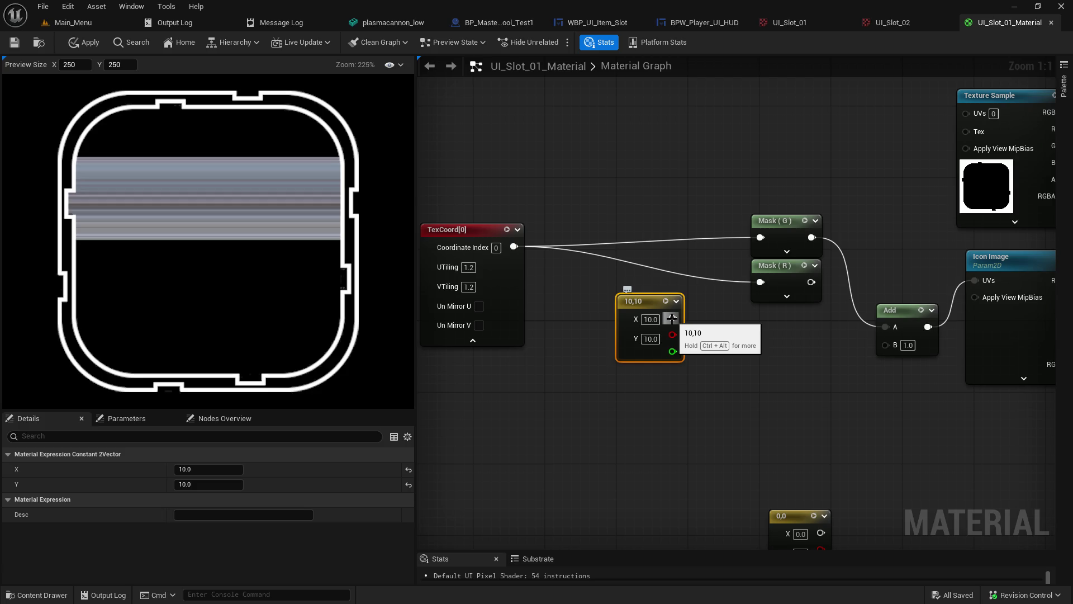
drag(624, 240, 637, 219)
drag(650, 280, 656, 319)
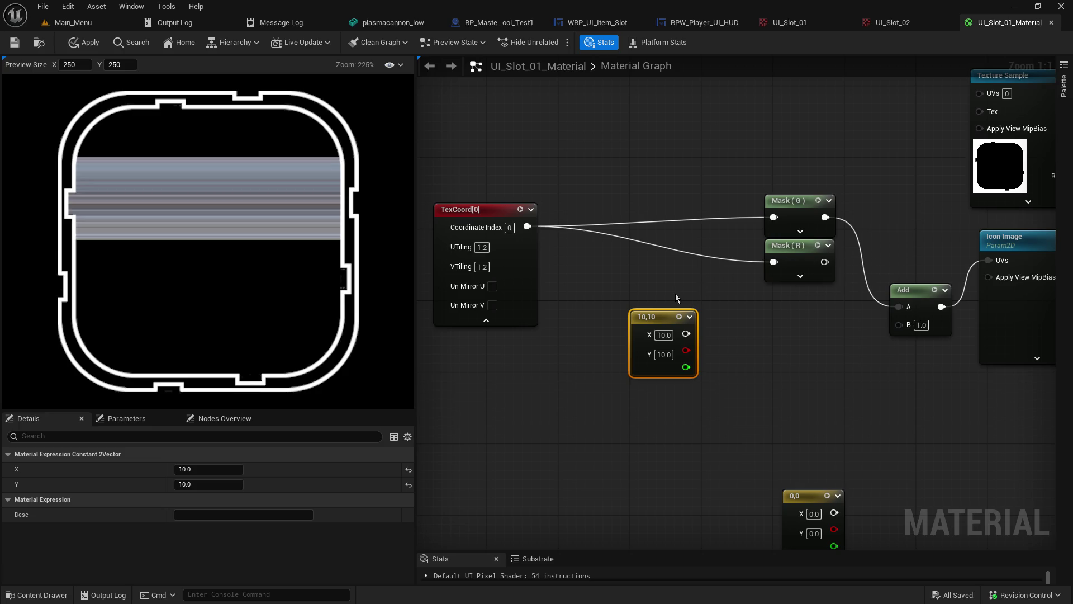
mouse_move(668, 324)
mouse_down()
mouse_move(649, 327)
mouse_move(659, 379)
mouse_up()
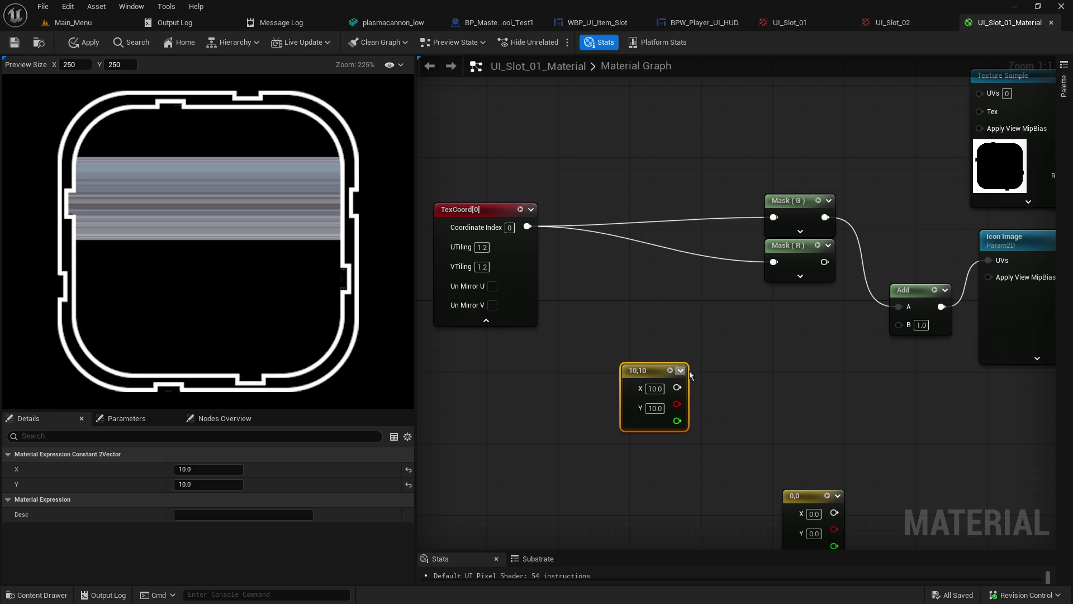
click(582, 272)
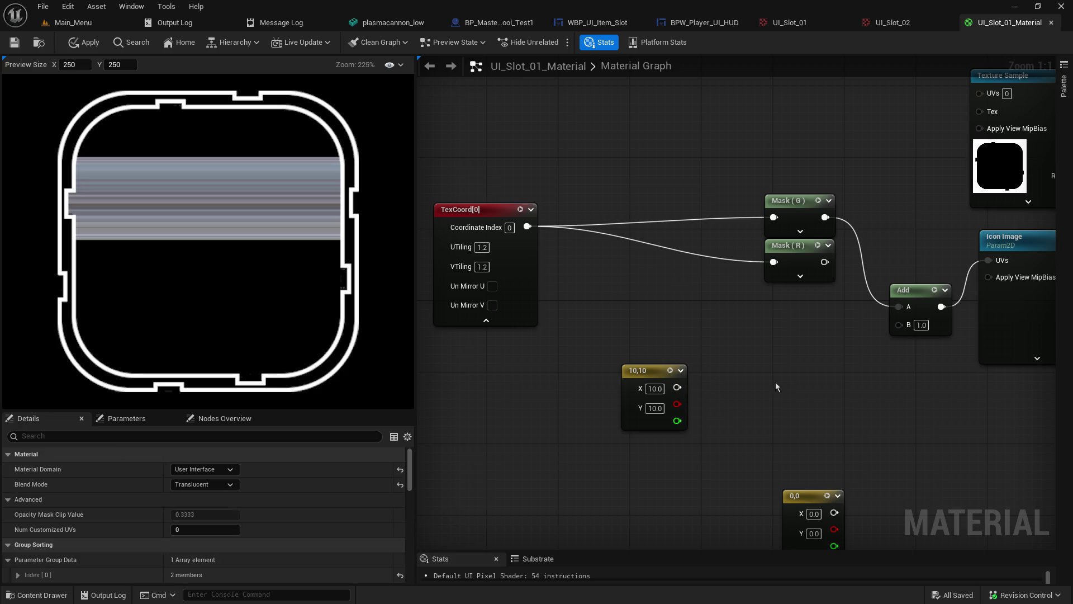
Step: Break the Mask (G)→Add and Add→UVs links, move Add up, and route TexCoord[0] into it
alt+click(864, 274)
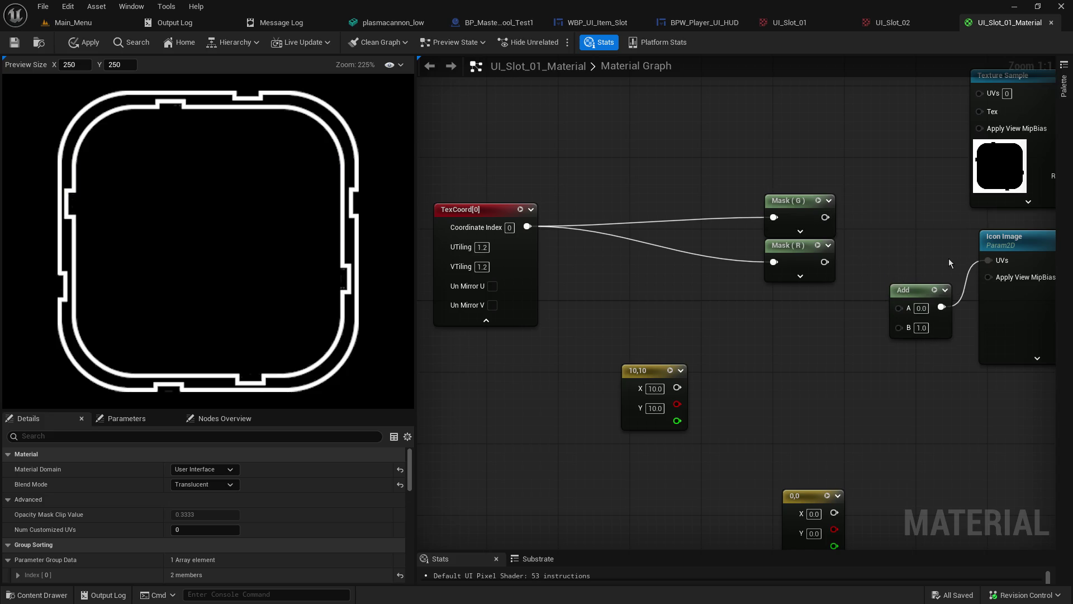
click(981, 264)
alt+click(987, 261)
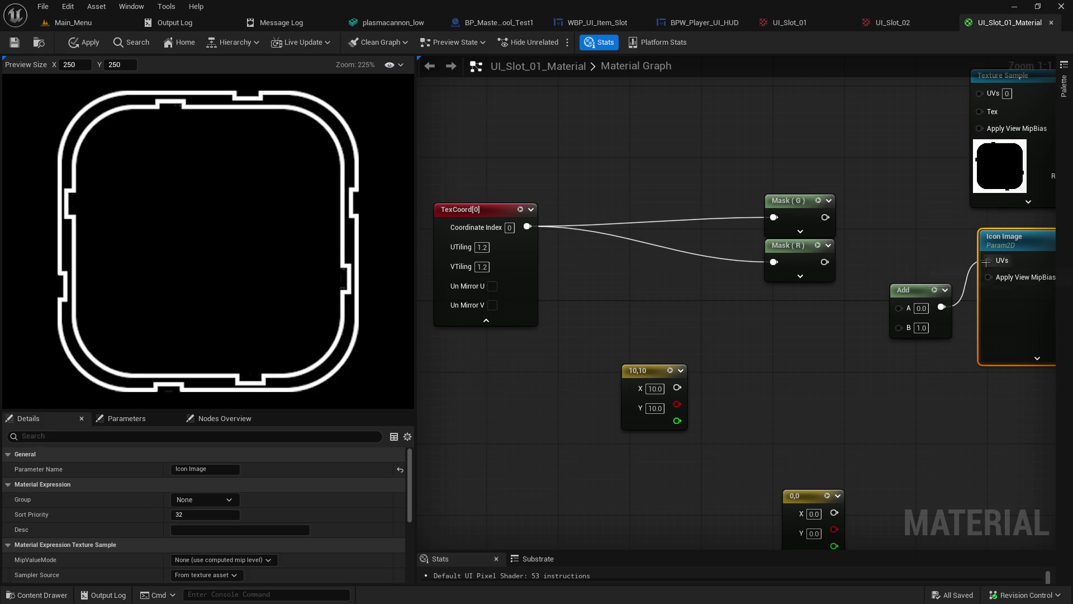
drag(906, 289, 653, 138)
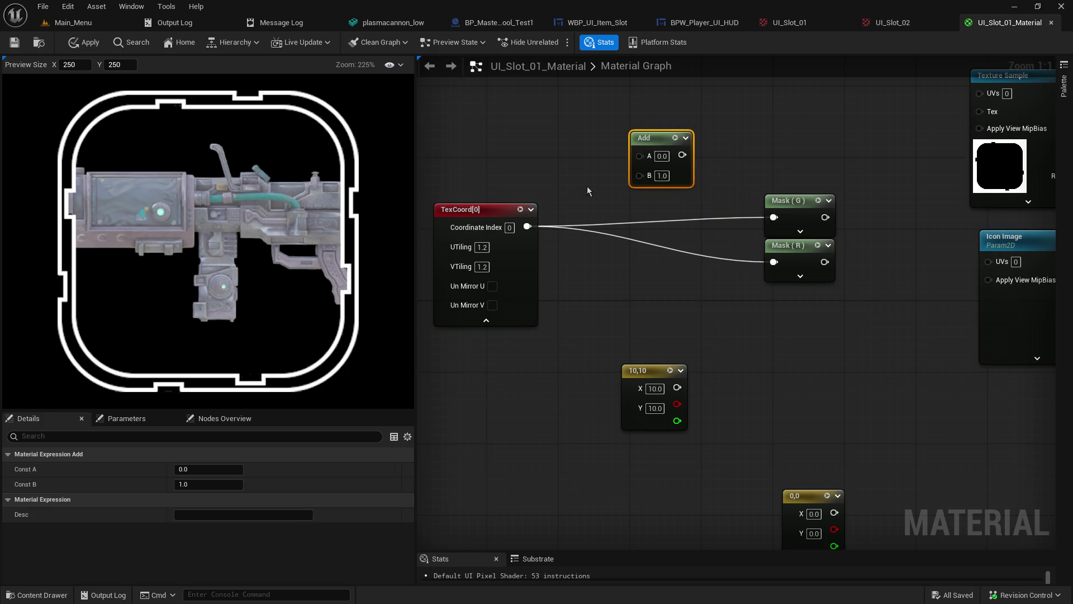
mouse_move(774, 218)
mouse_down()
mouse_move(788, 222)
mouse_move(629, 168)
mouse_move(791, 221)
mouse_move(679, 168)
mouse_move(643, 168)
mouse_move(651, 173)
mouse_up()
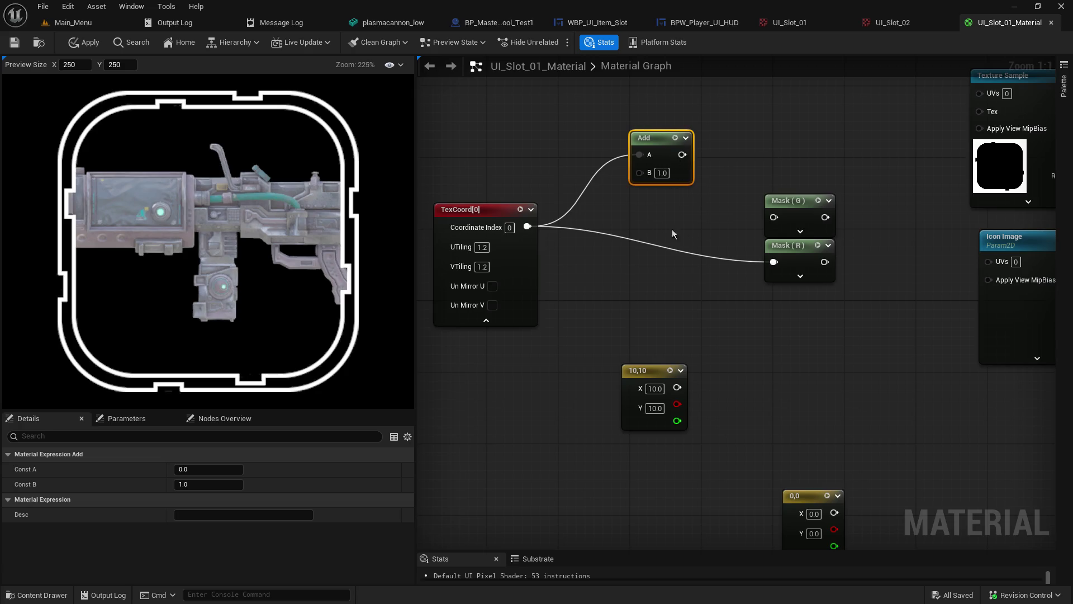
Step: Duplicate the Add node, feed TexCoord[0] into it, and wire both Adds into the masks
key(ctrl+w)
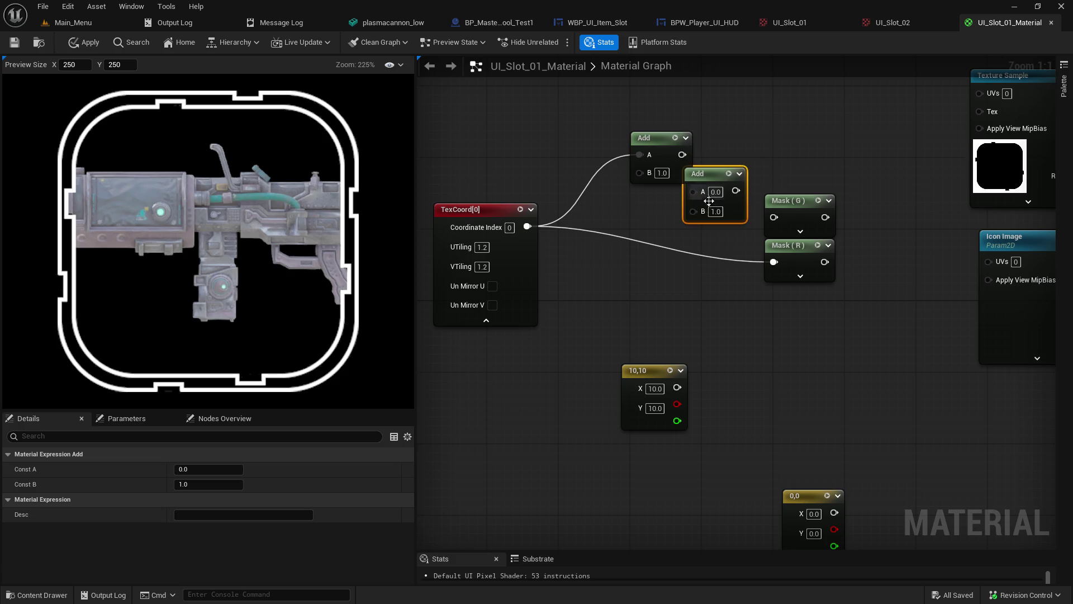
mouse_move(717, 181)
mouse_down()
mouse_move(702, 205)
mouse_move(670, 219)
mouse_up()
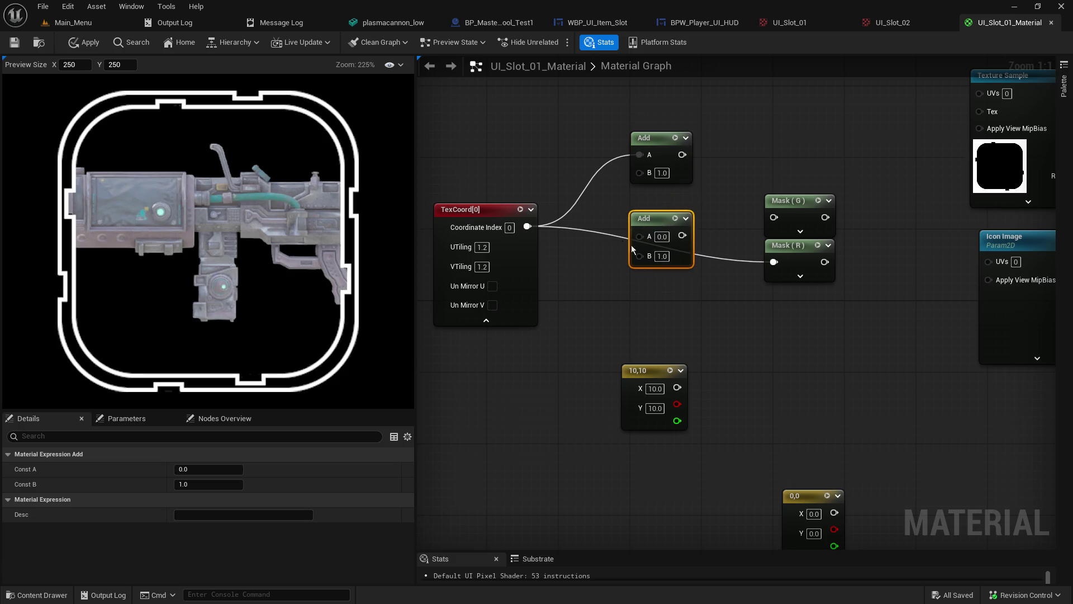
mouse_move(769, 262)
mouse_down()
mouse_move(710, 263)
mouse_move(640, 236)
mouse_move(684, 228)
mouse_move(774, 262)
mouse_up()
mouse_move(683, 155)
mouse_down()
mouse_move(751, 212)
mouse_move(774, 217)
mouse_up()
drag(755, 178, 800, 282)
Step: Arrange the Add and Mask nodes and rewire the lower Add into Mask (G)
drag(692, 228, 655, 219)
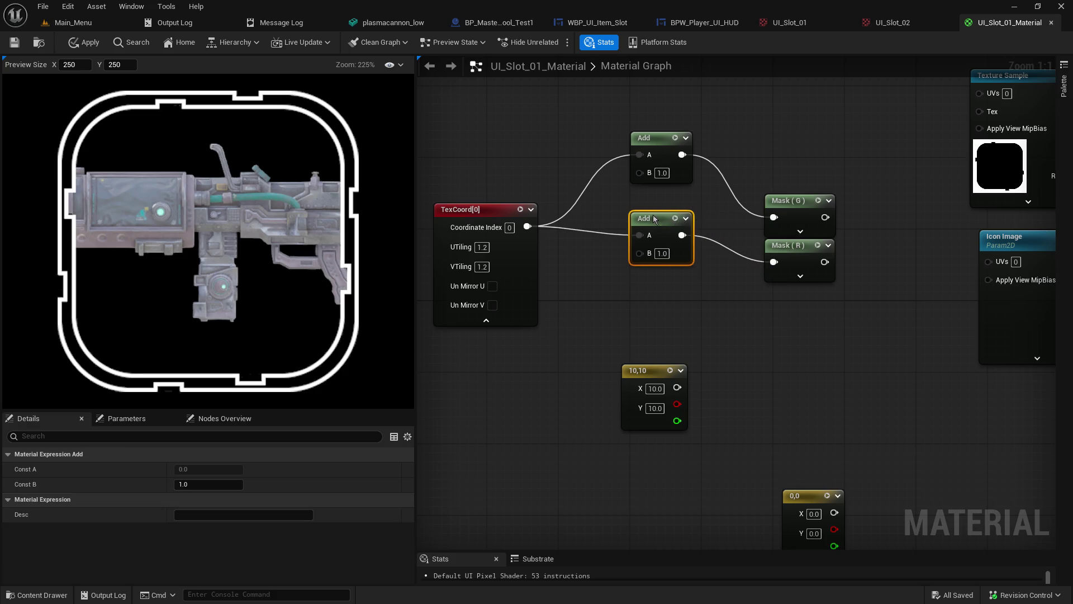
drag(792, 179, 838, 285)
drag(788, 200, 744, 164)
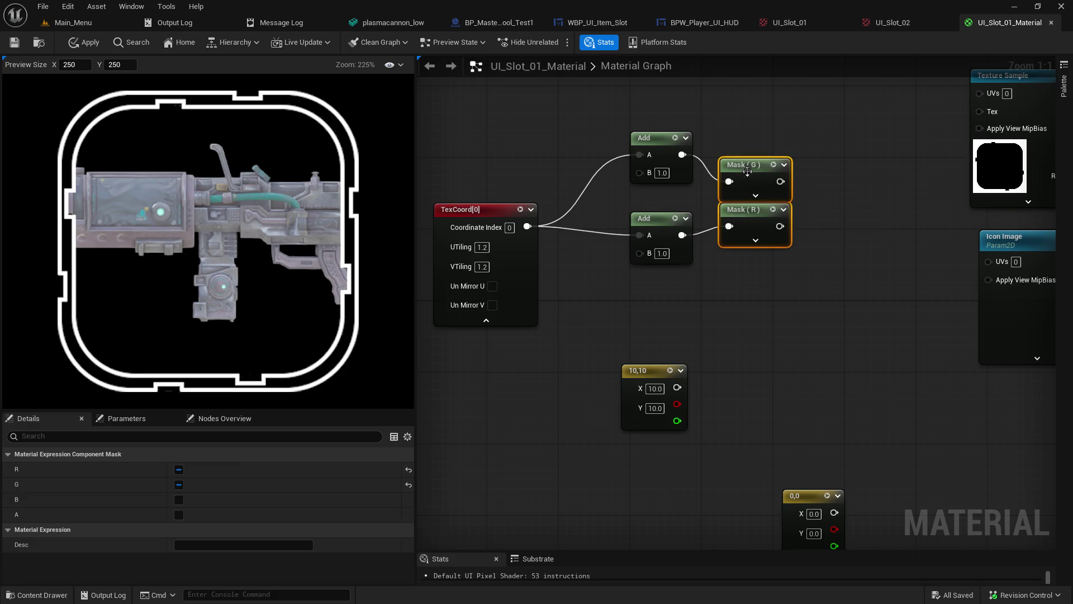
drag(652, 138, 652, 164)
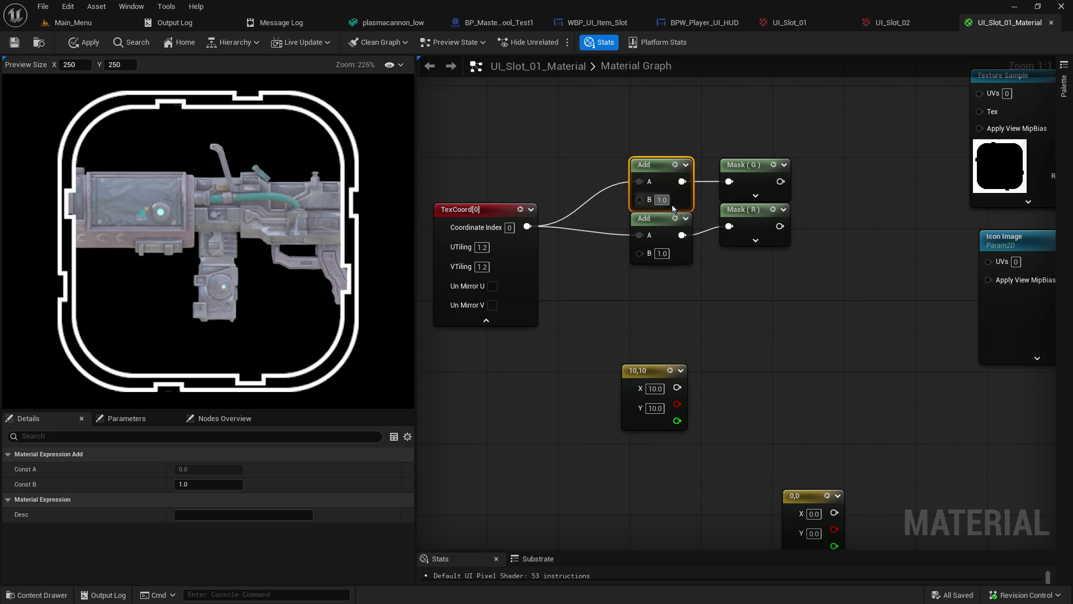
mouse_move(683, 234)
mouse_down()
mouse_move(727, 230)
mouse_move(730, 182)
mouse_move(716, 193)
mouse_move(729, 181)
mouse_move(730, 226)
mouse_up()
click(749, 165)
click(711, 169)
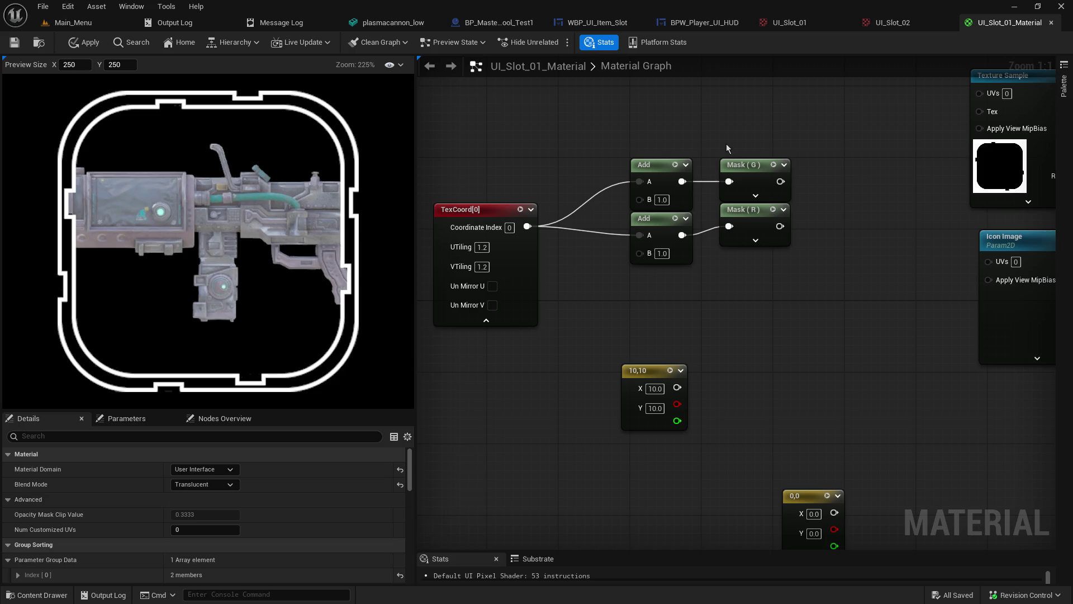
Step: Move the Mask nodes right and insert an AppendVector node from the upper Add output
drag(727, 145, 794, 249)
drag(743, 175, 815, 184)
drag(682, 181, 727, 211)
text(append)
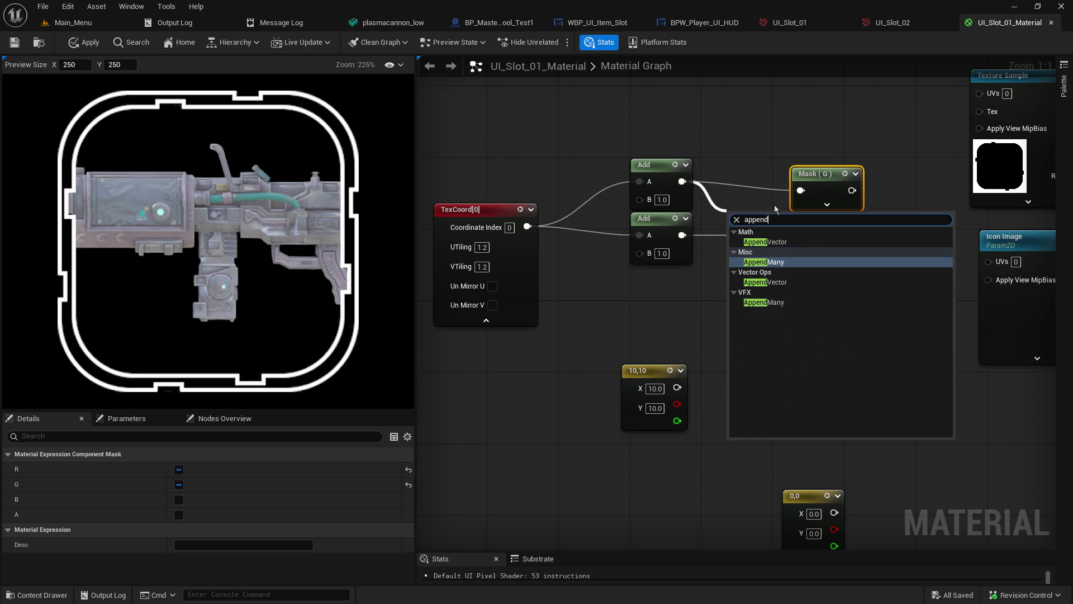
key(Up)
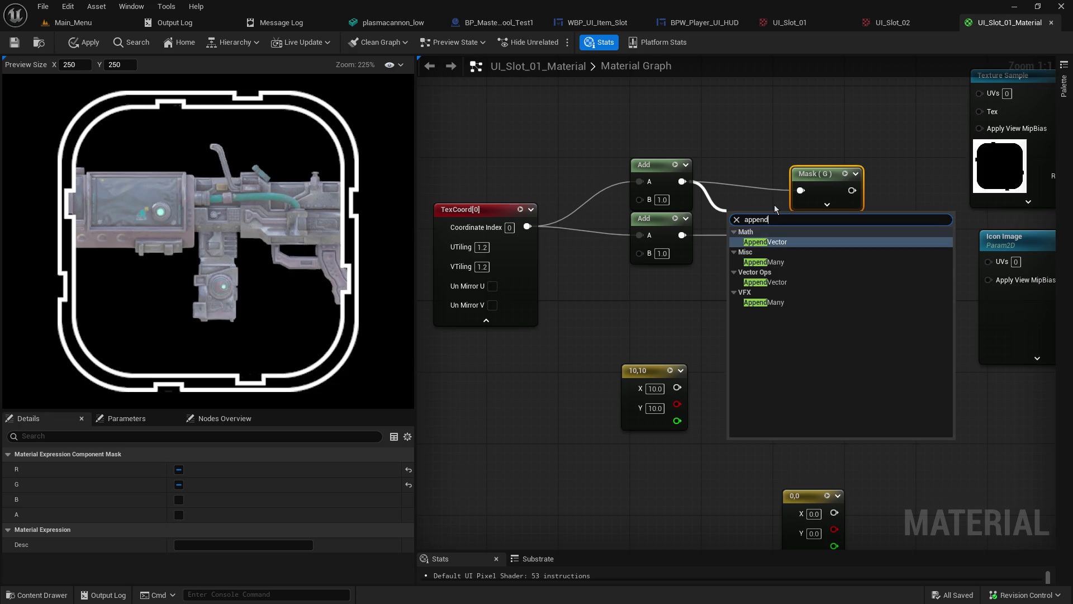
key(Down)
key(Down)
key(Return)
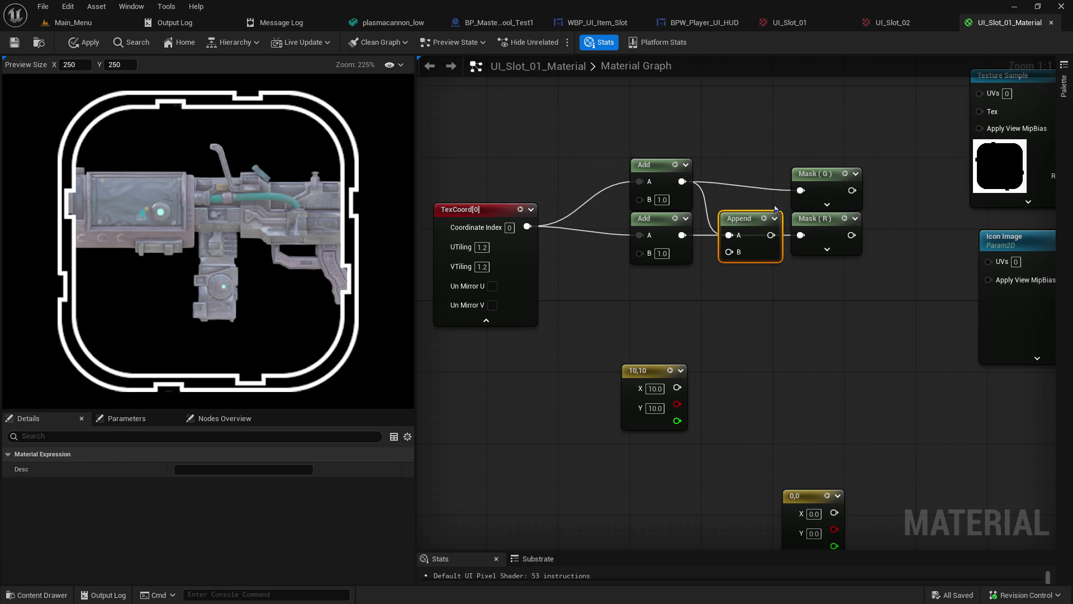
Step: Wire the lower Add into Append's B and break TexCoord[0]'s link into the Adds
drag(682, 235, 735, 255)
alt+click(801, 235)
alt+click(801, 190)
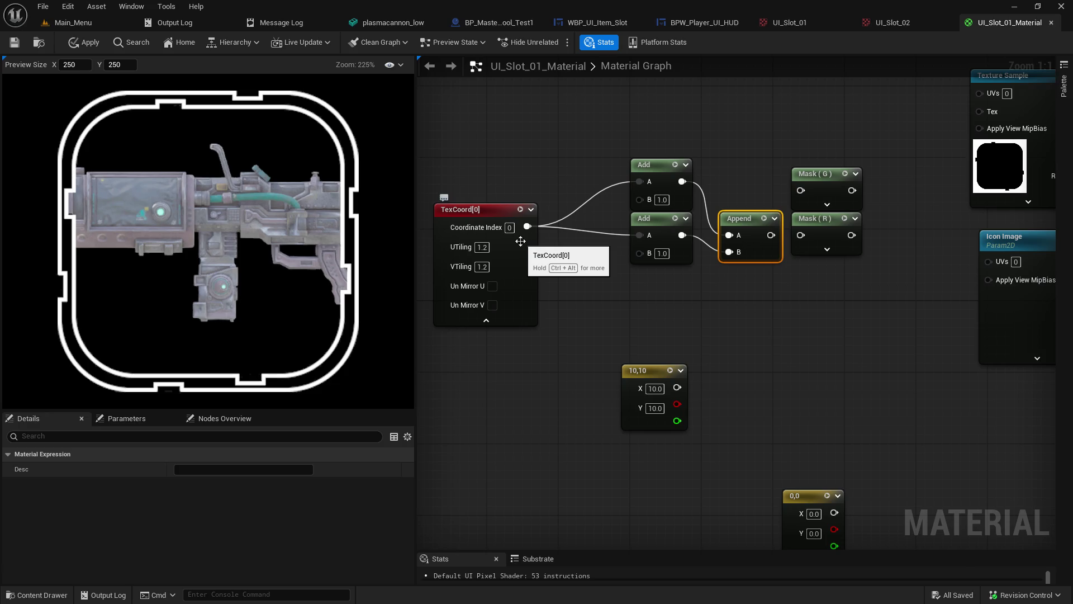
alt+click(639, 182)
Step: Unplug TexCoord[0] from the Adds, rearrange nodes, and wire it into Mask (R) and Mask (G)
alt+click(639, 235)
drag(819, 219, 572, 165)
drag(626, 131, 754, 264)
drag(664, 165, 736, 209)
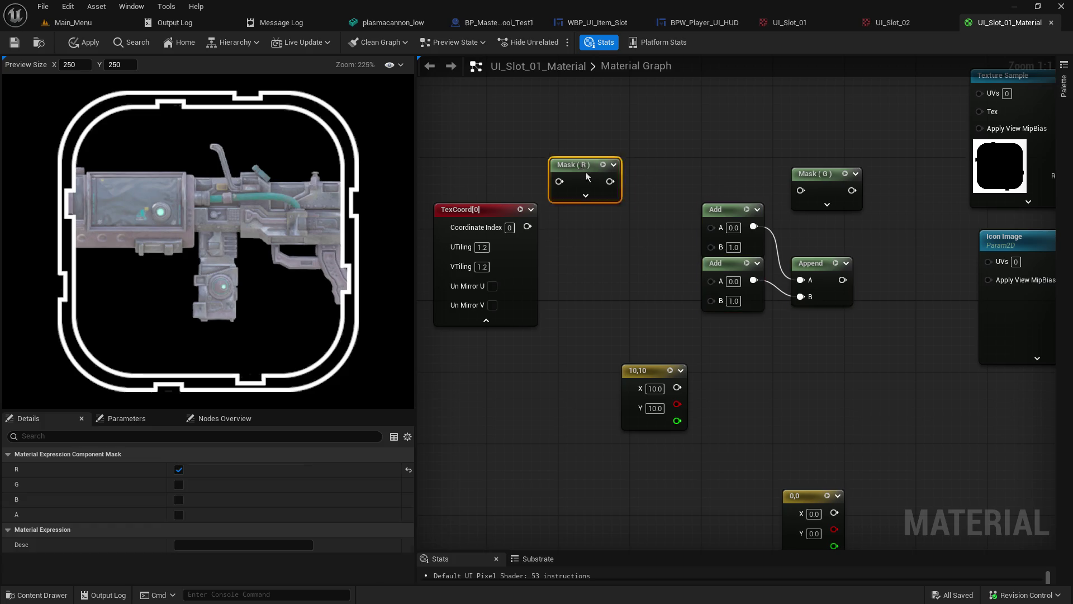
drag(584, 165, 637, 210)
drag(527, 226, 613, 226)
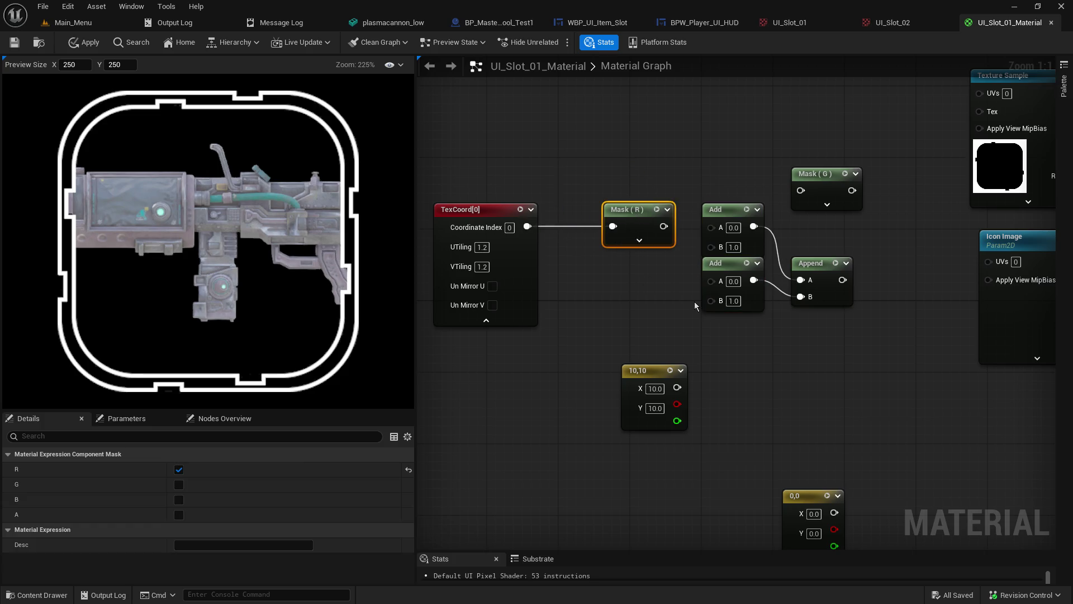
mouse_move(826, 175)
mouse_down()
mouse_move(628, 265)
mouse_move(637, 256)
mouse_up()
drag(527, 227, 612, 271)
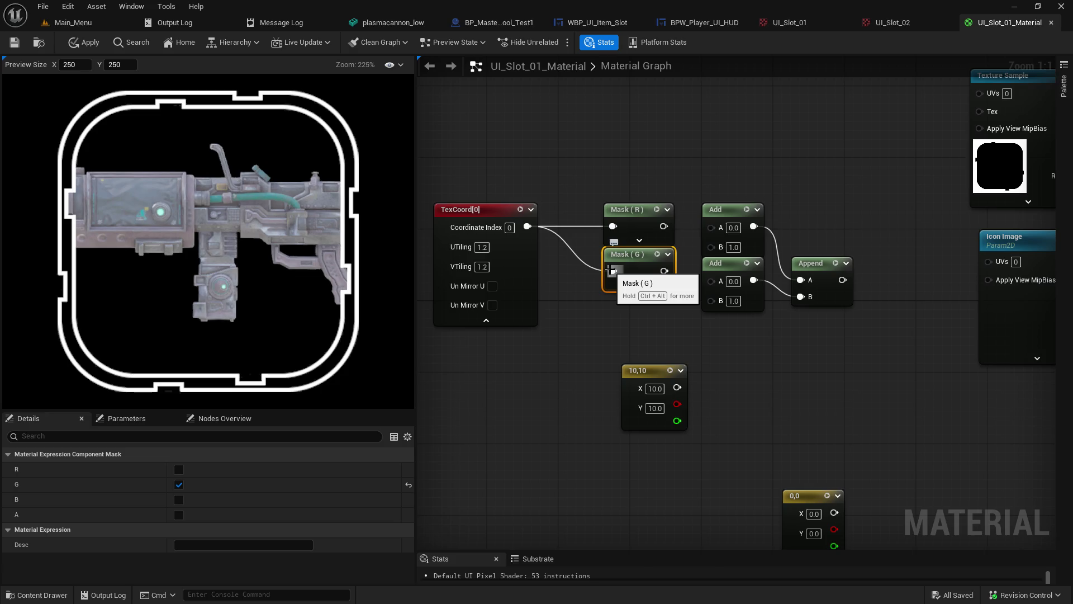
Step: Wire Mask (R) and Mask (G) into the Add A inputs and Append into Texture Sample UVs
mouse_move(665, 226)
mouse_down()
mouse_move(711, 227)
mouse_move(740, 184)
mouse_move(750, 186)
mouse_up()
drag(664, 272, 712, 284)
drag(842, 281, 984, 93)
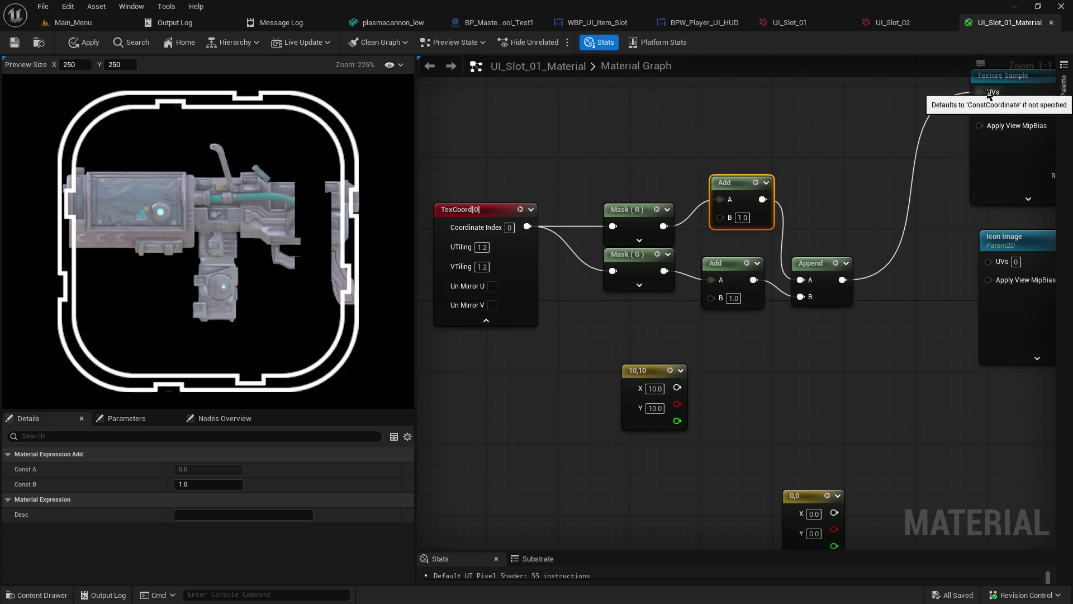
drag(817, 143, 773, 221)
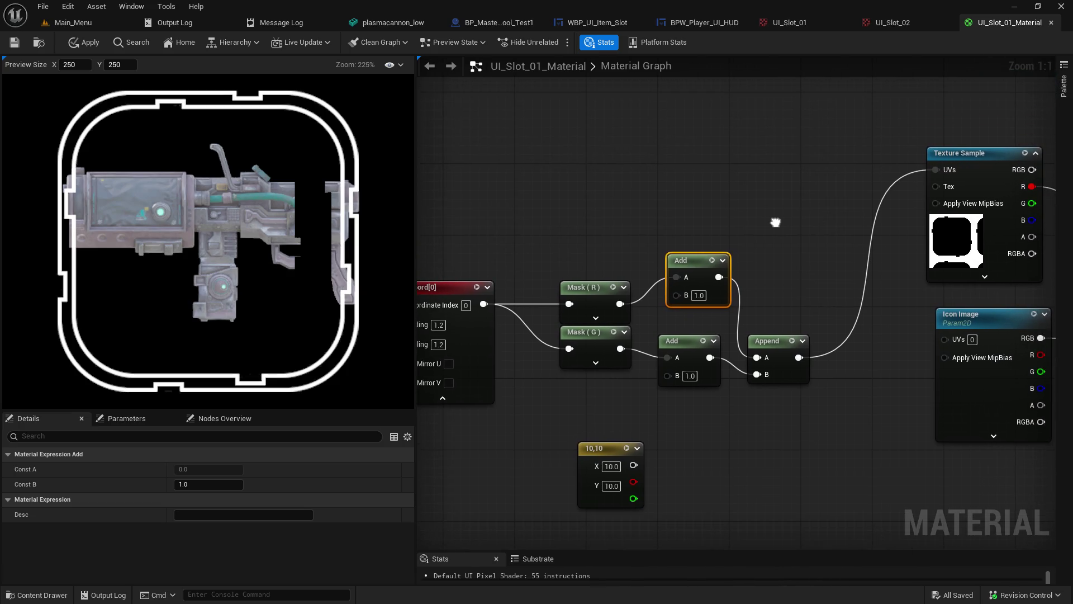
mouse_move(513, 291)
mouse_down()
mouse_move(615, 263)
mouse_move(600, 262)
mouse_up()
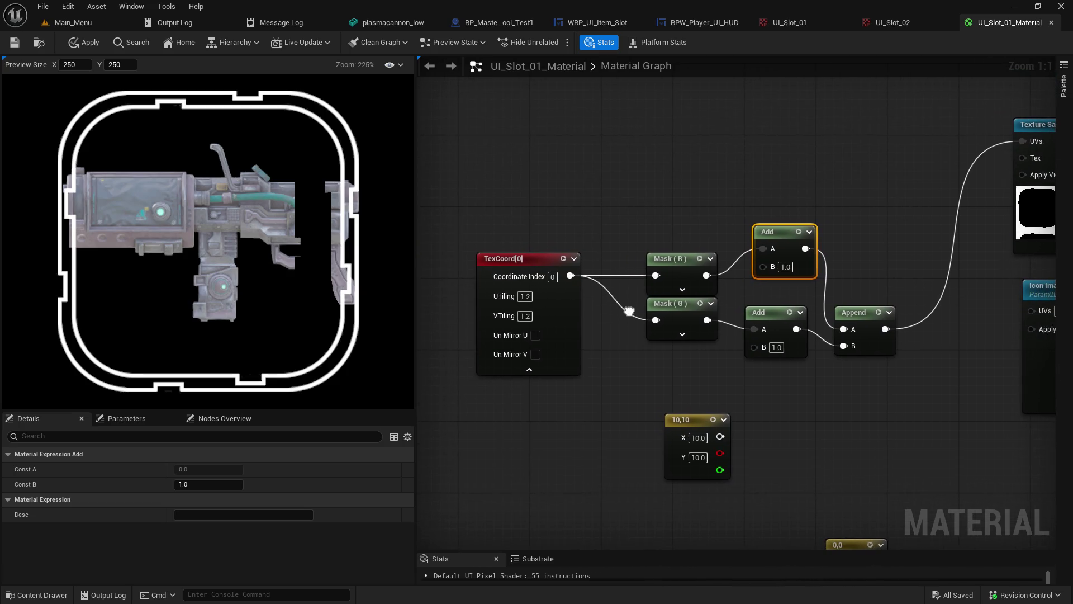
click(777, 347)
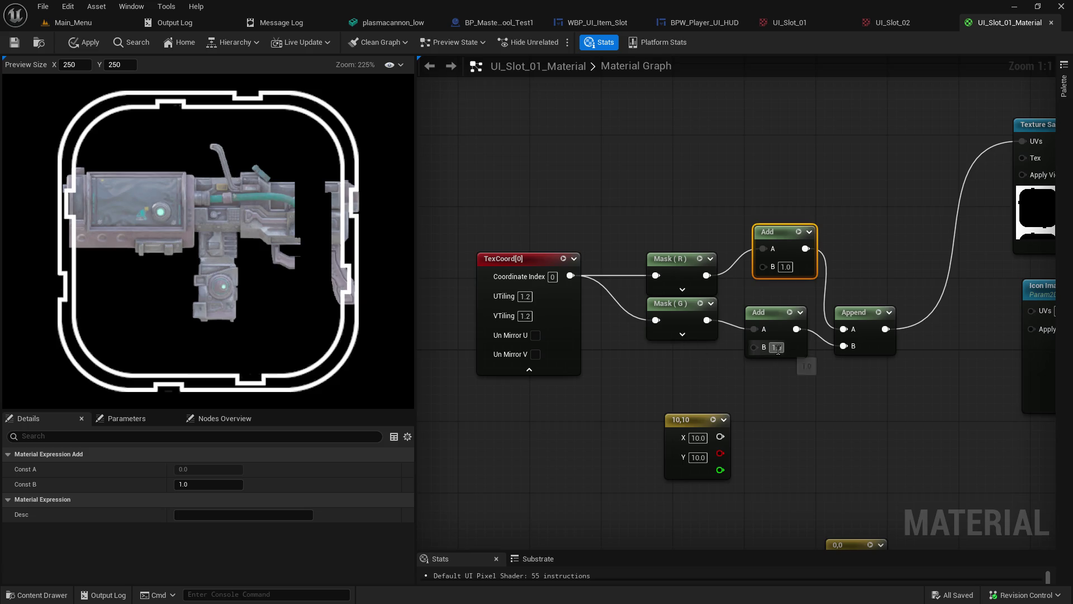
Step: Set the lower Add node's B to 1.1 after trying 1.5 and 1.2
text(1.5)
key(Return)
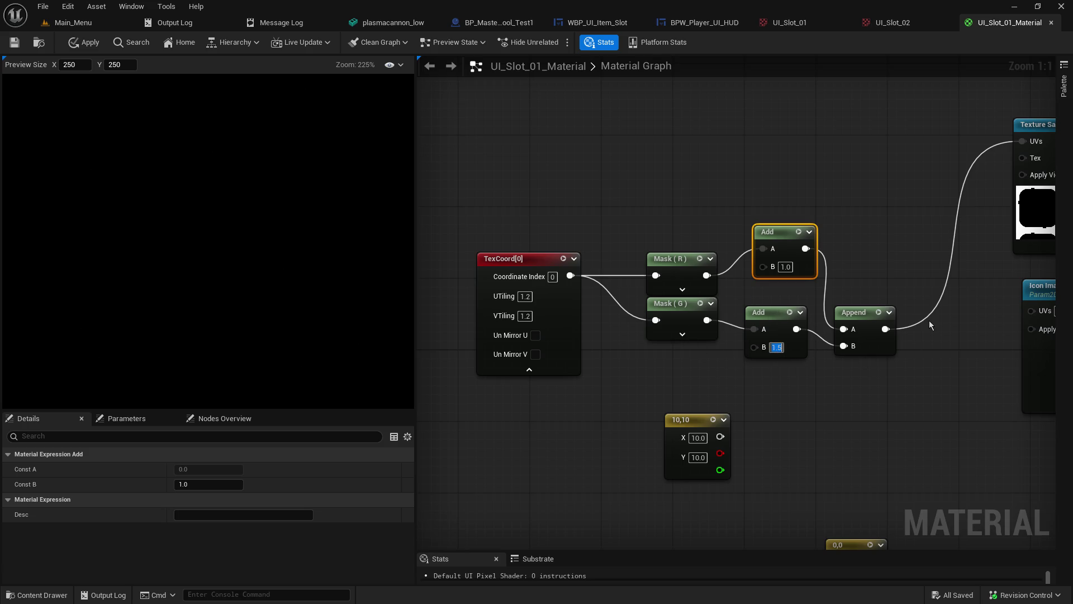
text(1.2)
key(Return)
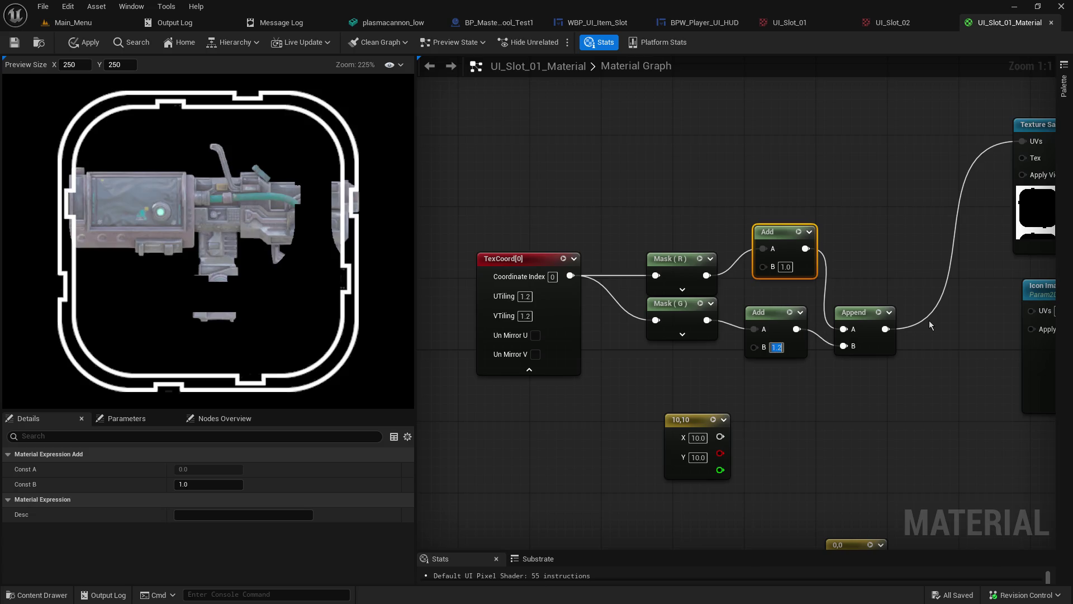
text(1.1)
key(Return)
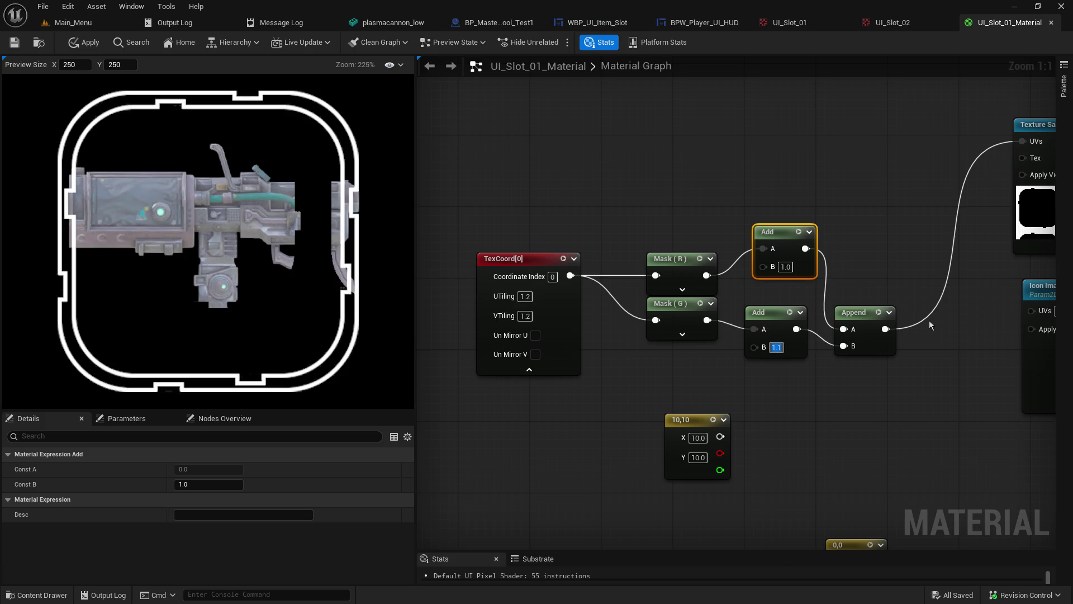
Step: Set the upper Add node's B to 0.9 after trying 1.1 and 0.5
click(786, 267)
text(1.1)
key(Return)
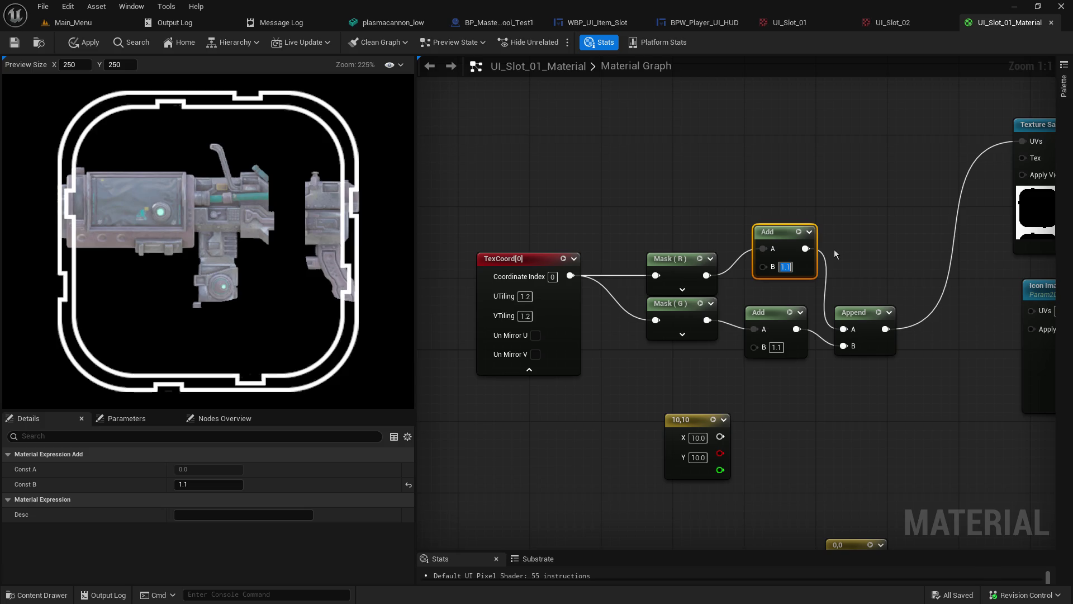
text(0.5)
key(Return)
text(0.9)
key(Return)
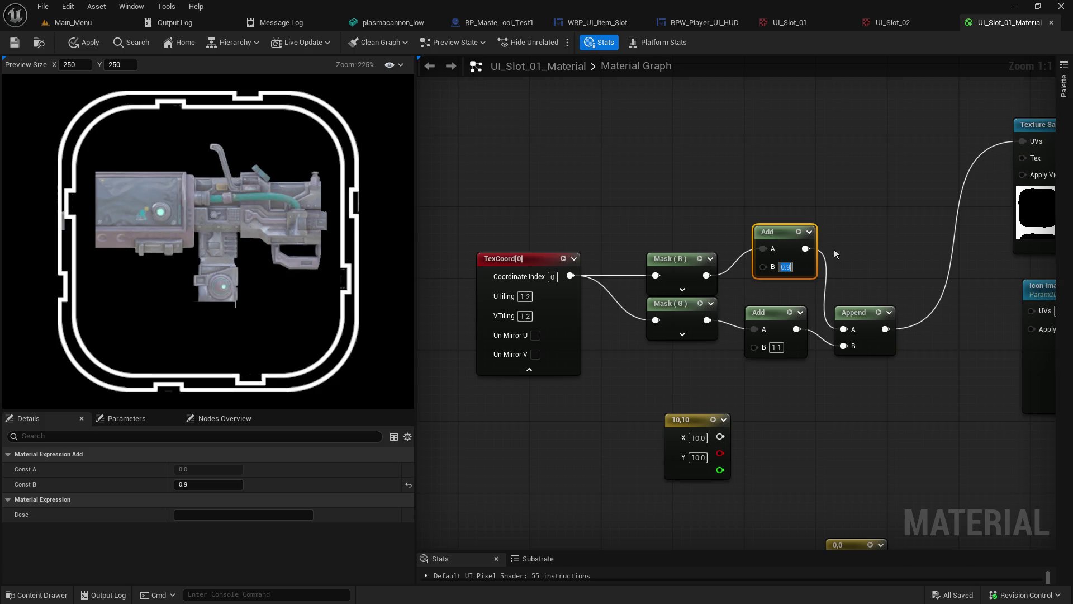
Step: Select the TexCoord UTiling field and nudge the Add node slightly down-left
click(526, 297)
mouse_move(907, 279)
mouse_down()
mouse_move(896, 343)
mouse_move(884, 260)
mouse_move(895, 274)
mouse_up()
drag(780, 232, 771, 247)
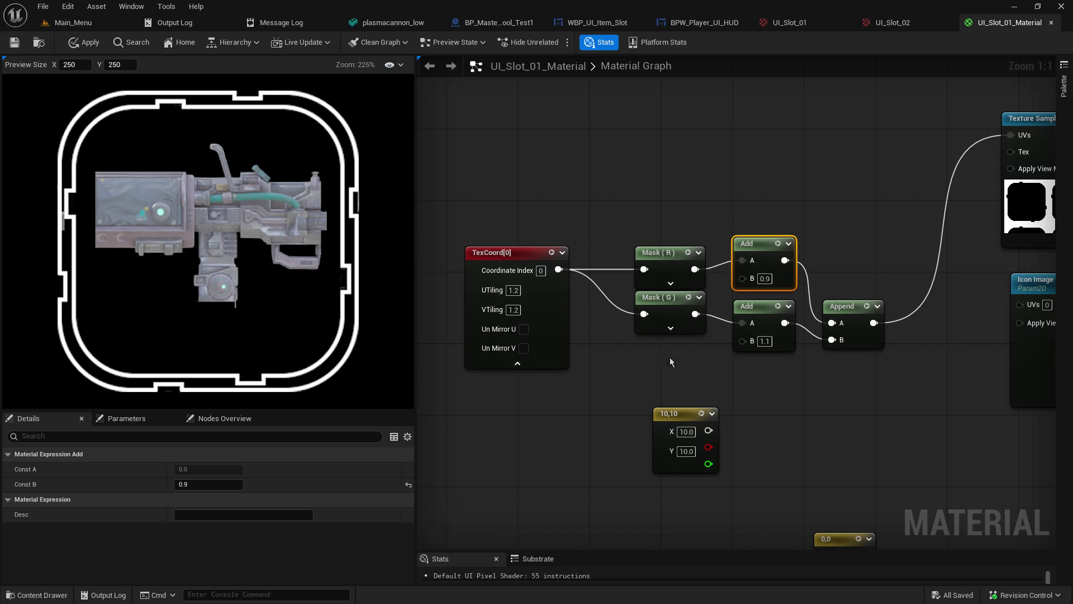
Step: Set the TexCoord node's UTiling and VTiling both to 1.5
click(511, 289)
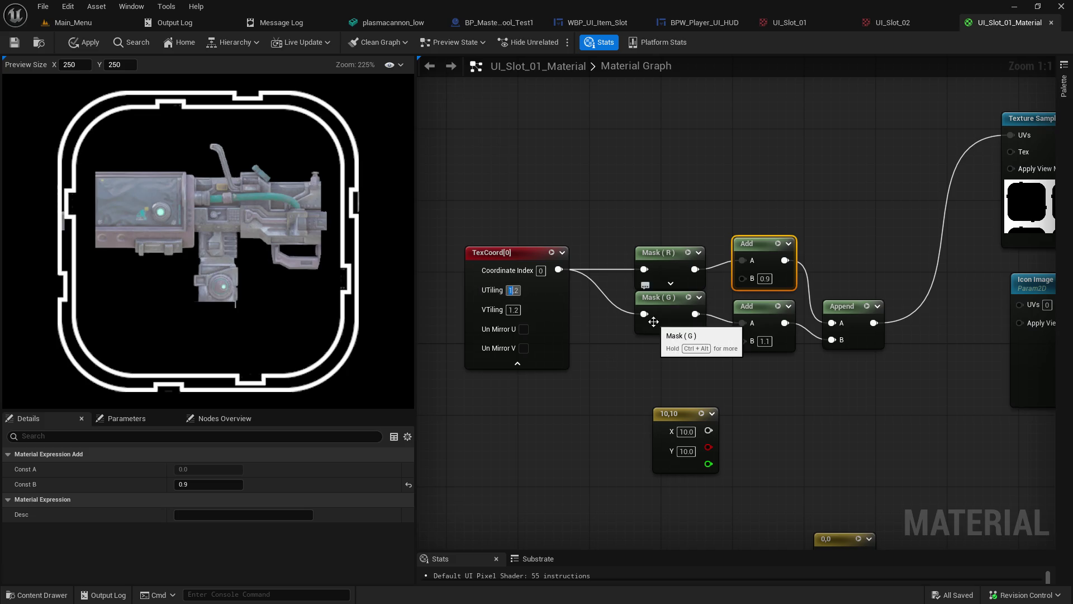
key(BackSpace)
text(5)
key(Return)
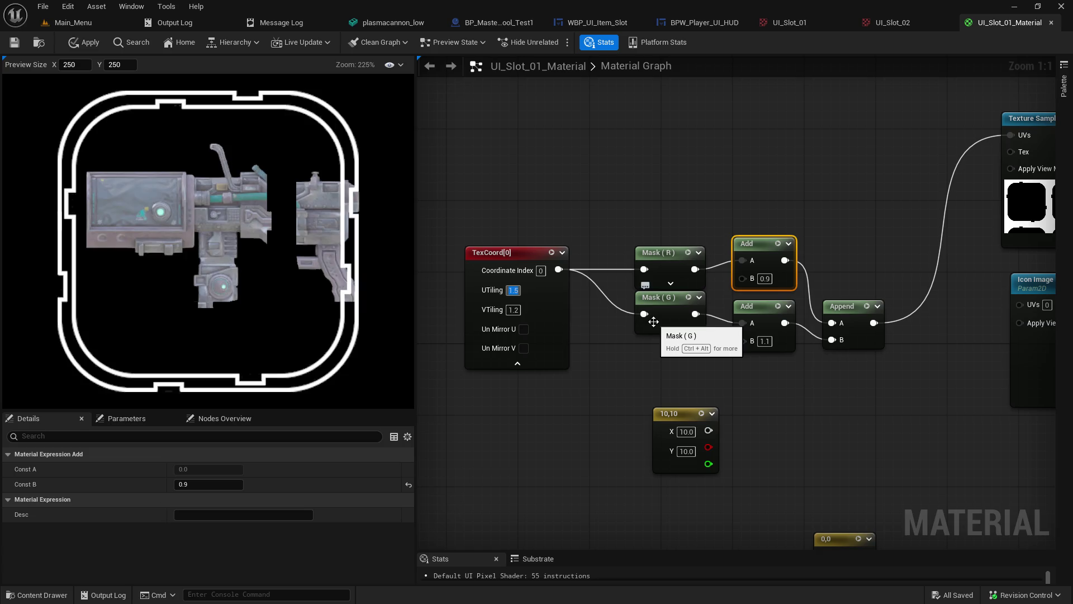
key(Tab)
text(1.5)
key(Return)
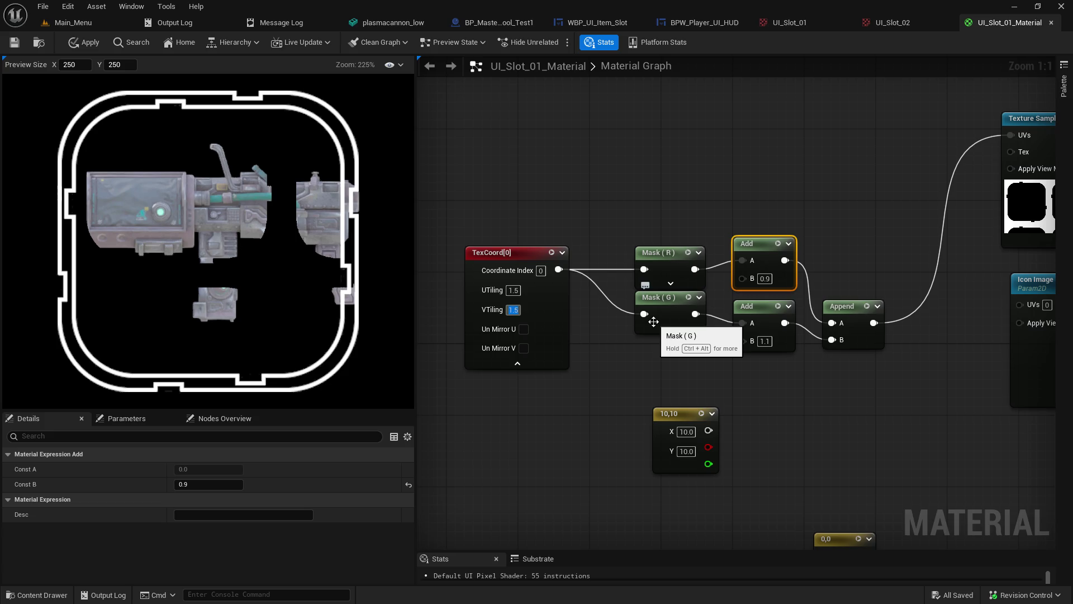
Step: Wire Append into Icon Image's UVs and disconnect it from the Texture Sample's UVs
mouse_move(654, 321)
mouse_down()
mouse_move(449, 376)
mouse_move(431, 364)
mouse_up()
mouse_move(650, 365)
mouse_down()
mouse_move(800, 366)
mouse_move(796, 346)
mouse_up()
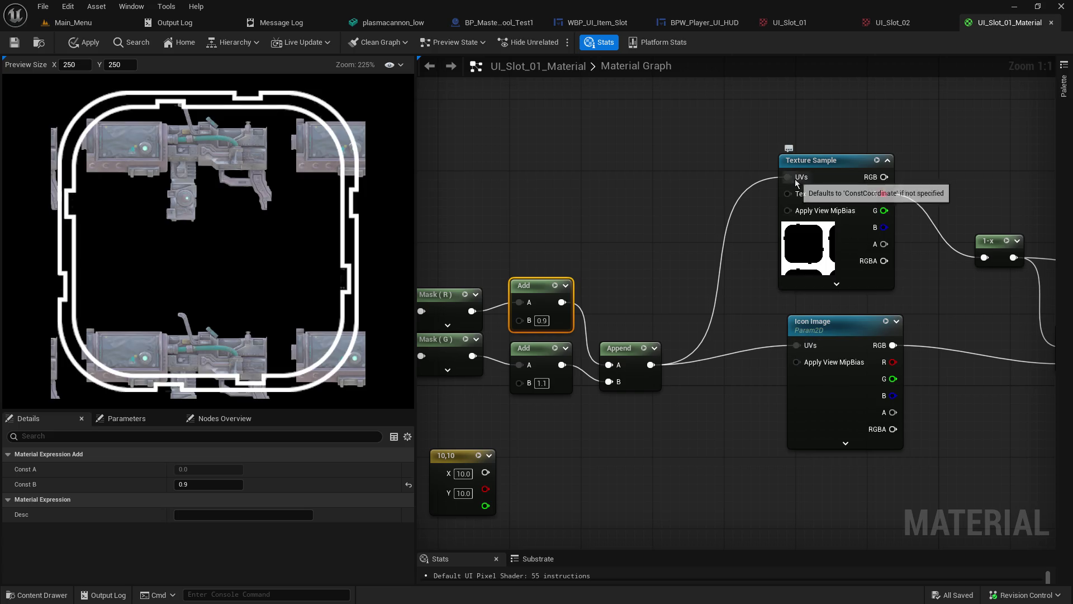
alt+click(787, 177)
Step: Regroup the TexCoord, Mask, Add and Append nodes and move the 10,10 constant aside
mouse_move(540, 261)
mouse_down()
mouse_move(688, 251)
mouse_move(749, 203)
mouse_up()
drag(501, 294, 413, 316)
mouse_move(455, 227)
mouse_down()
mouse_move(699, 336)
mouse_move(733, 332)
mouse_up()
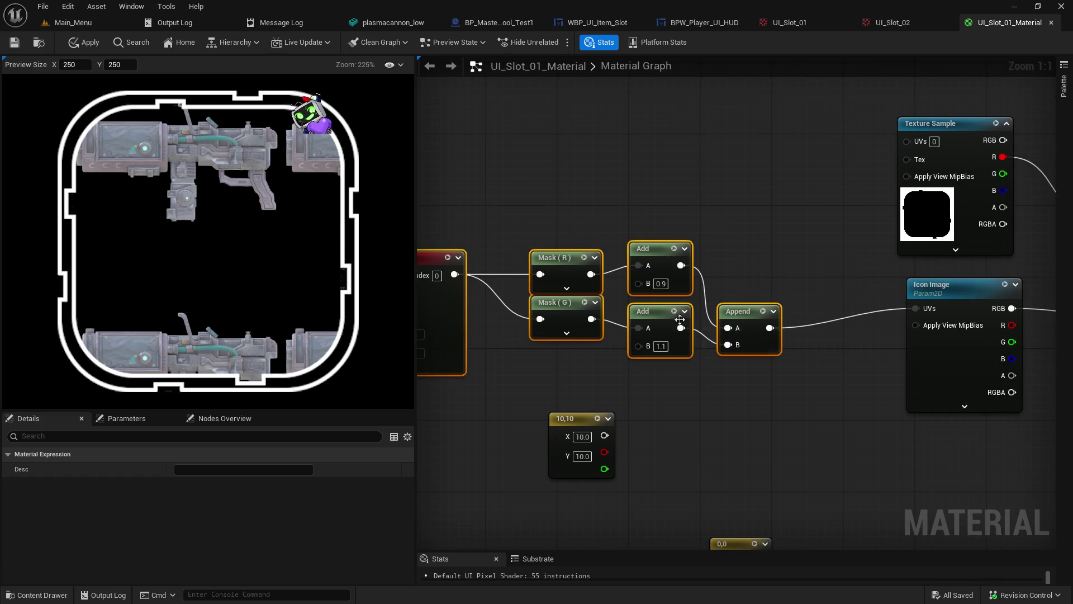
drag(755, 337, 862, 309)
mouse_move(754, 362)
mouse_down()
mouse_move(537, 240)
mouse_move(527, 269)
mouse_up()
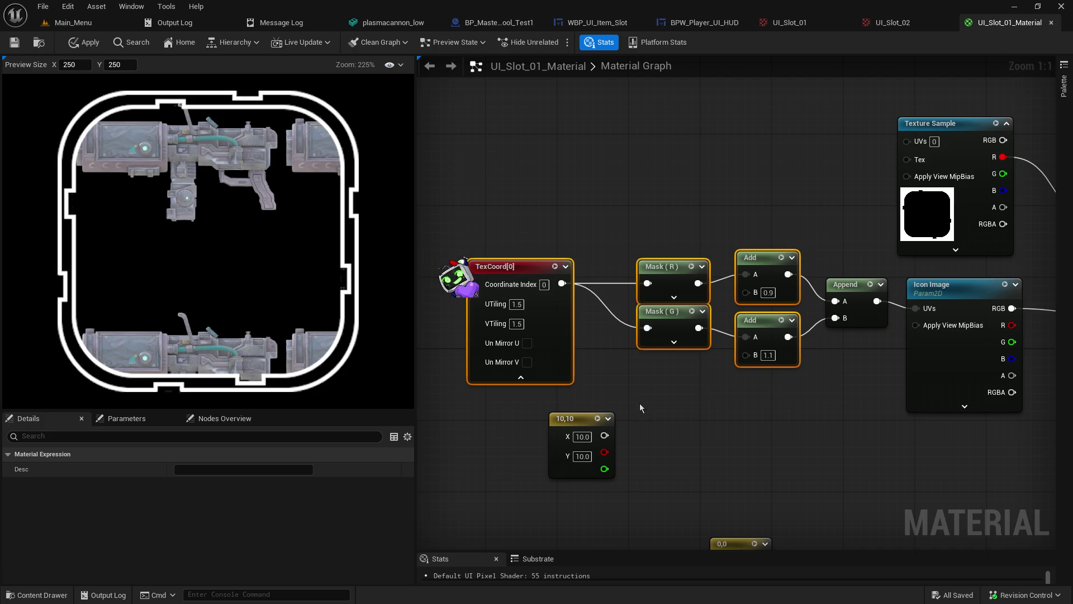
mouse_move(581, 421)
mouse_down()
mouse_move(743, 494)
mouse_move(850, 491)
mouse_move(759, 421)
mouse_move(817, 448)
mouse_move(835, 482)
mouse_move(810, 472)
mouse_up()
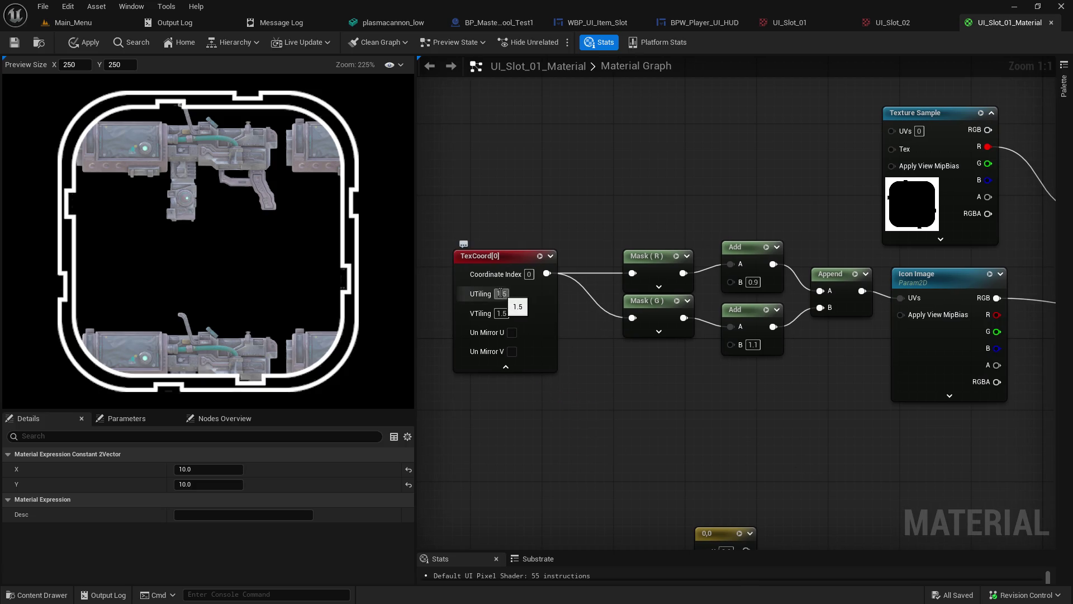
Step: Try upper Add B offsets of 1.1, 1.0 and 0.5
click(753, 282)
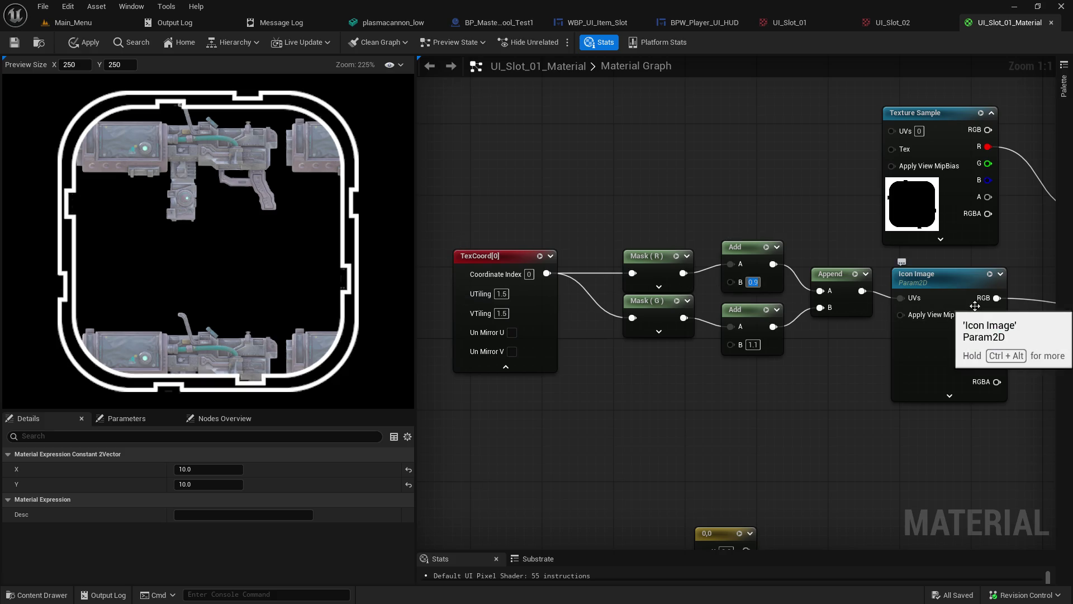
text(1.1)
key(Return)
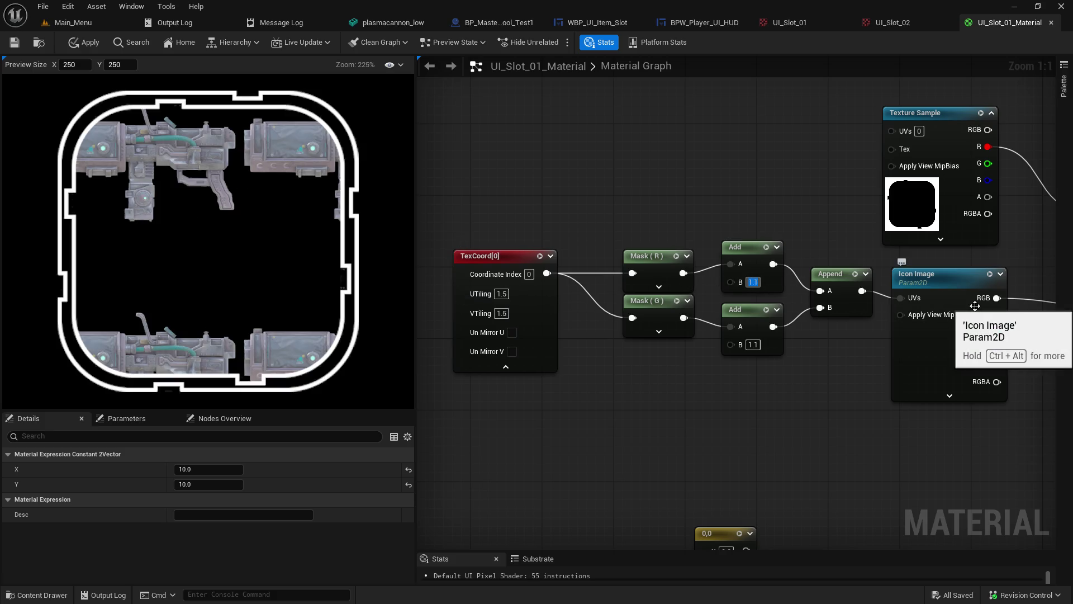
text(1.0)
key(Return)
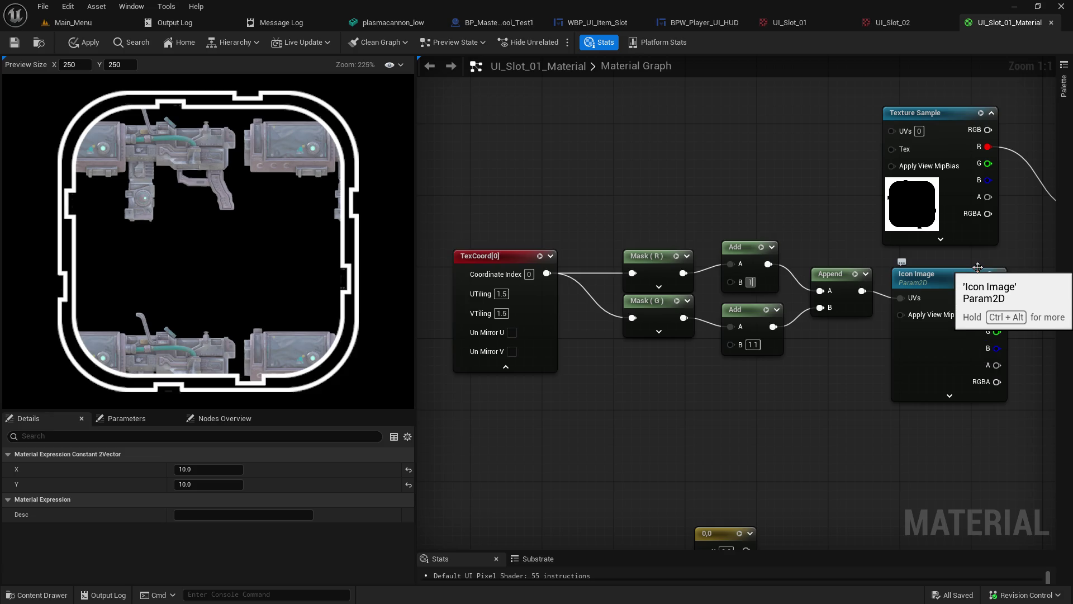
text(0.5)
key(Return)
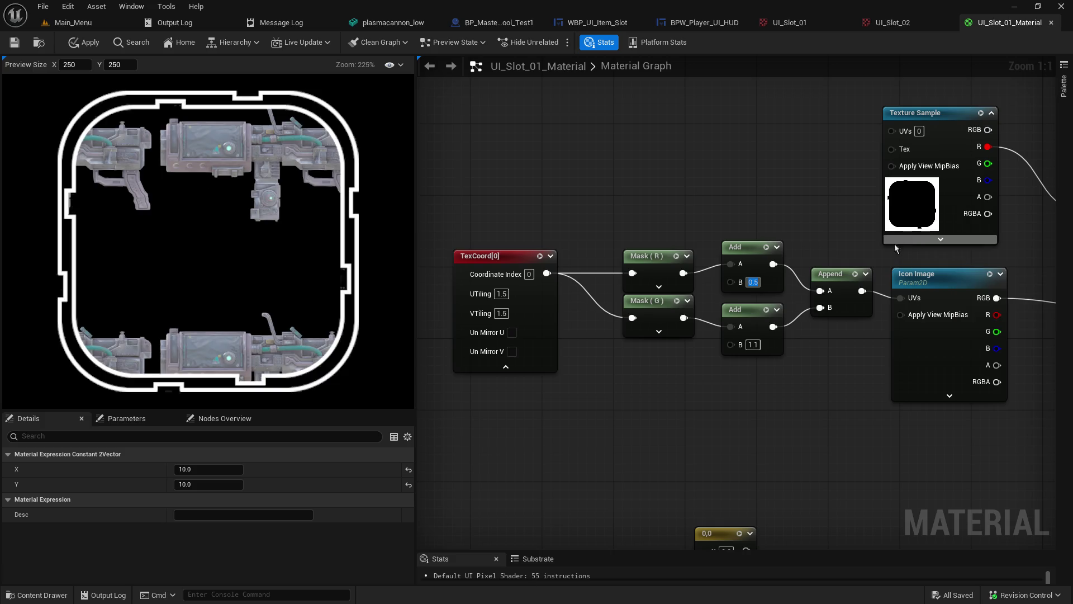
Step: Set both the upper and lower Add B offsets to 0.8
click(502, 294)
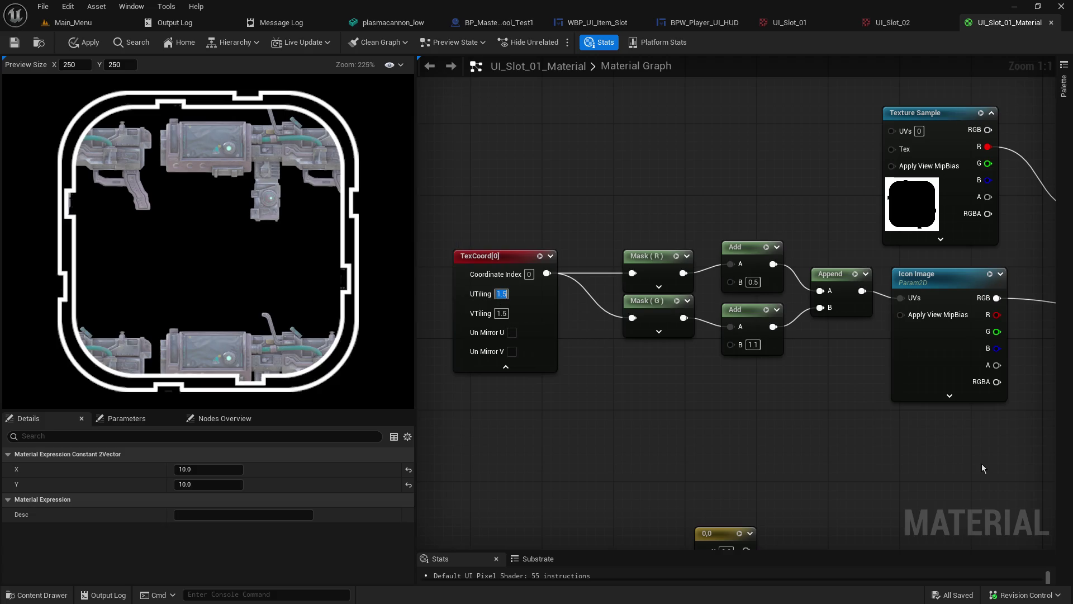
click(753, 282)
text(0.8)
key(Return)
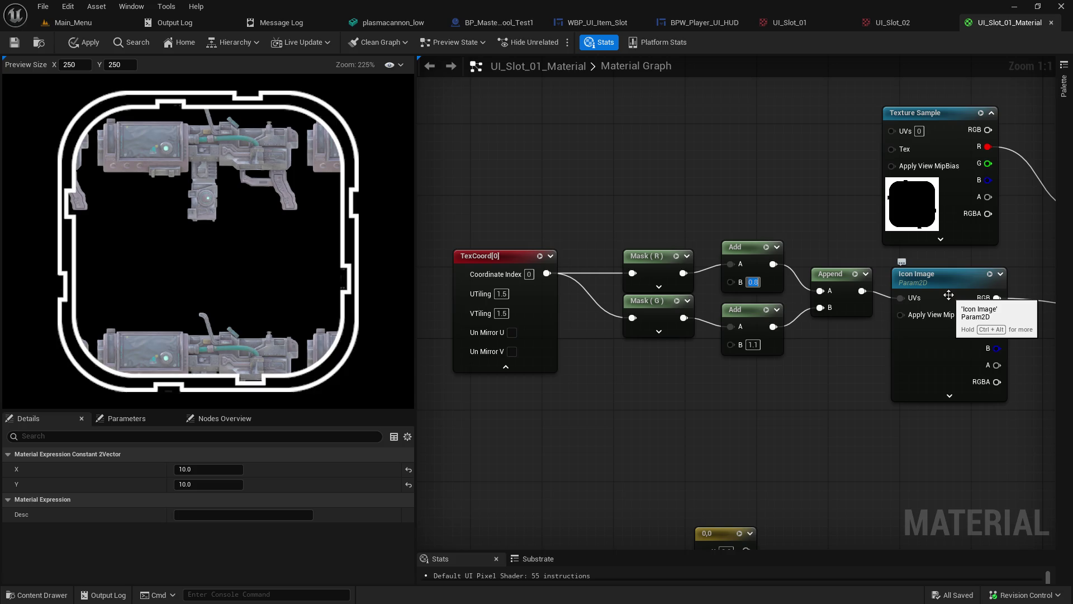
key(Tab)
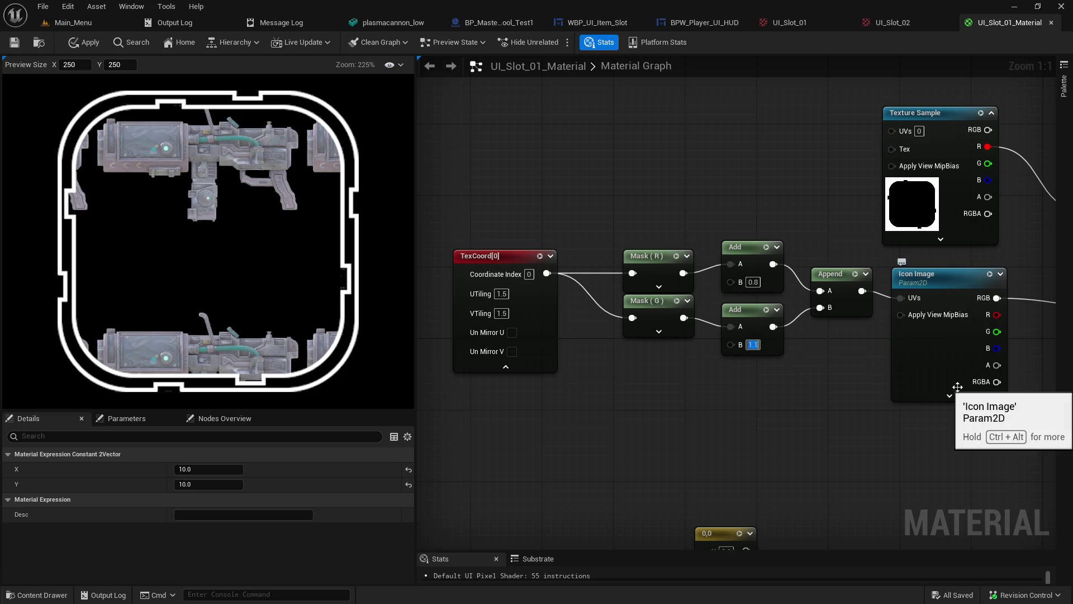
text(0.8)
key(Return)
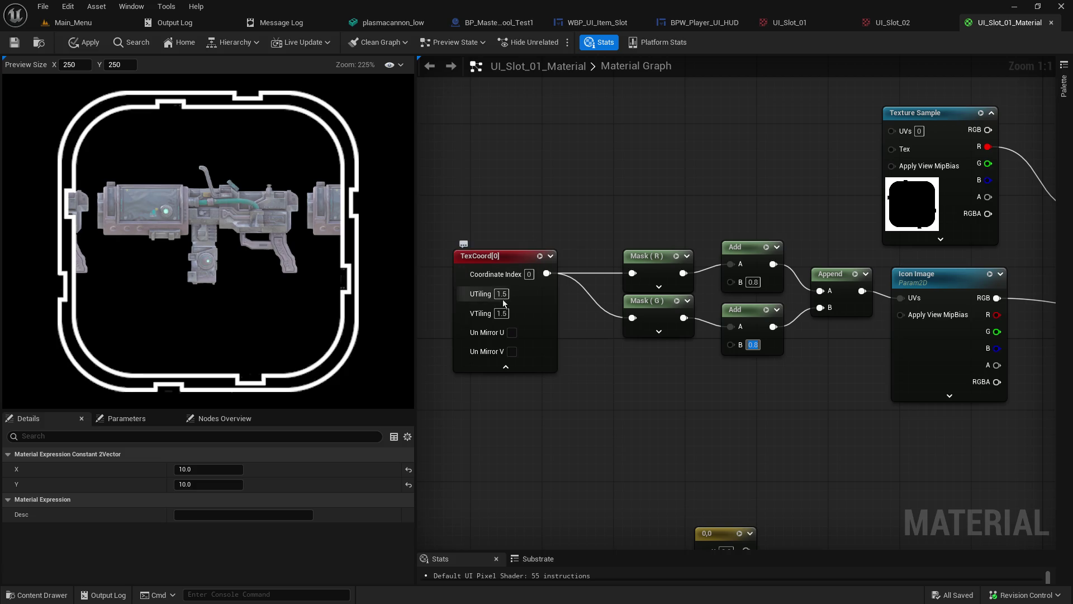
Step: Try UTiling values 1.7 and 3.0, then reset UTiling to 1.0
text(1.7)
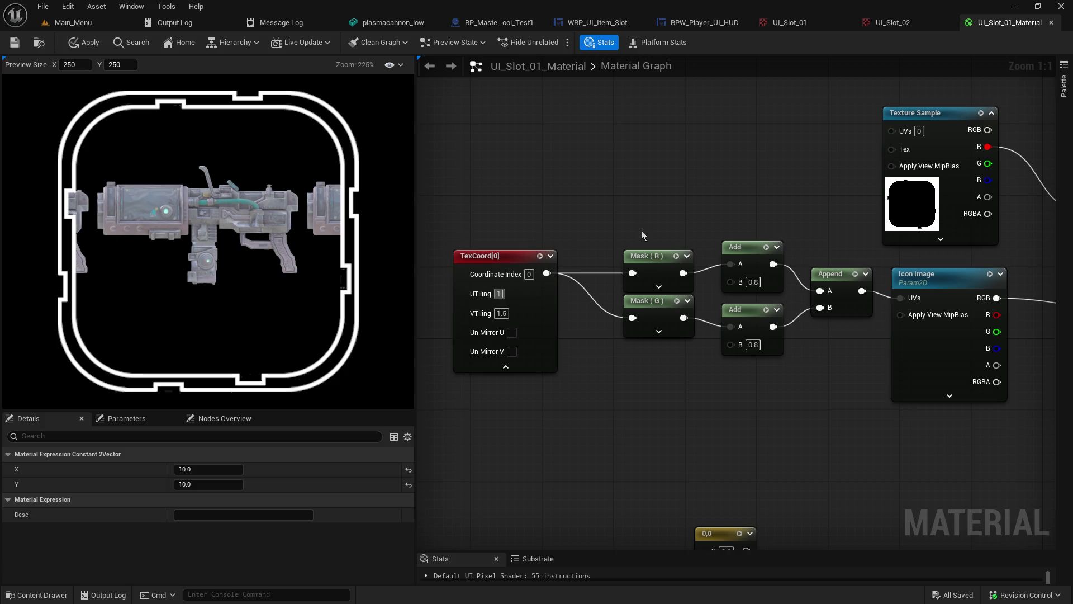
key(Return)
text(3.0)
key(Return)
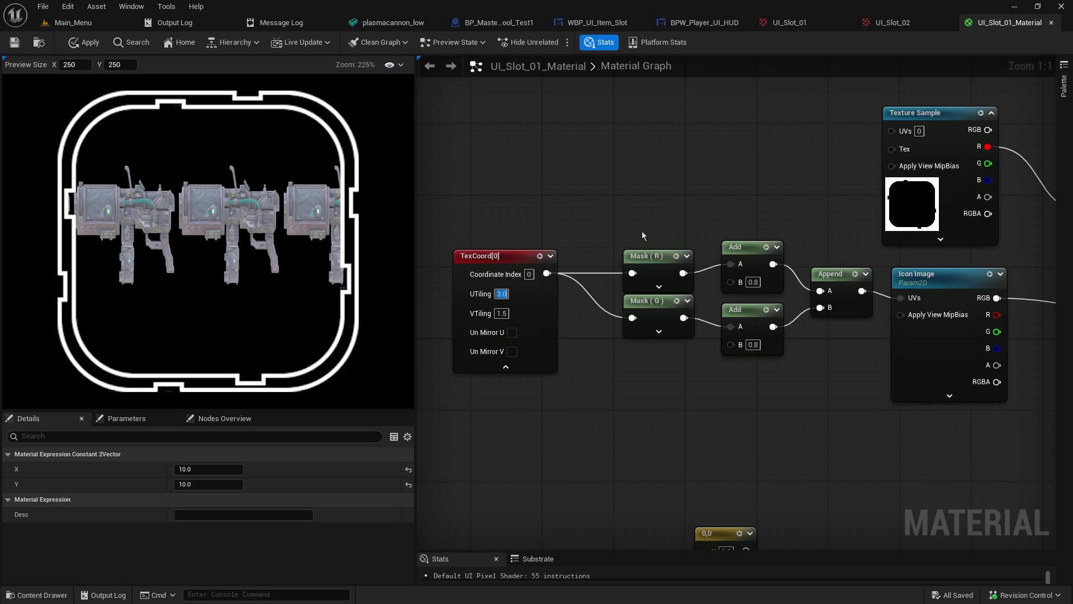
text(1.0)
key(Return)
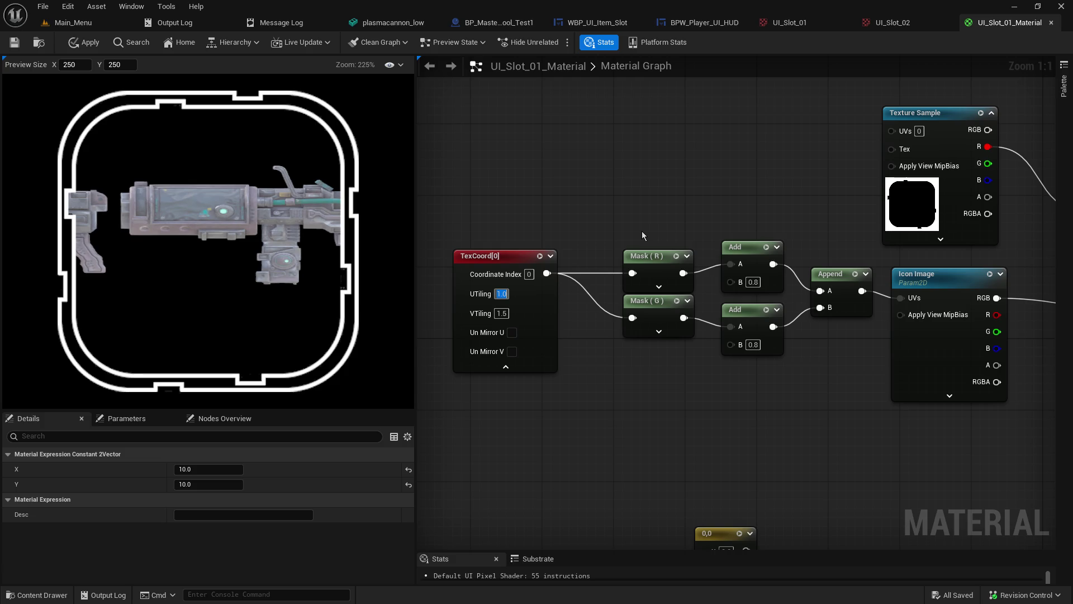
Step: Set VTiling to 1.0 then 1.2, and UTiling to 1.2
key(Tab)
text(1.0)
key(Return)
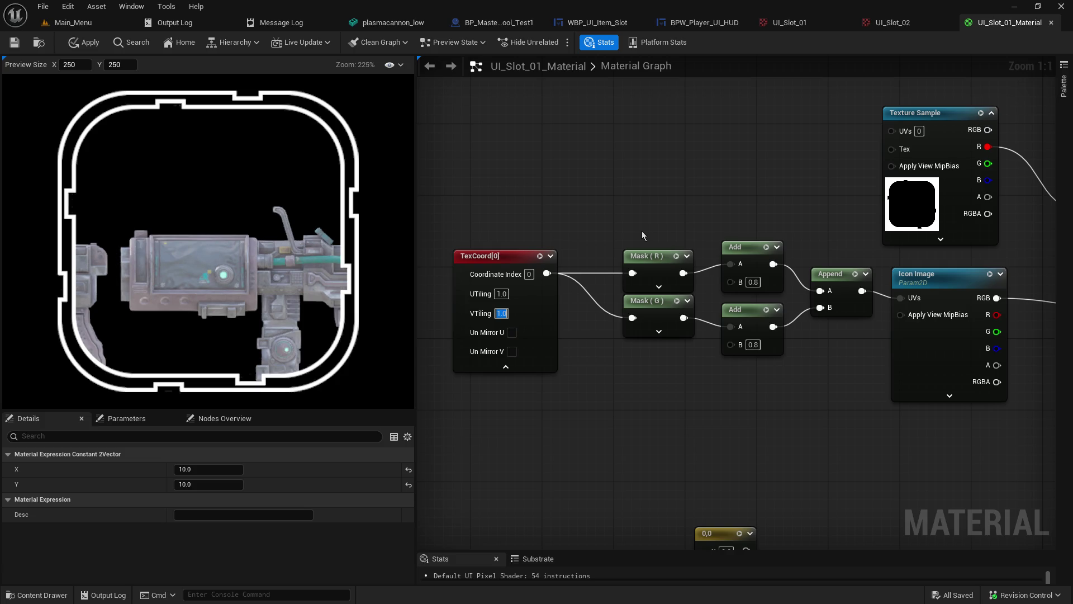
text(1.2)
key(Return)
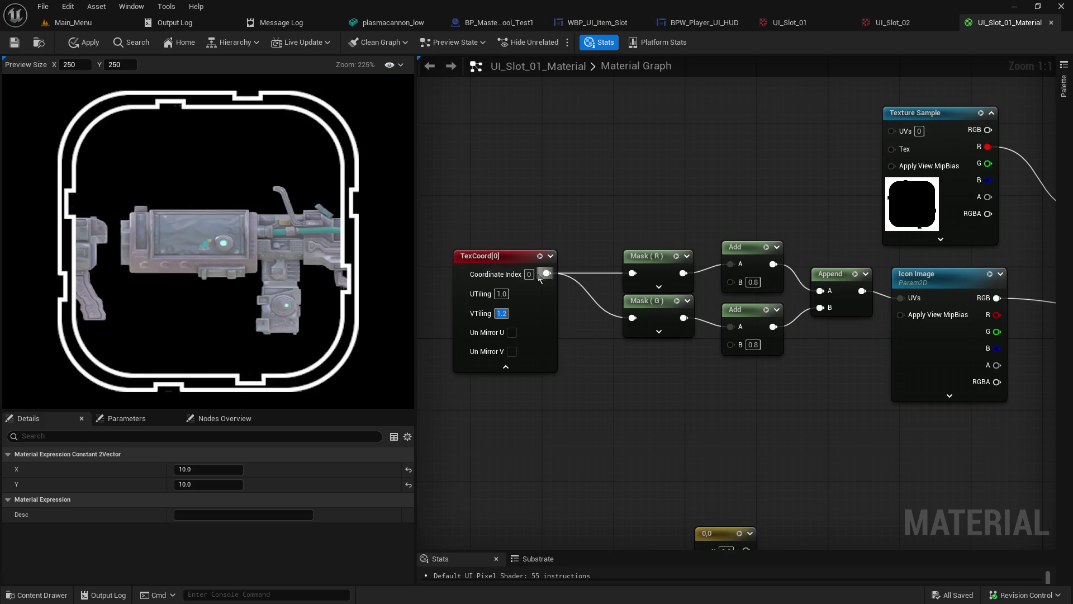
click(502, 294)
text(1.2)
key(Return)
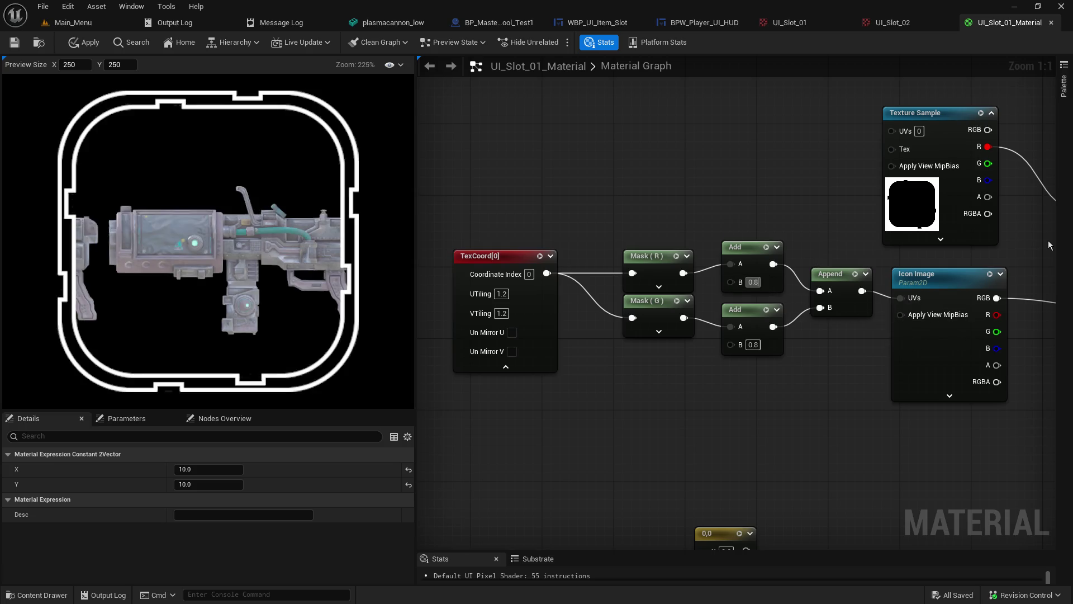
Step: Set both Add B offsets to 0.9 after trying 0.7, 0.6 and 1.0
text(07)
key(Return)
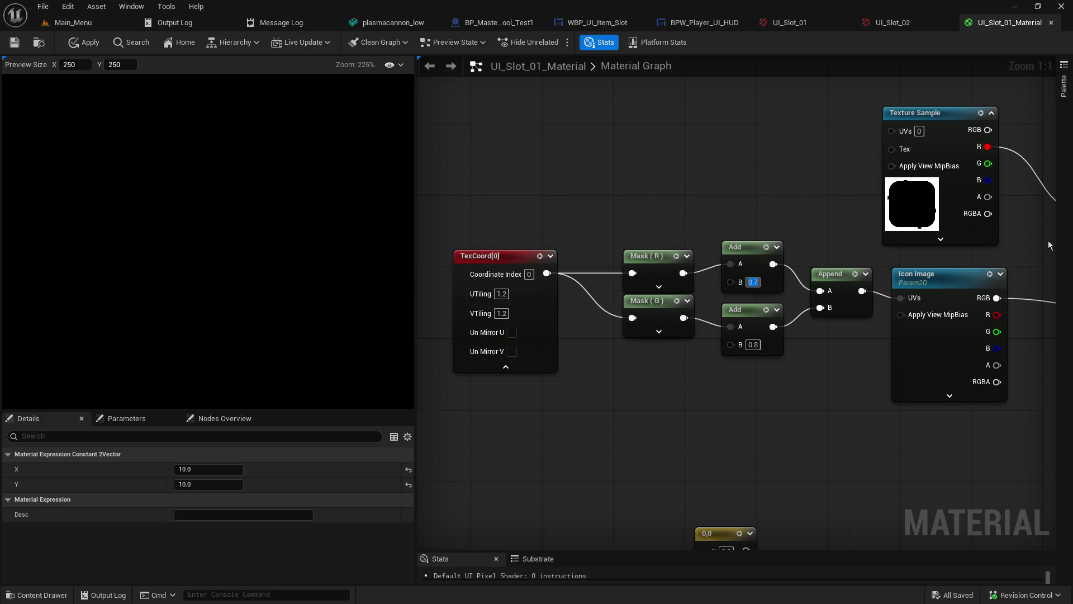
key(BackSpace)
text(6)
key(Return)
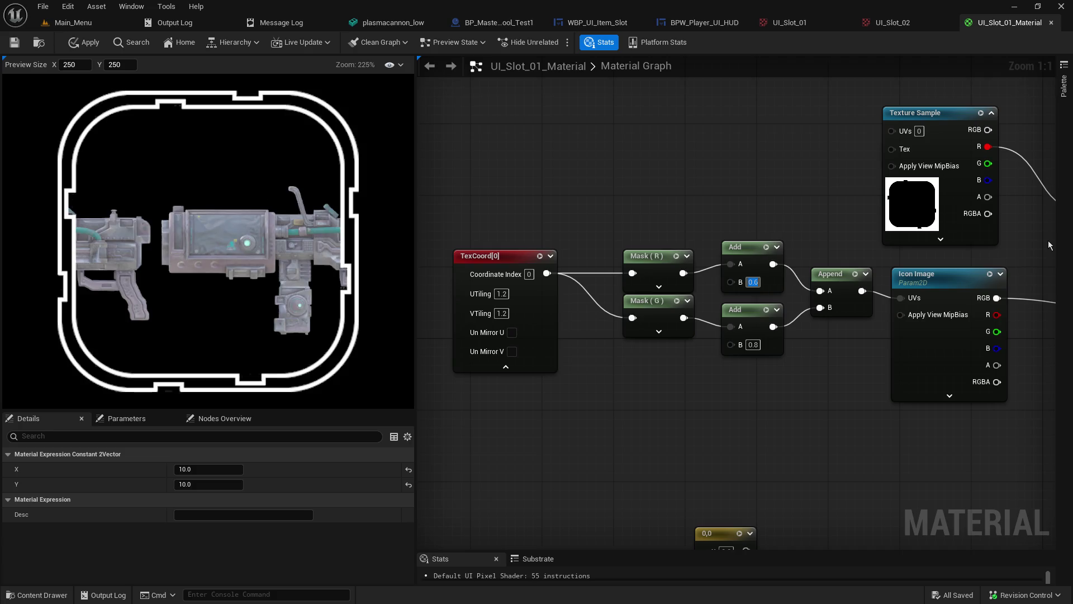
text(1)
key(Return)
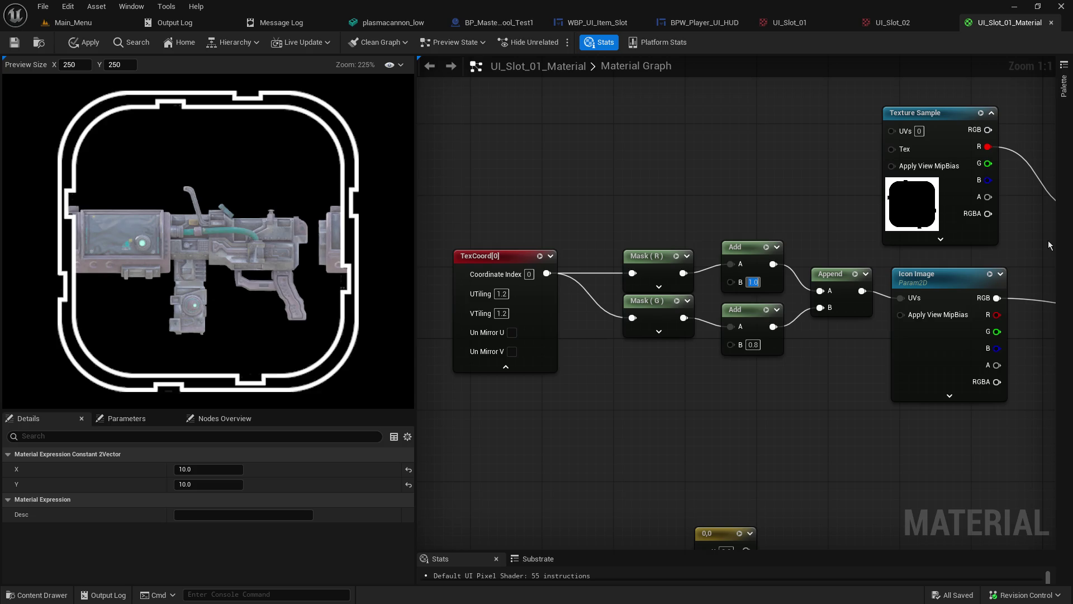
text(0.9)
key(Return)
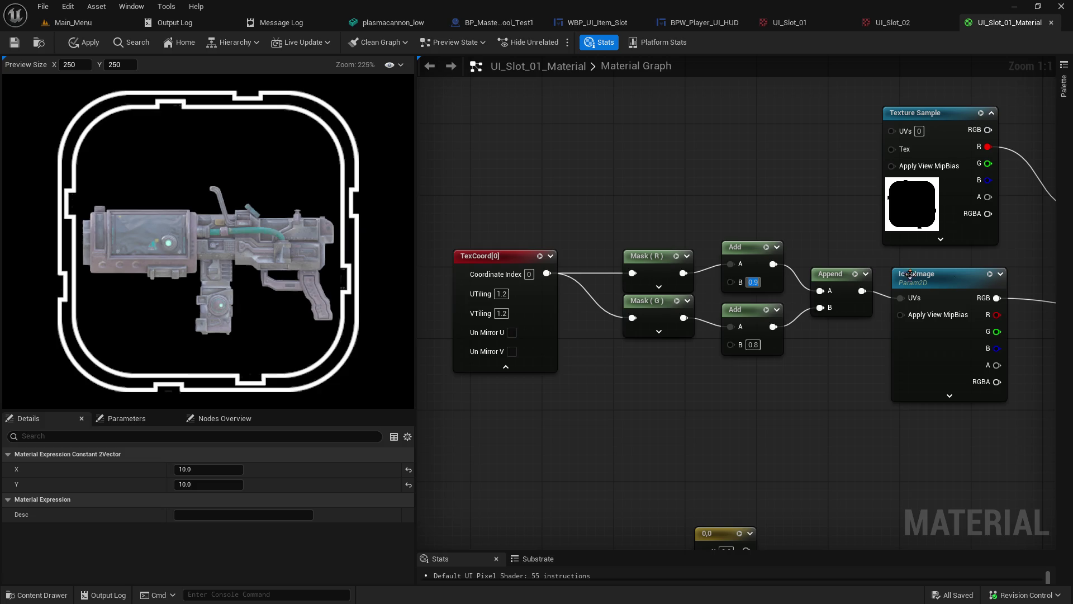
click(752, 345)
text(0.9)
key(Return)
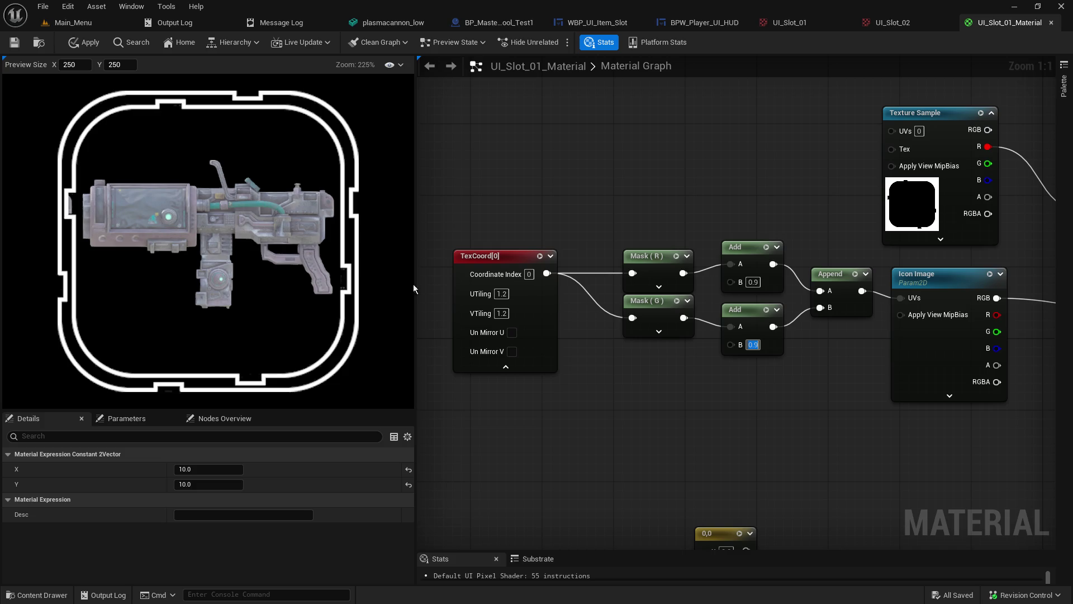
Step: Set UTiling to 1.09 and switch to the plasmacannon_low mesh editor
click(508, 294)
text(1)
key(Return)
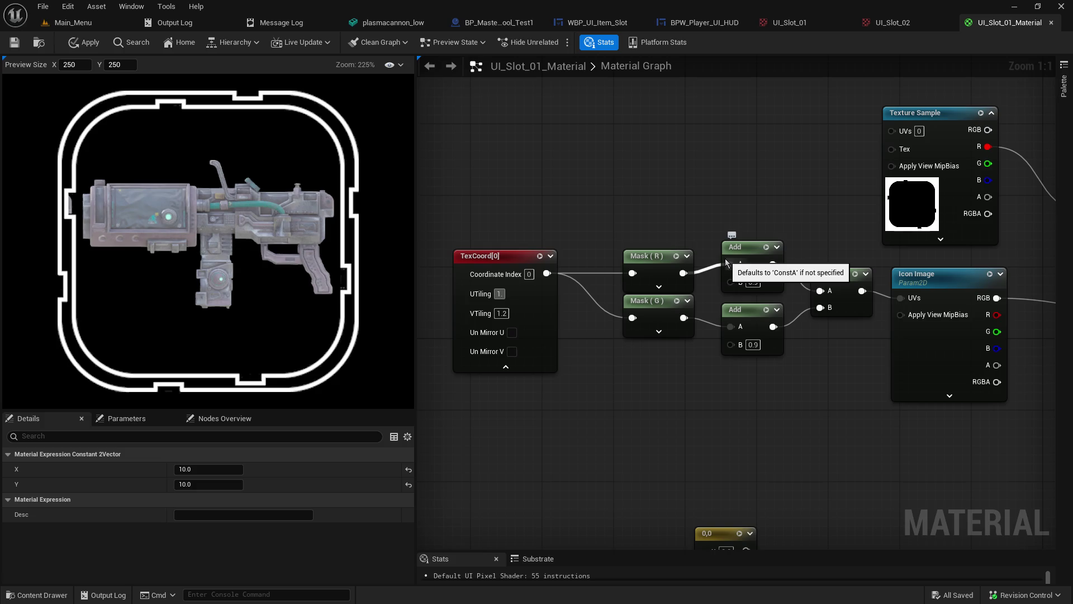
text(09)
key(Return)
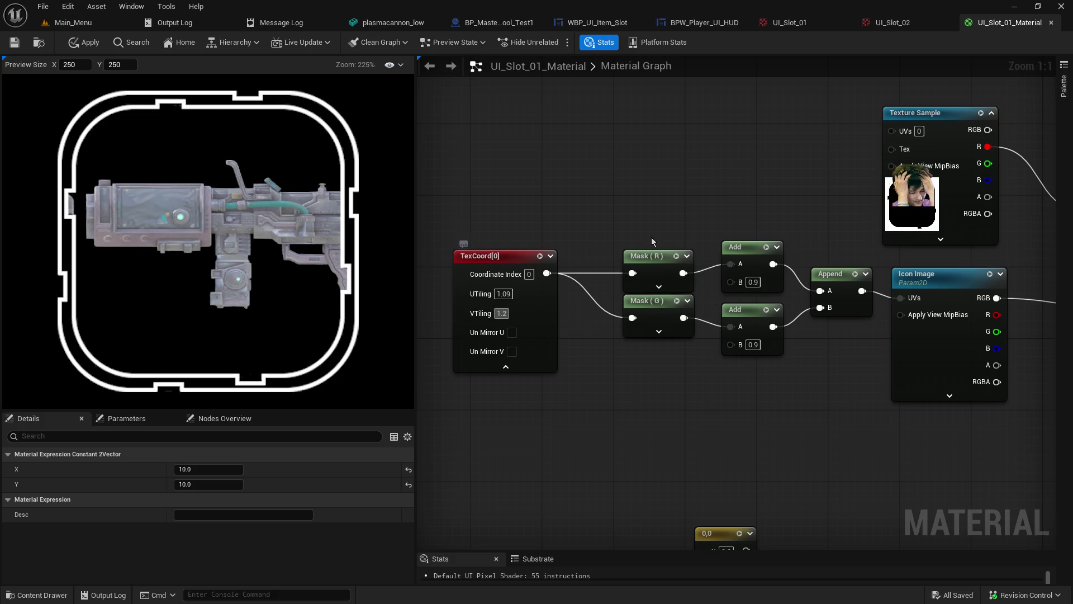
key(ctrl+Tab)
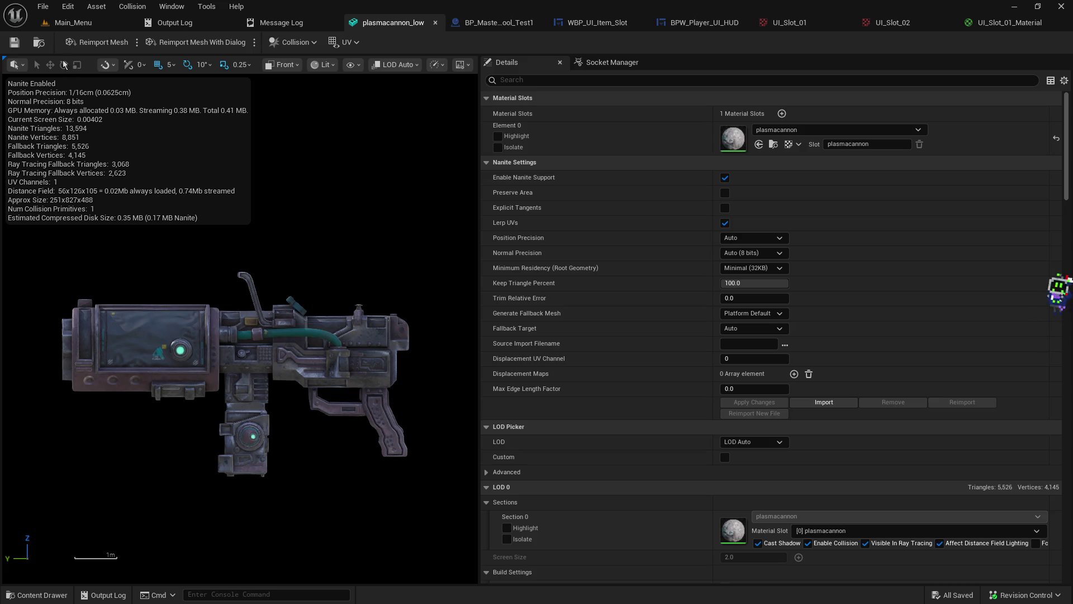
Step: Open repairtool_low from the test2 folder in the Static Mesh Editor
click(70, 23)
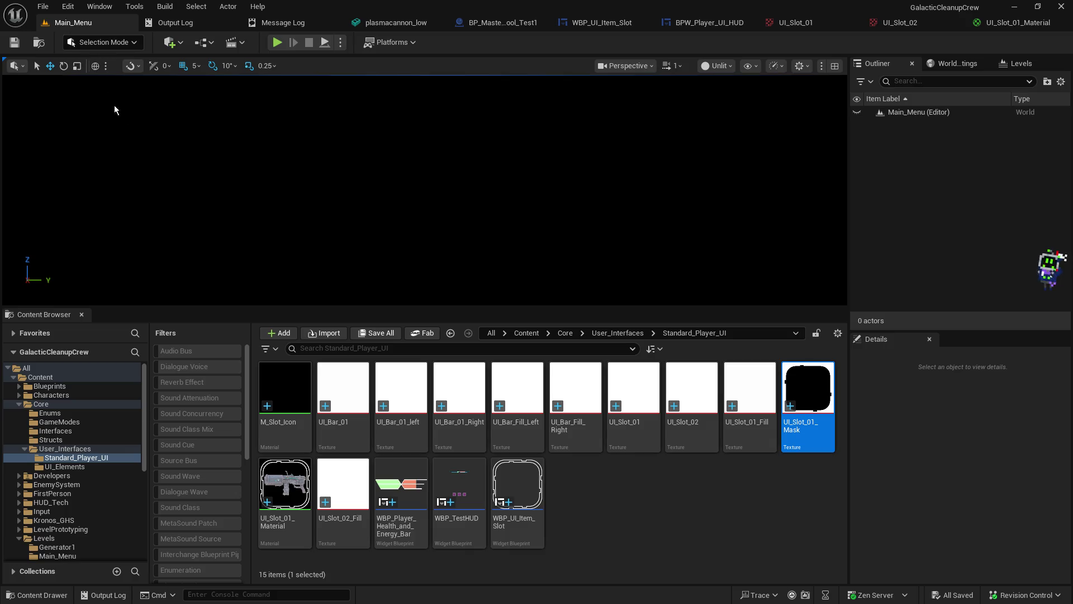
scroll(79, 480, down, 6)
click(75, 468)
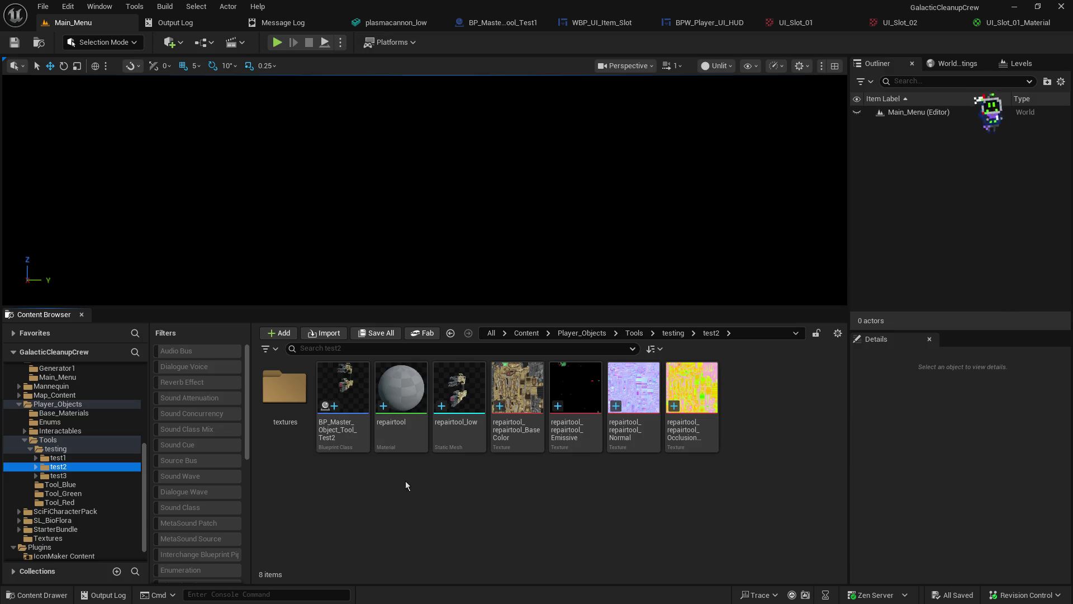
click(459, 388)
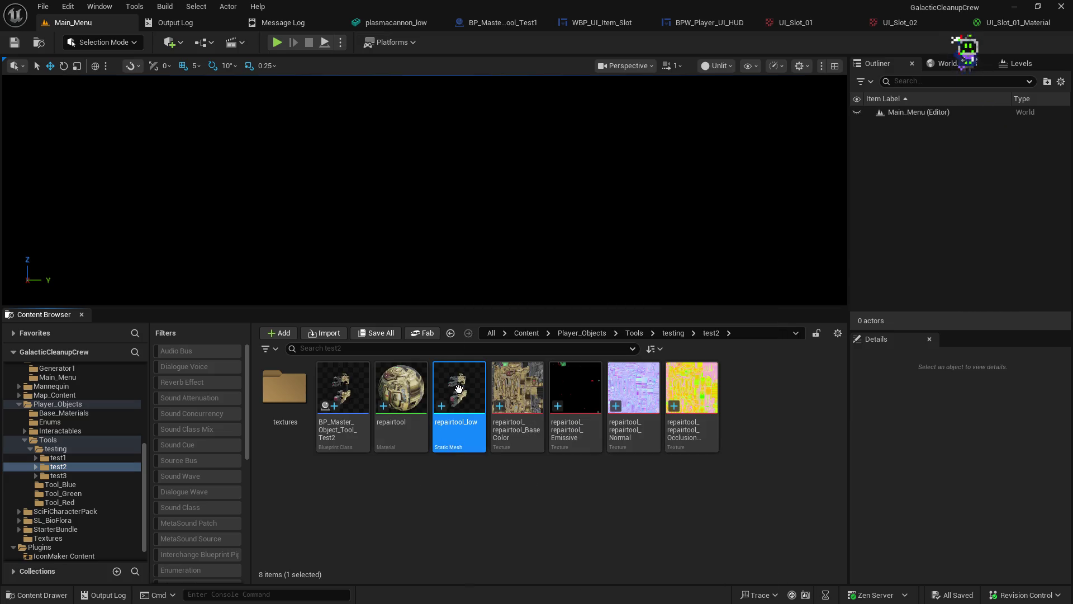
double_click(459, 388)
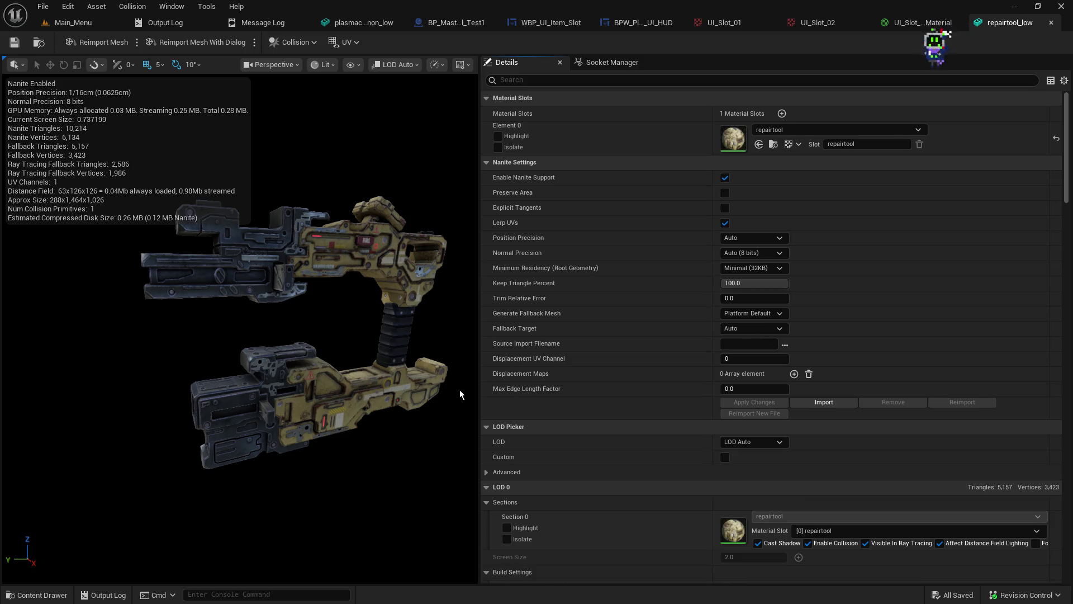
Step: Move the repairtool_low tab, switch its viewport to Front, and frame the mesh
mouse_move(1007, 23)
mouse_down()
mouse_move(594, 11)
mouse_move(448, 23)
mouse_up()
click(271, 65)
click(291, 187)
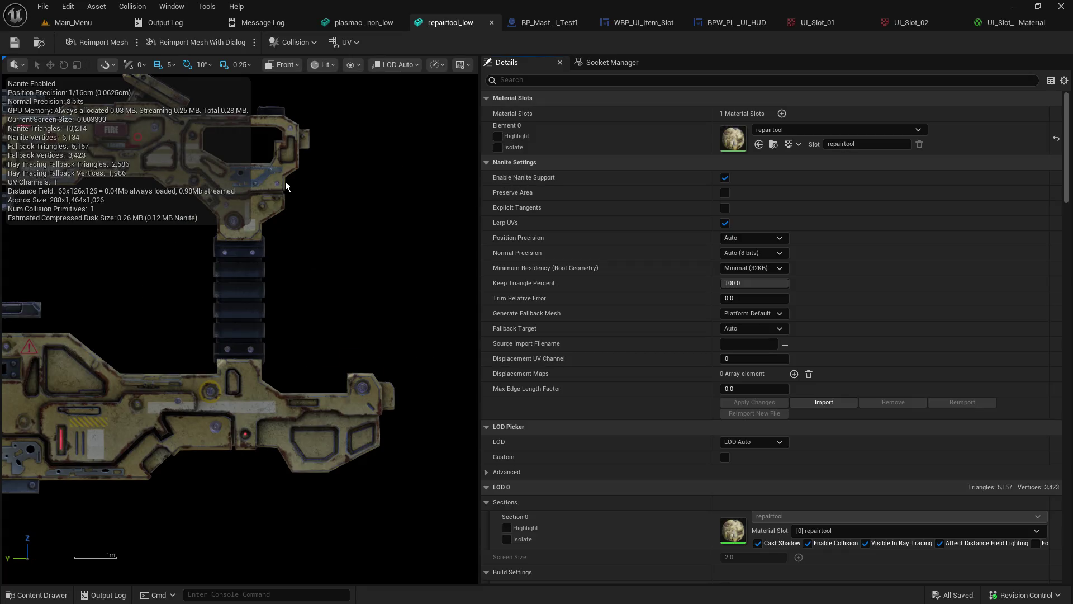
scroll(285, 190, down, 2)
mouse_move(278, 204)
mouse_down()
mouse_move(358, 212)
mouse_move(367, 267)
mouse_move(329, 283)
mouse_move(314, 312)
mouse_up()
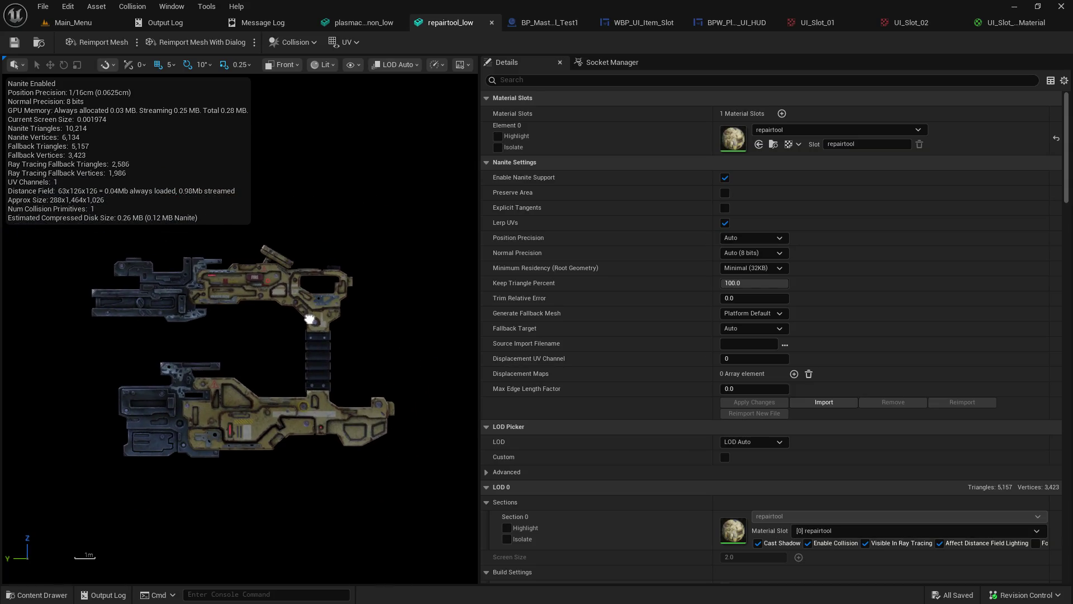
scroll(311, 319, up, 1)
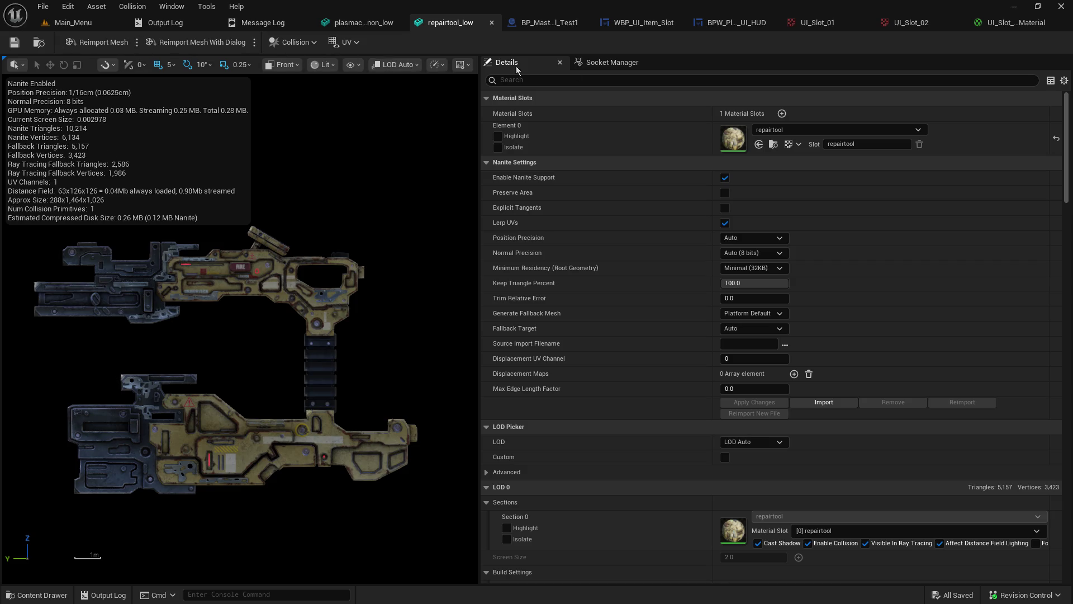
mouse_move(210, 292)
mouse_down()
mouse_move(238, 290)
mouse_move(238, 299)
mouse_up()
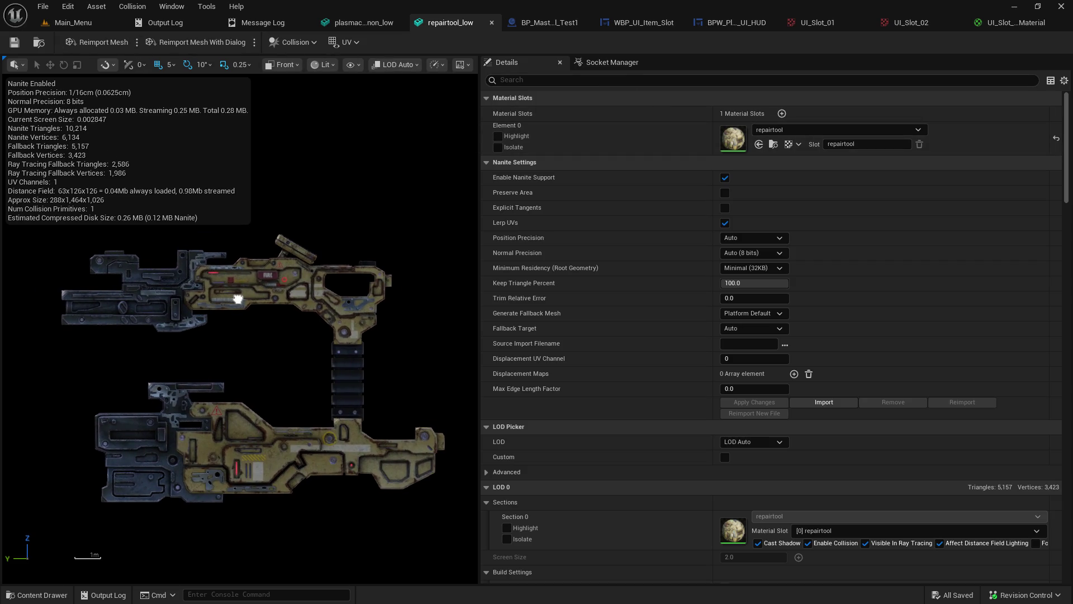
Step: Fine-tune the repair tool's position and zoom in the front view
click(379, 24)
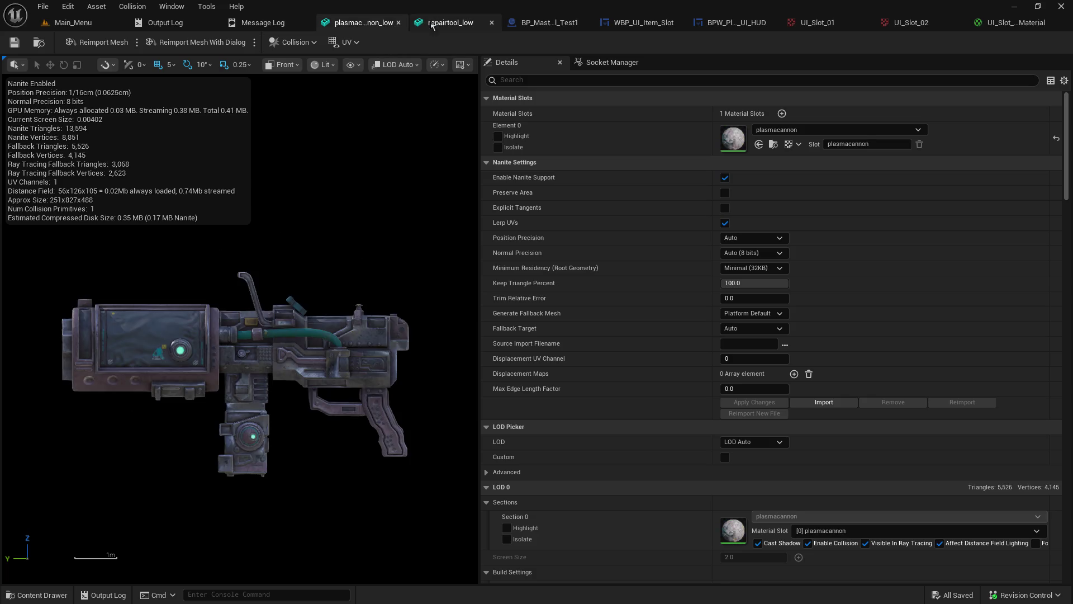
click(430, 25)
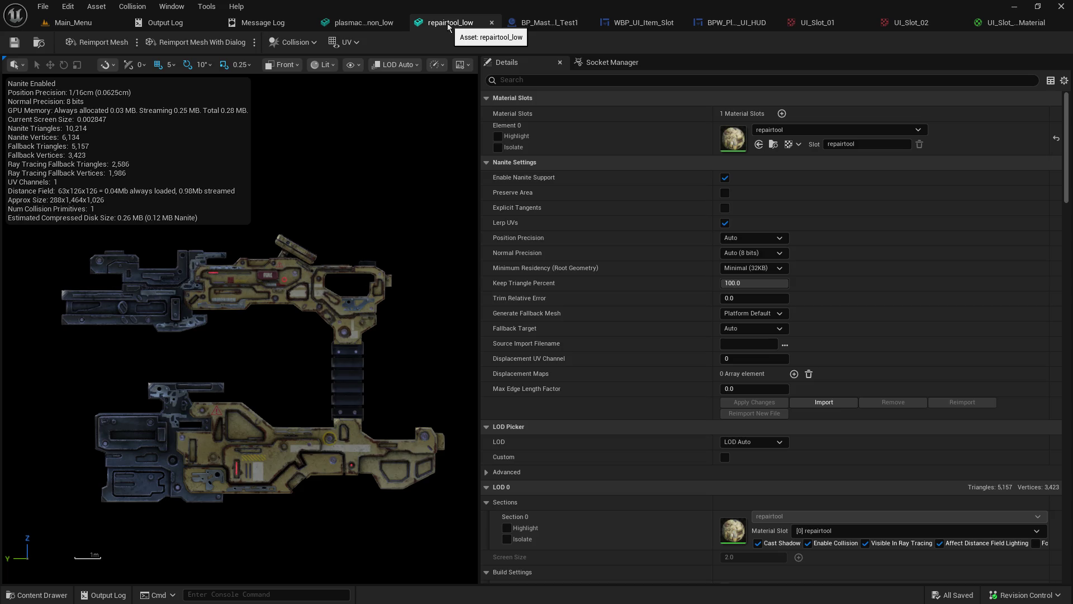
mouse_move(321, 177)
mouse_down()
mouse_move(319, 197)
mouse_move(302, 194)
mouse_up()
scroll(300, 197, down, 1)
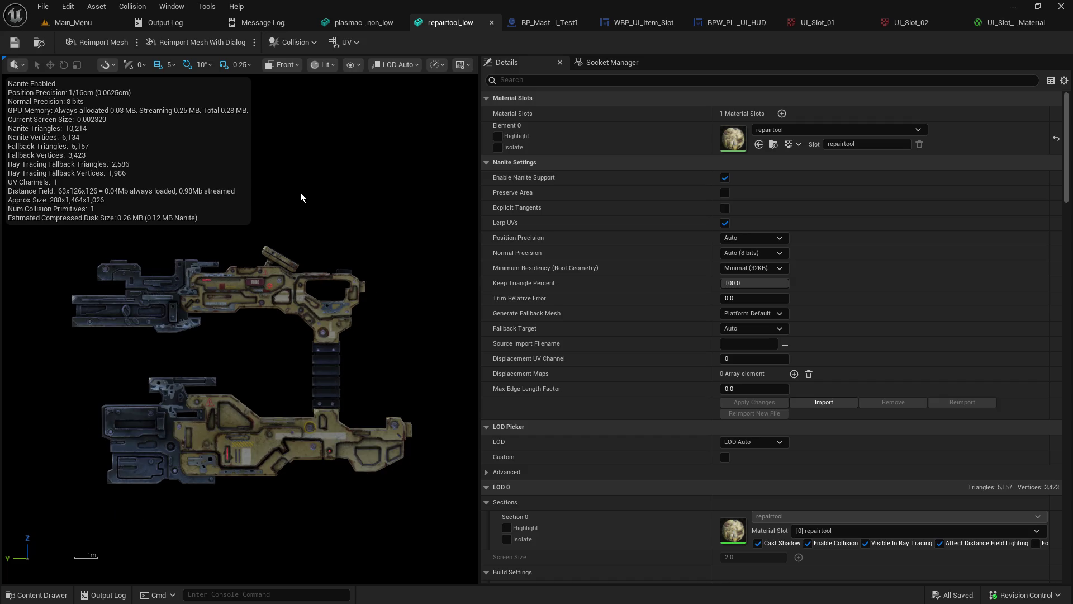
scroll(300, 198, up, 2)
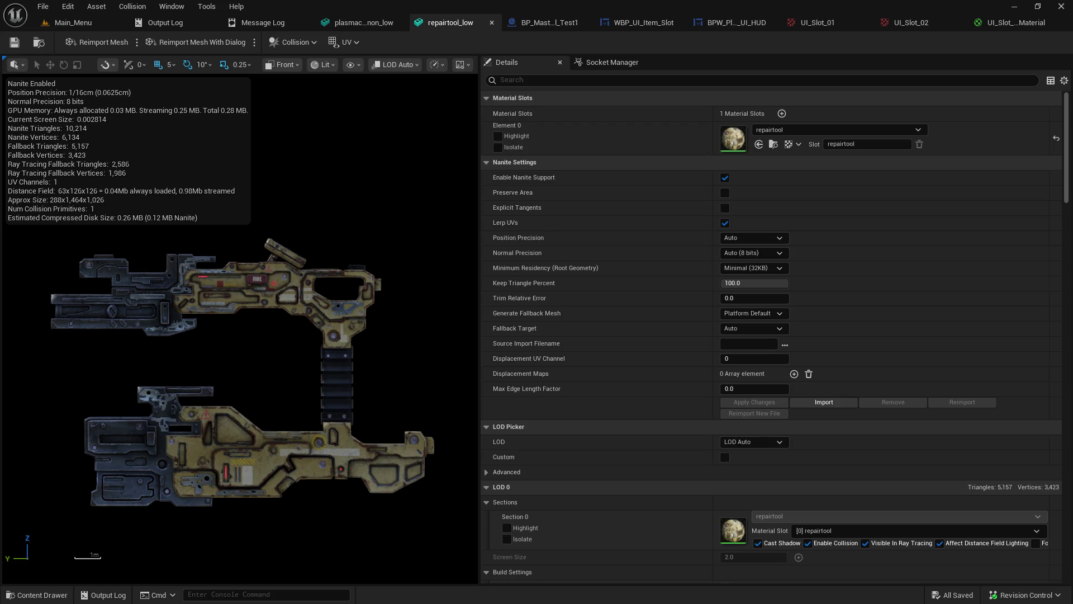
key(alt+Tab)
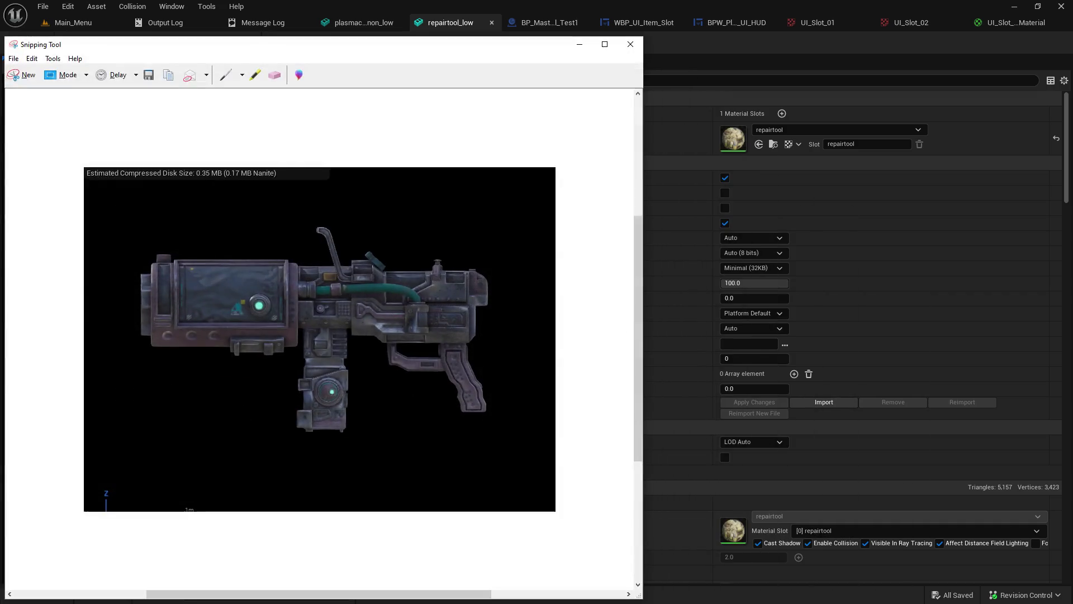
Step: Capture the repair tool area to the clipboard, then bring GIMP up maximized
click(25, 76)
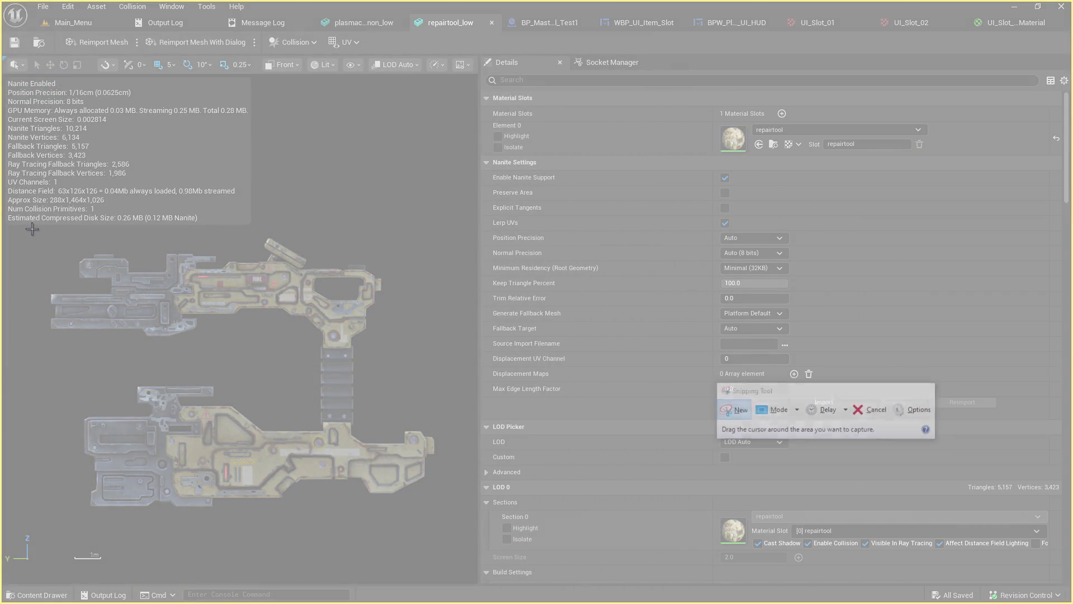
mouse_move(32, 229)
mouse_down()
mouse_move(414, 366)
mouse_move(455, 522)
mouse_move(444, 517)
mouse_up()
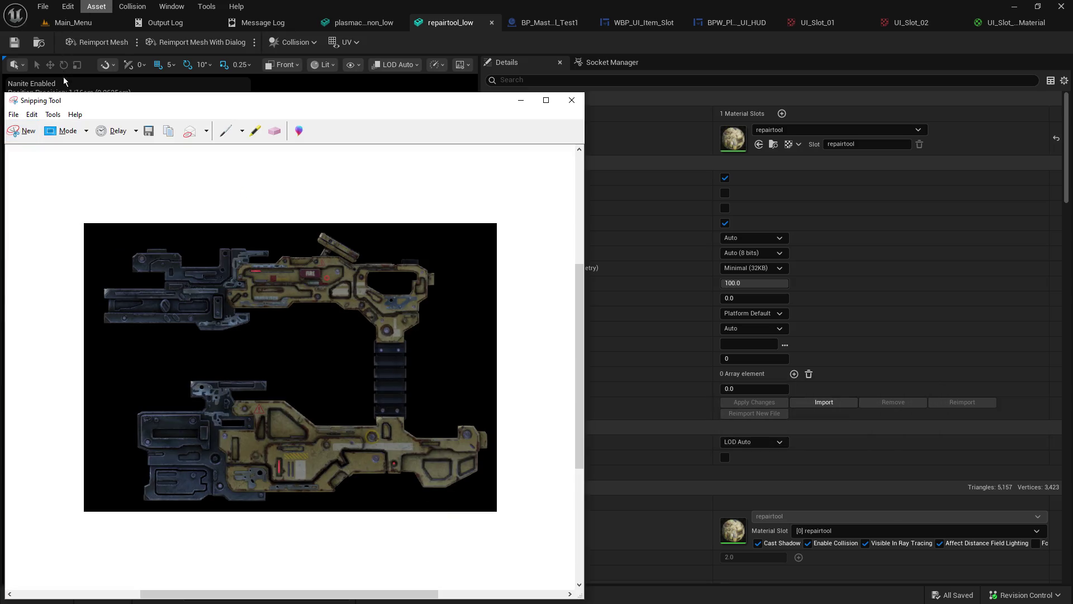
click(32, 114)
click(40, 128)
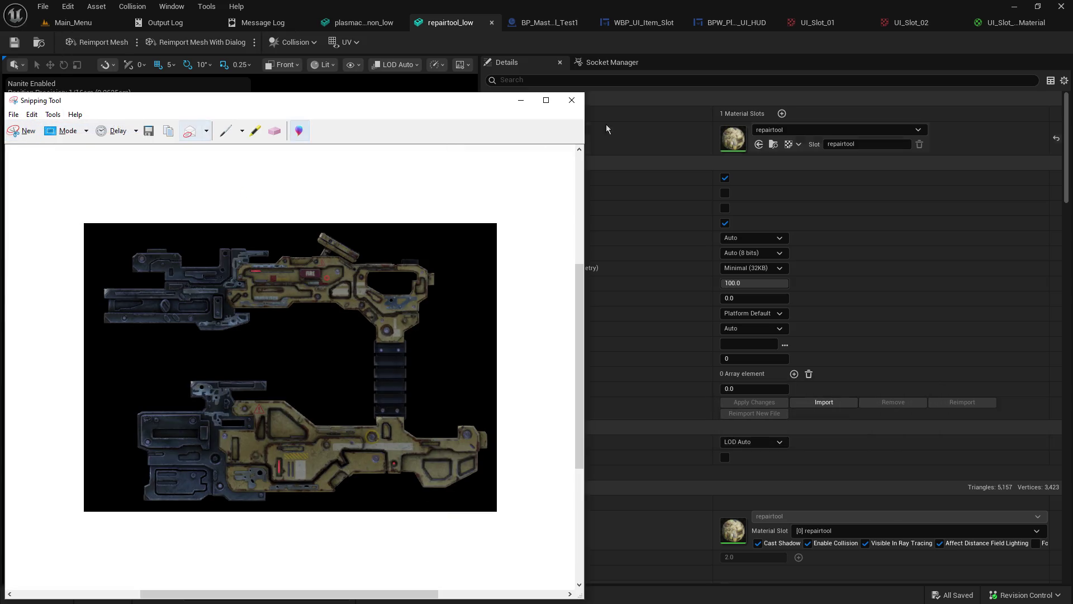
click(571, 100)
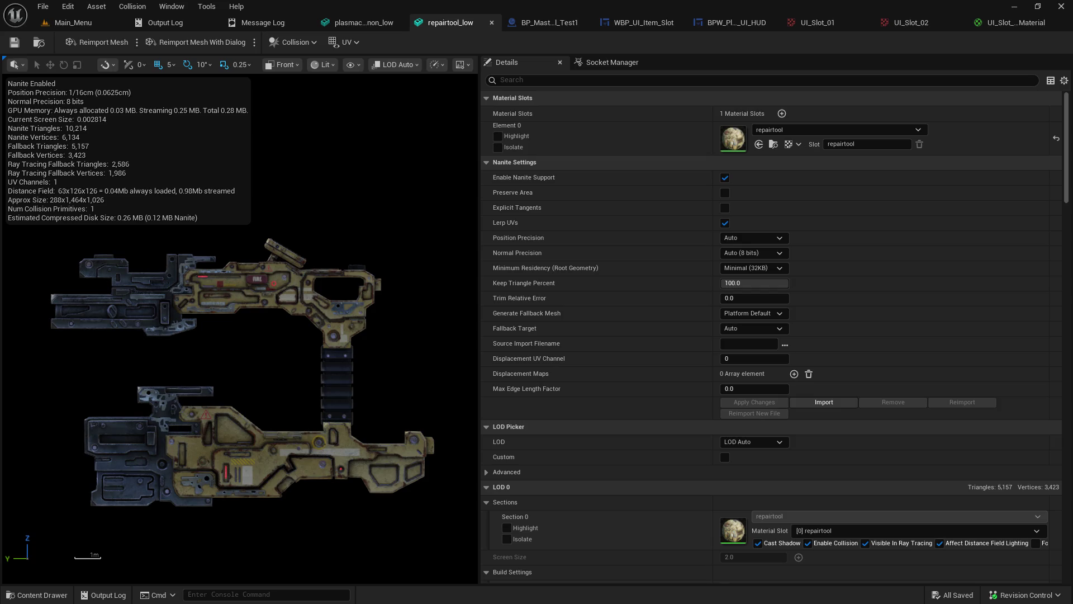
key(alt+Tab)
double_click(496, 42)
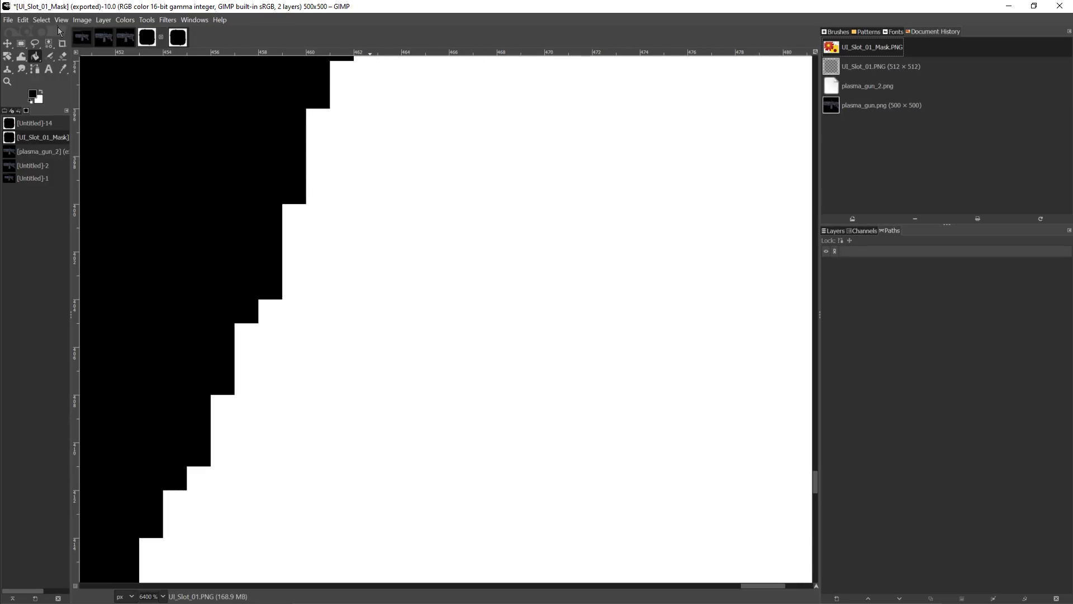
Step: Create a new 500×500 image in GIMP
ctrl+scroll(431, 256, down, 10)
right_click(579, 173)
click(522, 204)
scroll(552, 250, up, 5)
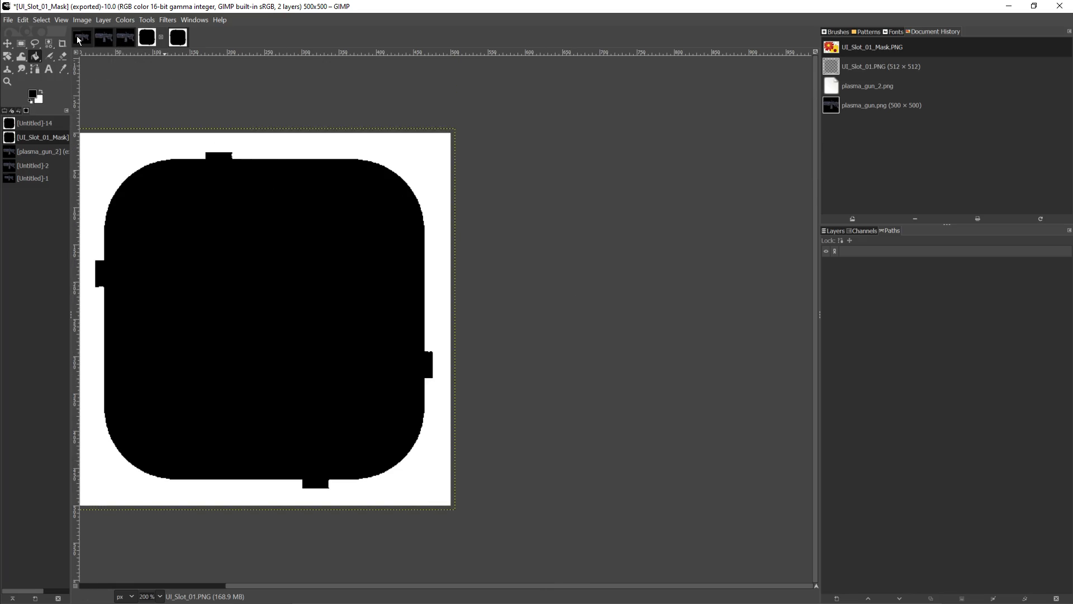
click(8, 20)
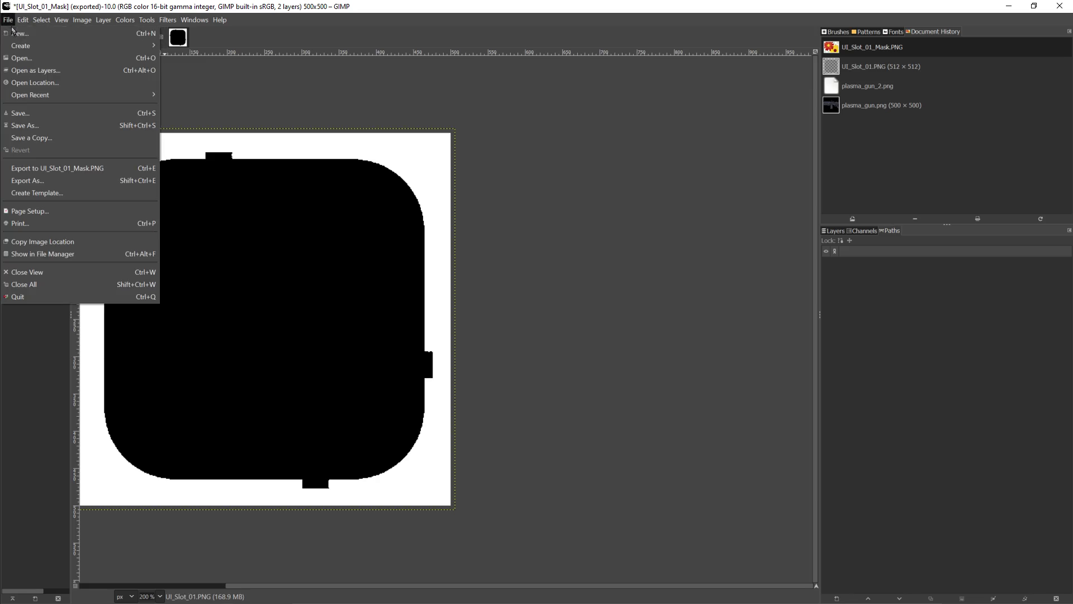
click(17, 33)
click(153, 127)
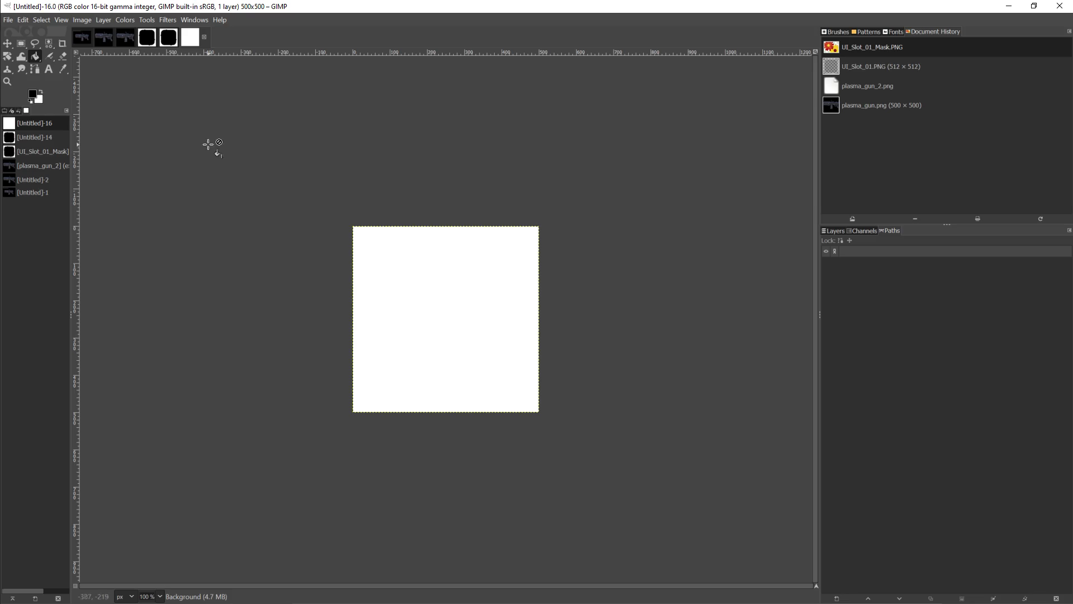
Step: Paste the repair tool capture into the new image as a floating selection
click(23, 20)
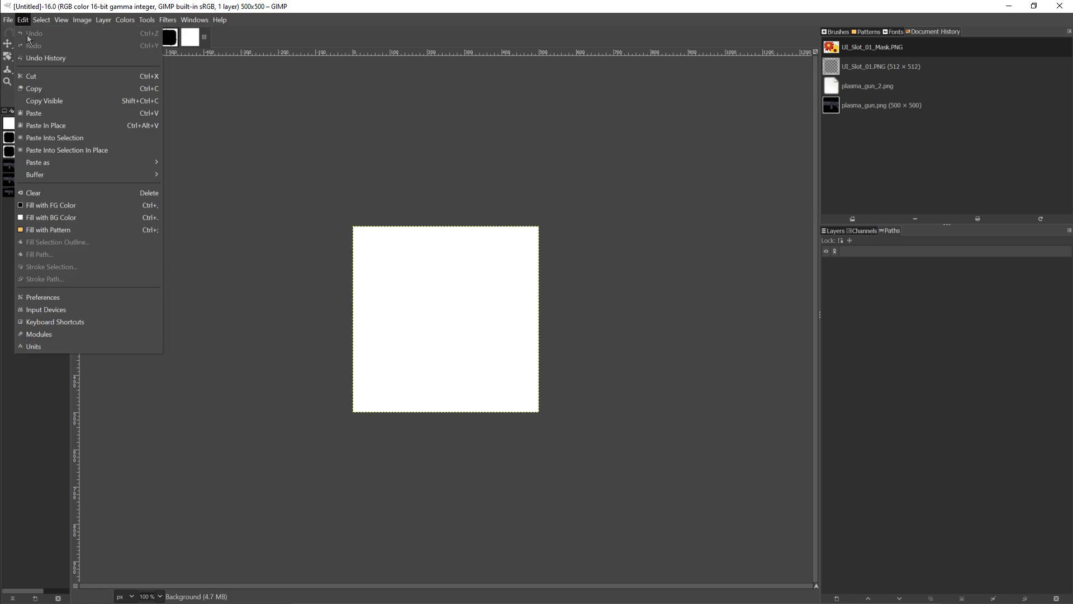
click(42, 113)
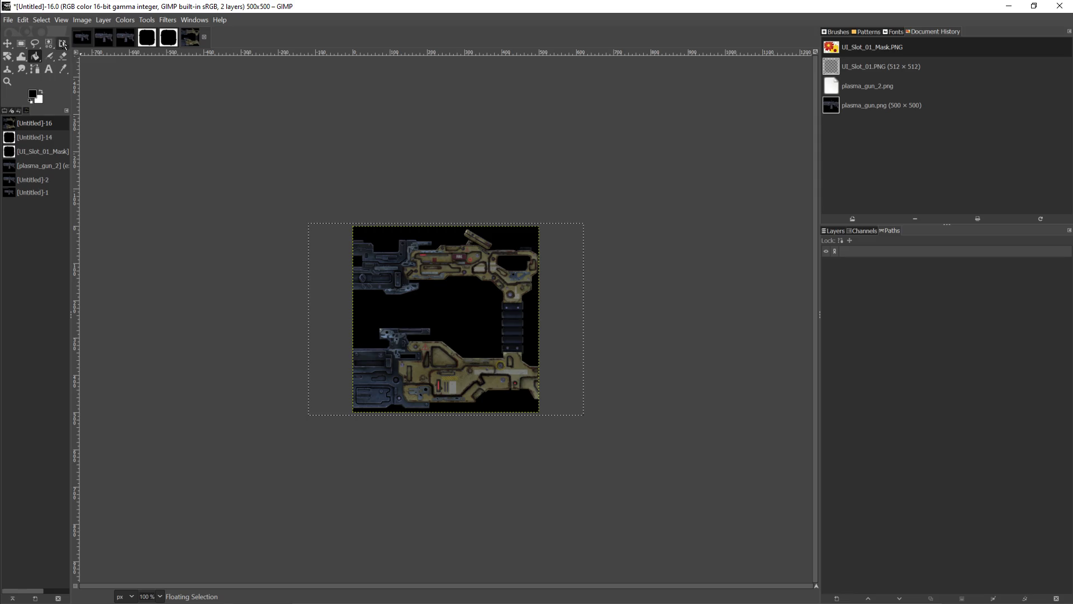
click(8, 21)
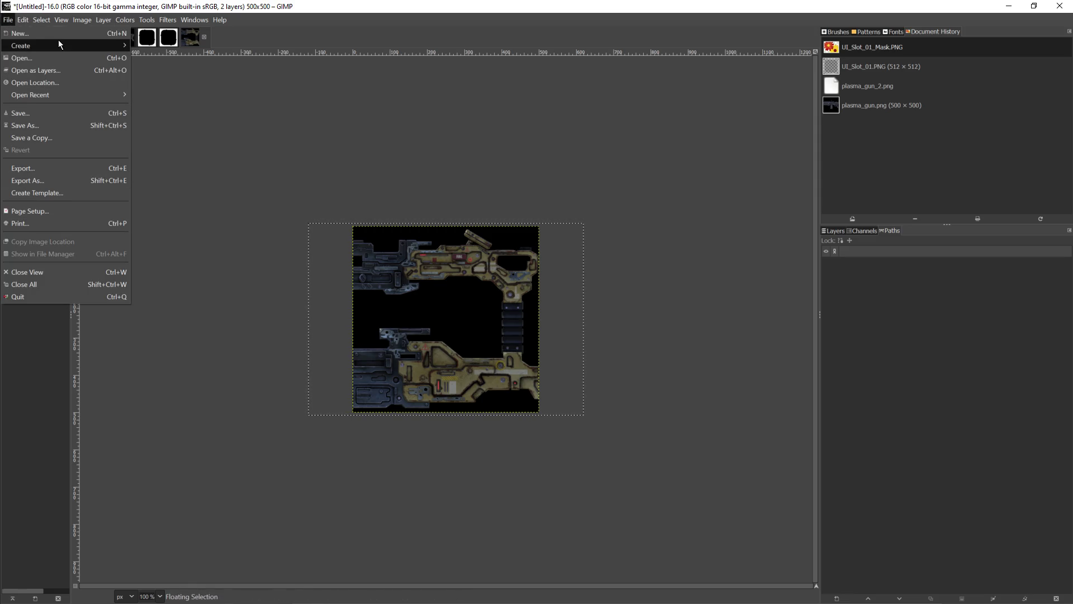
Step: Create a new 650×650 image and paste the repair tool capture into it
click(33, 33)
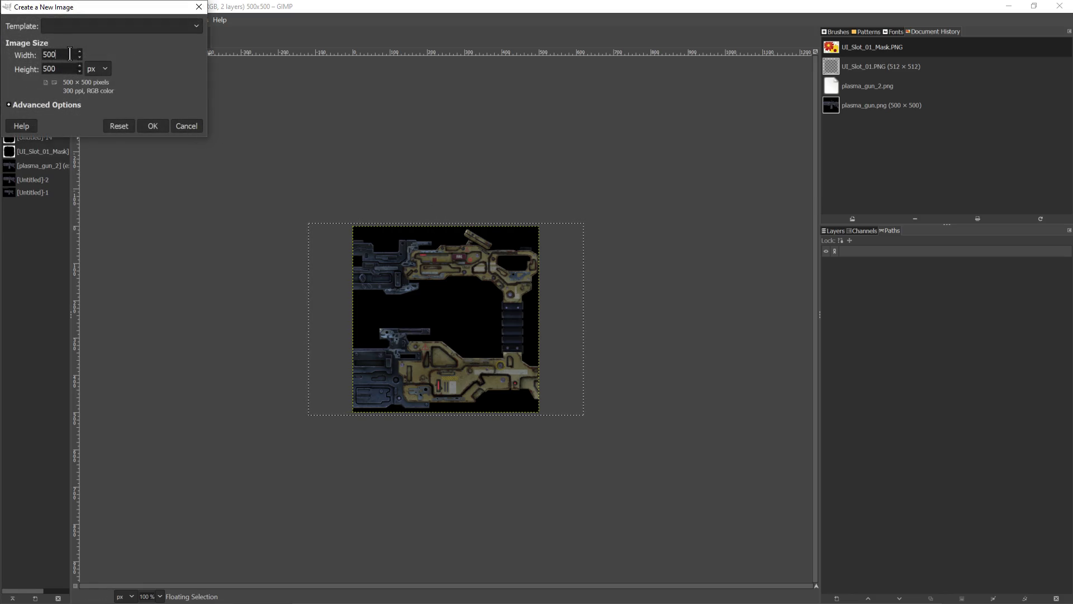
text(50)
text(6)
key(Tab)
click(56, 69)
key(Return)
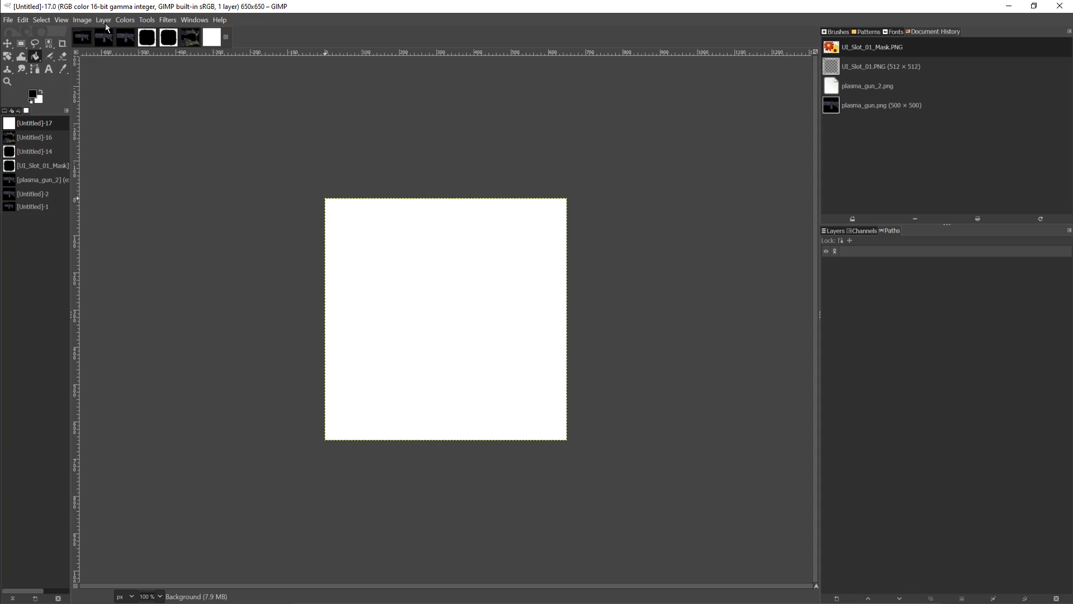
key(ctrl+v)
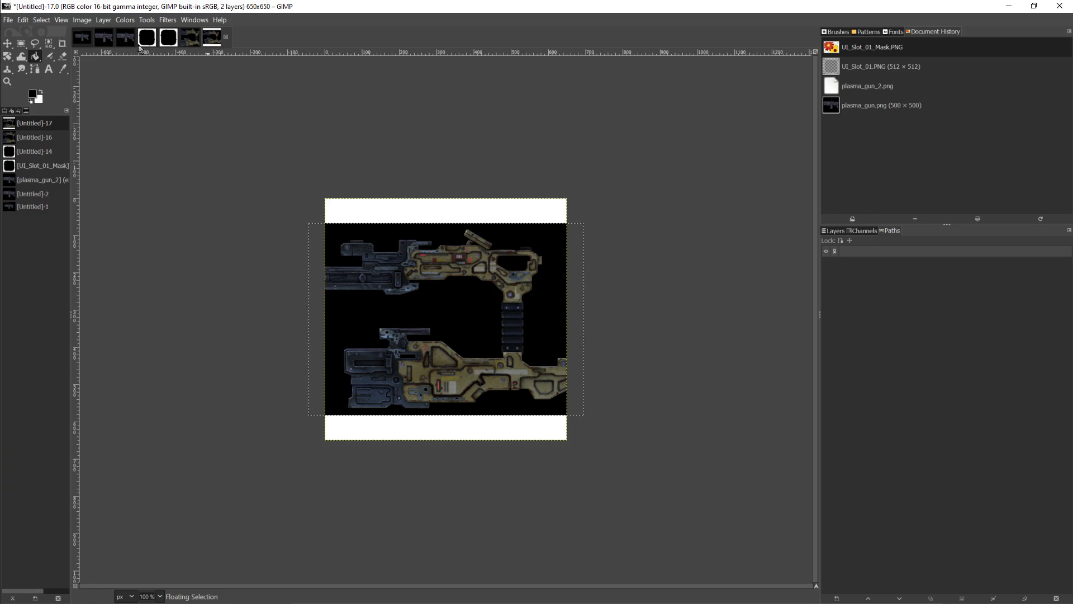
Step: Close Untitled-16 and Untitled-17, discarding changes in both
click(196, 43)
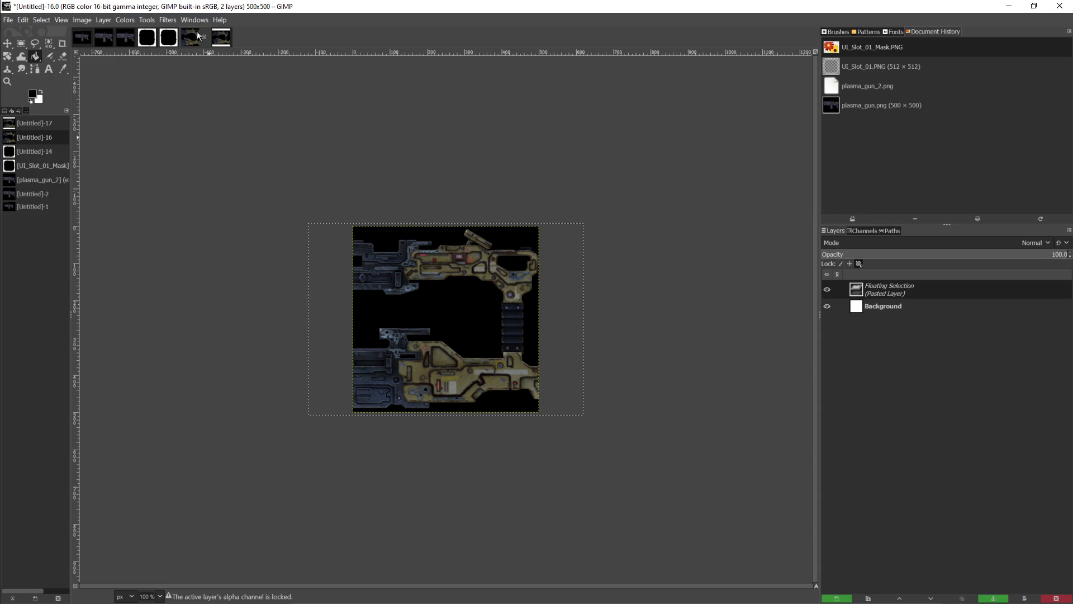
click(205, 37)
click(545, 359)
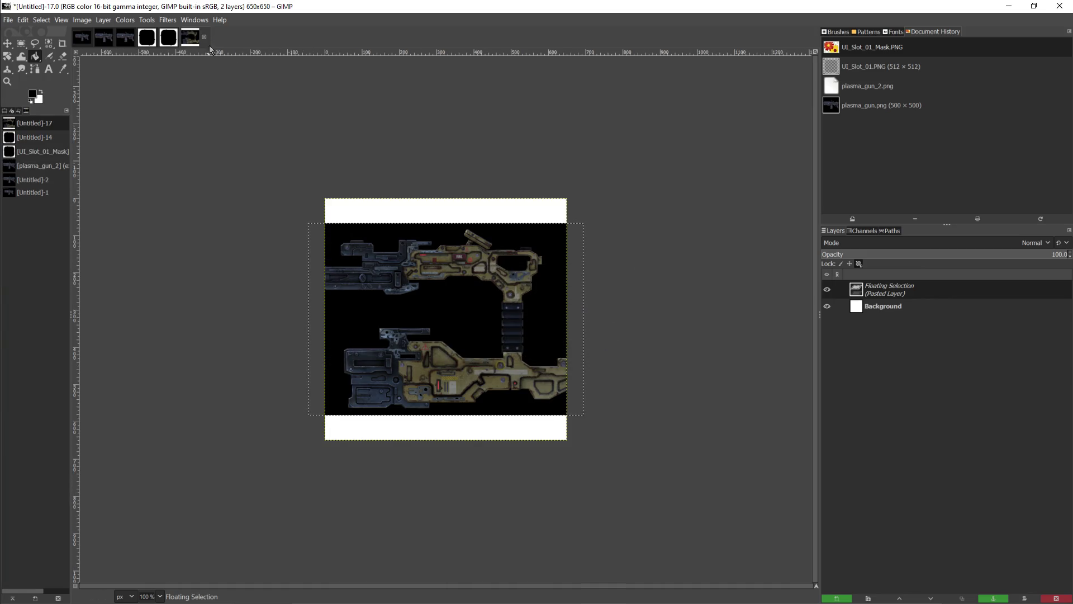
click(205, 37)
click(553, 362)
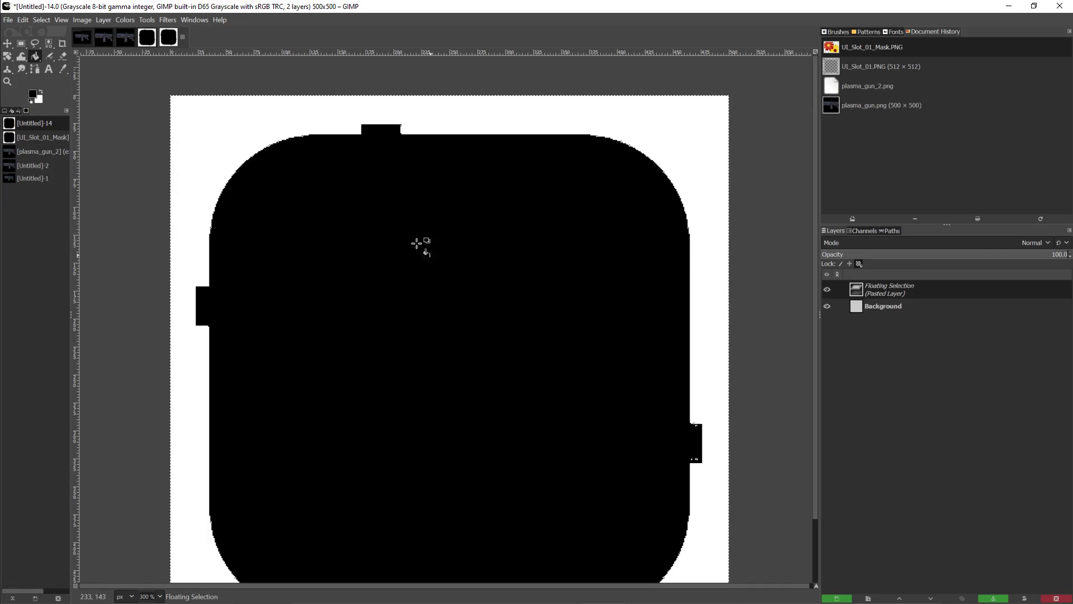
Step: Create another new image at 800×800
click(7, 19)
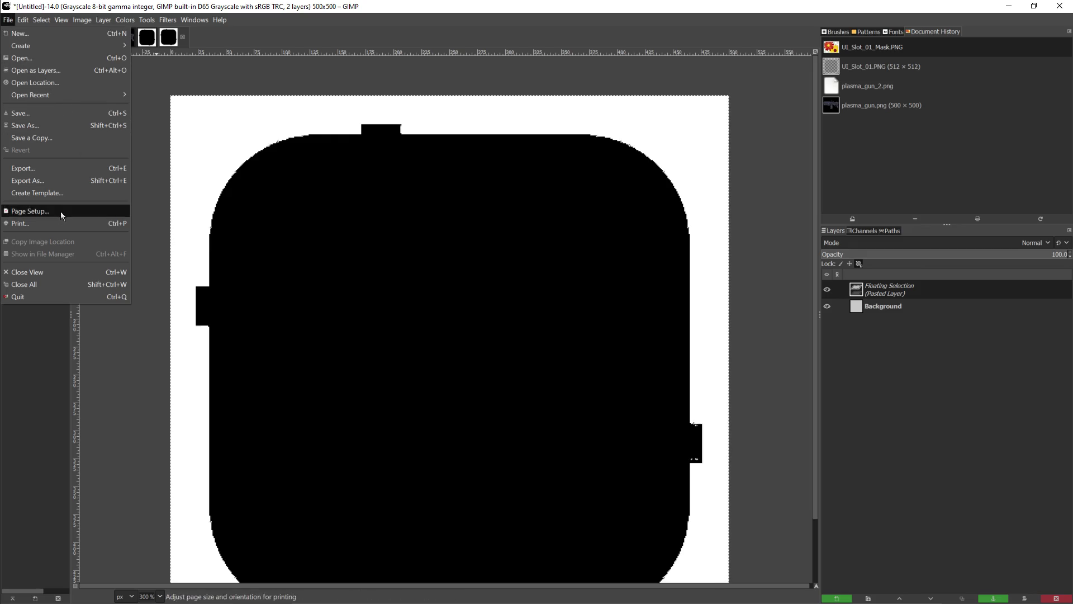
click(48, 37)
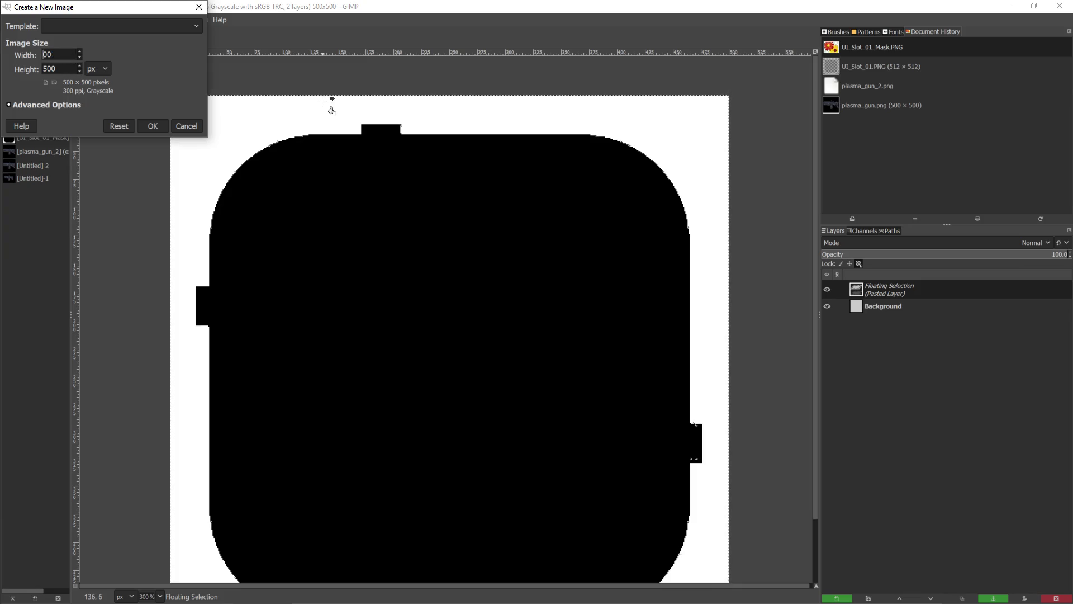
key(Tab)
key(Home)
key(Return)
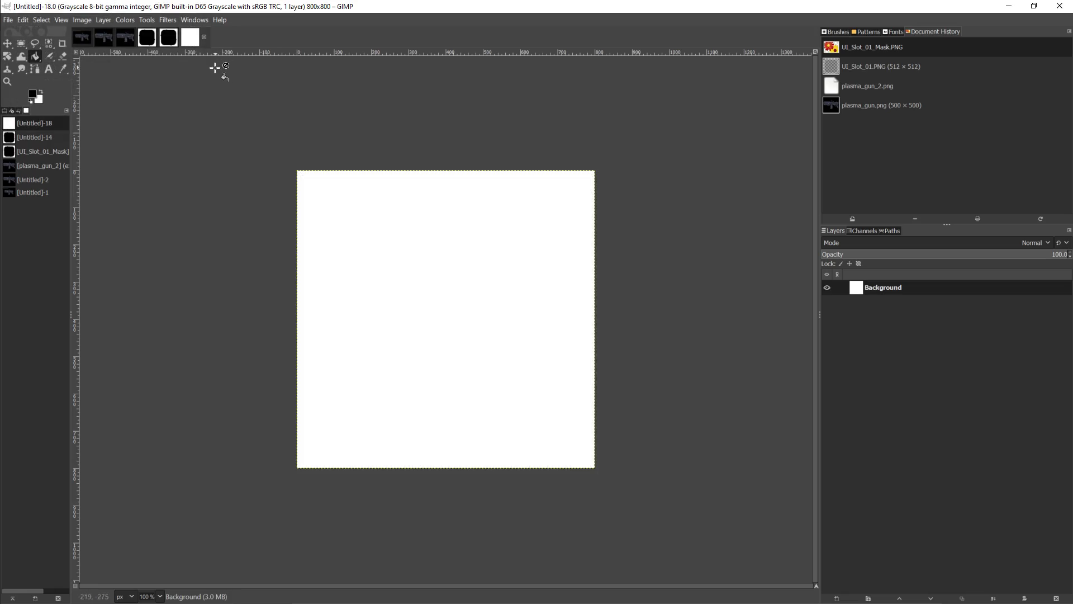
Step: Paste the gun capture into the 800×800 image, then close it without saving
click(22, 19)
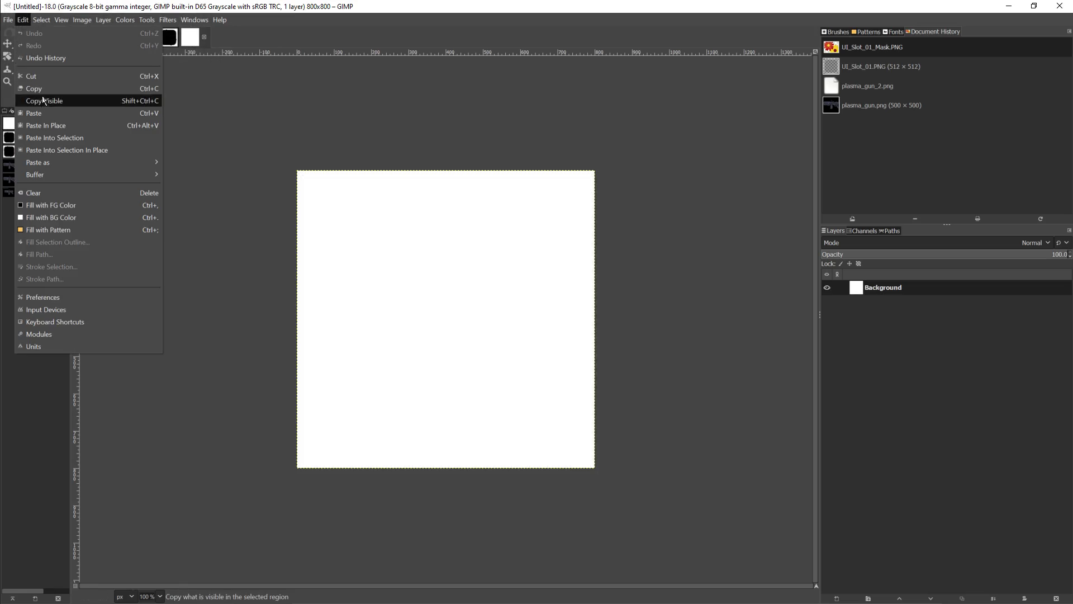
click(45, 119)
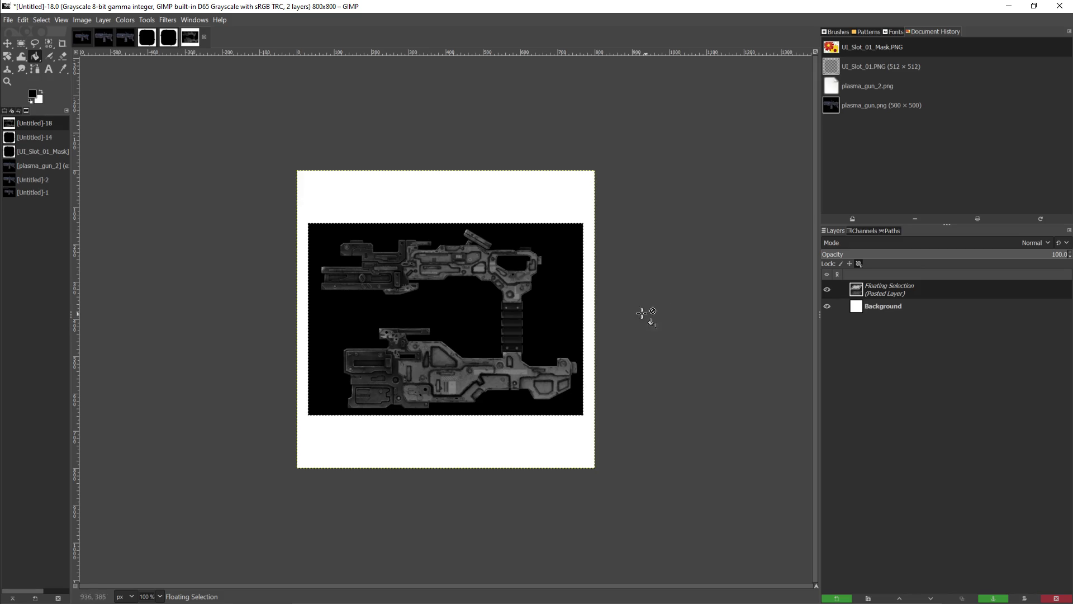
scroll(583, 341, up, 1)
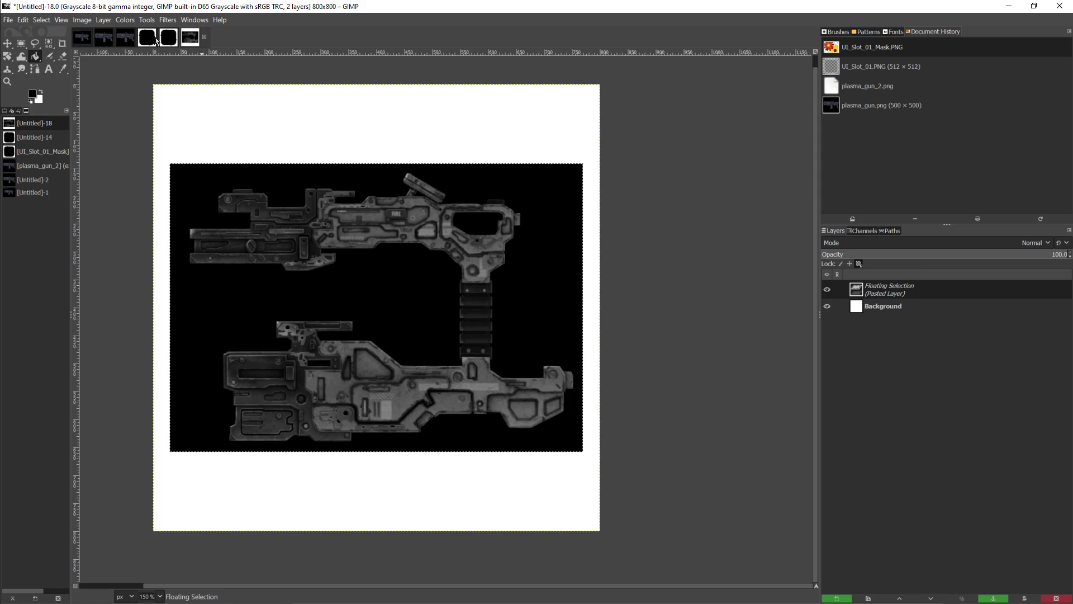
click(205, 38)
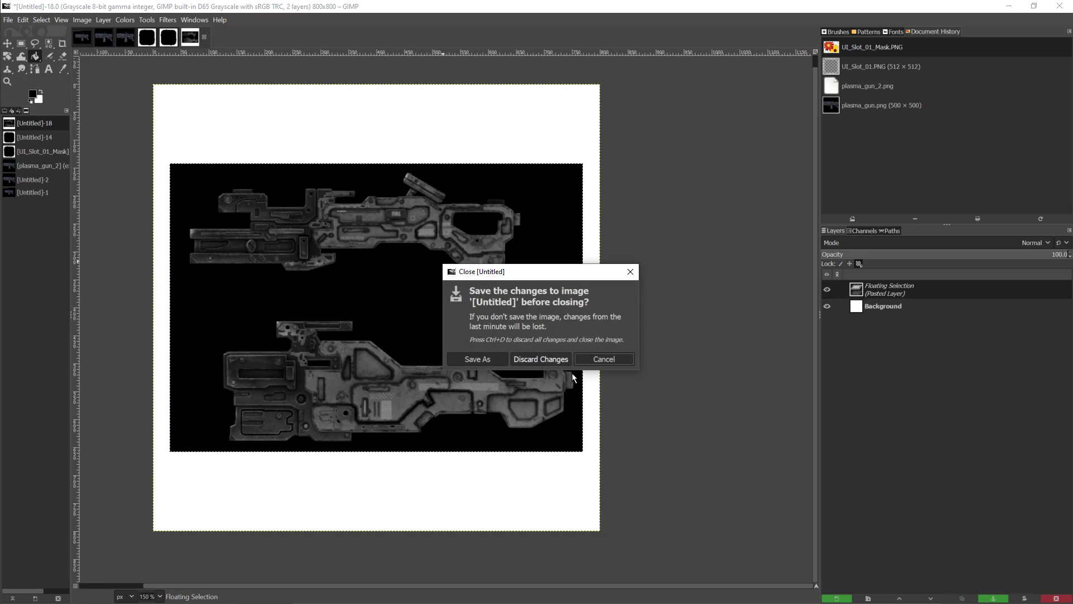
click(537, 360)
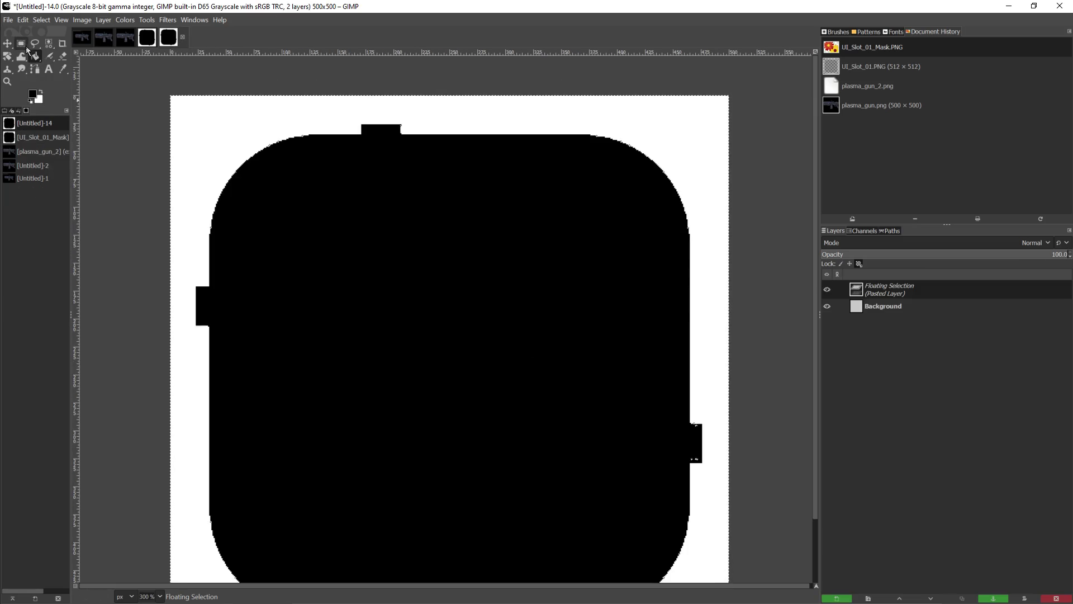
Step: Create a trial 500×500 RGB image with 16-bit integer precision
click(22, 20)
click(26, 33)
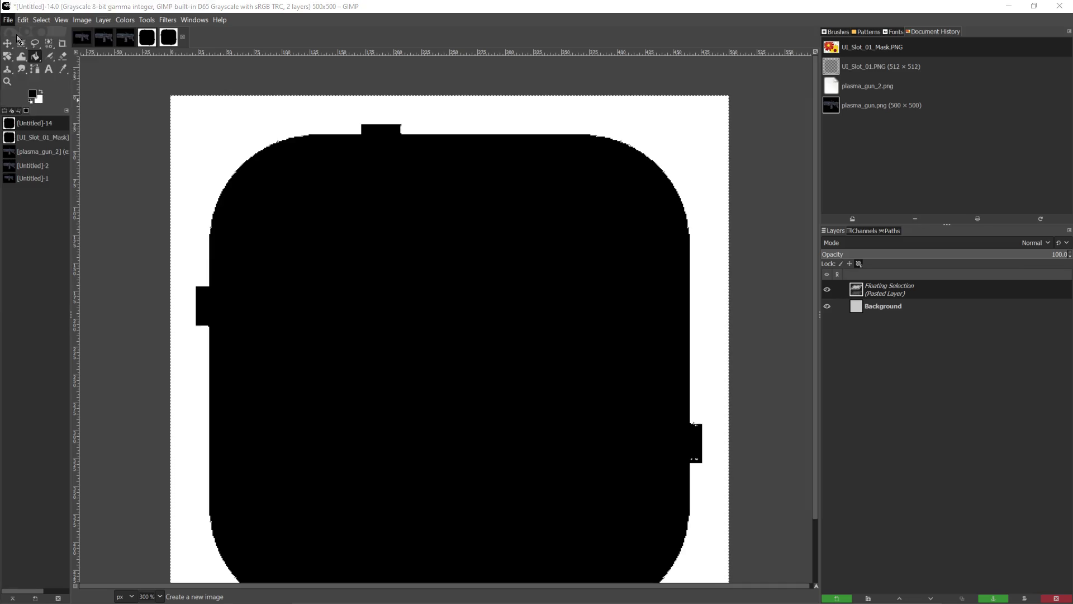
click(70, 116)
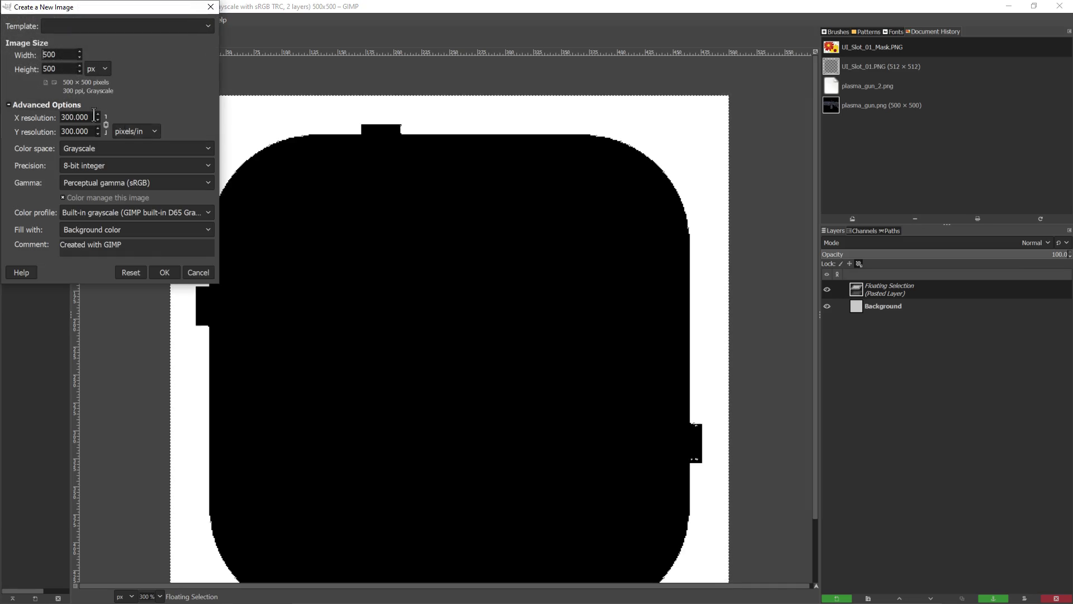
click(130, 149)
click(113, 165)
click(107, 186)
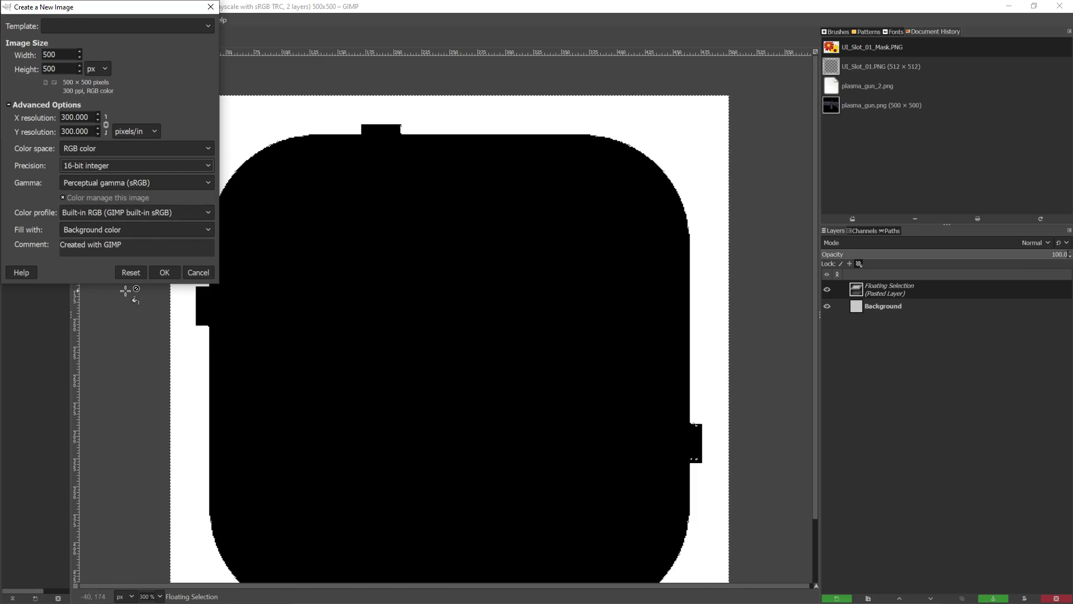
click(163, 273)
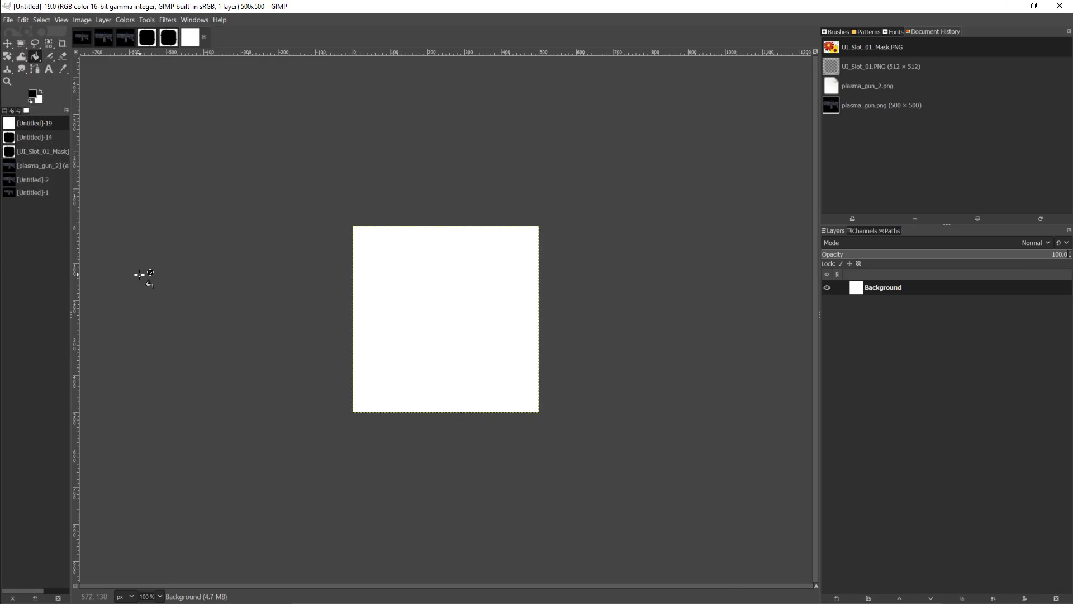
Step: Paste the gun capture into the trial image, then close it without saving
click(23, 19)
click(37, 109)
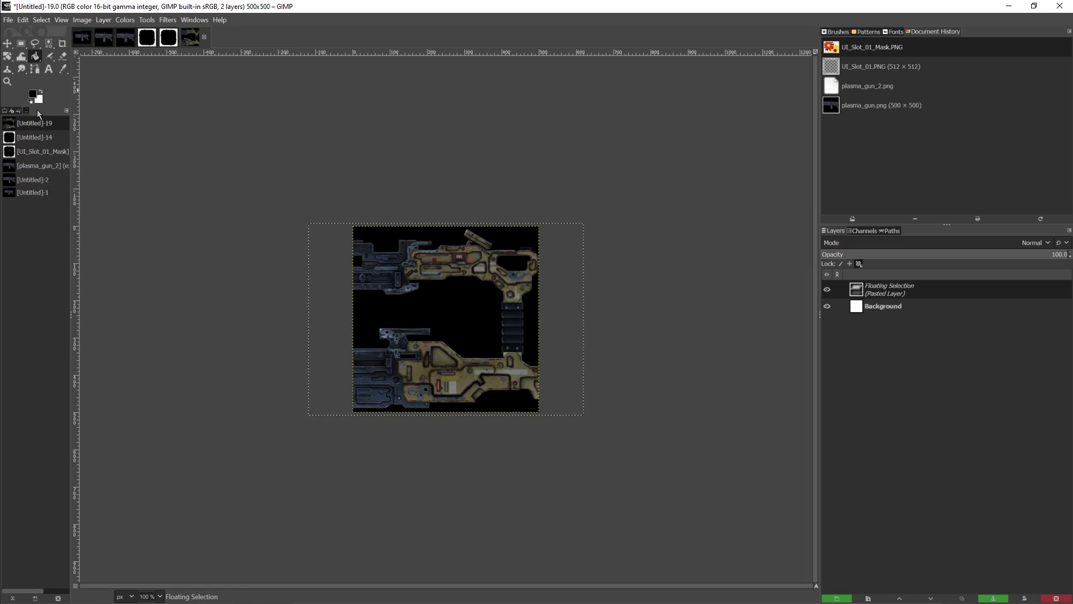
click(204, 38)
click(541, 359)
Step: Start a new image sized 800×800
click(8, 20)
click(20, 33)
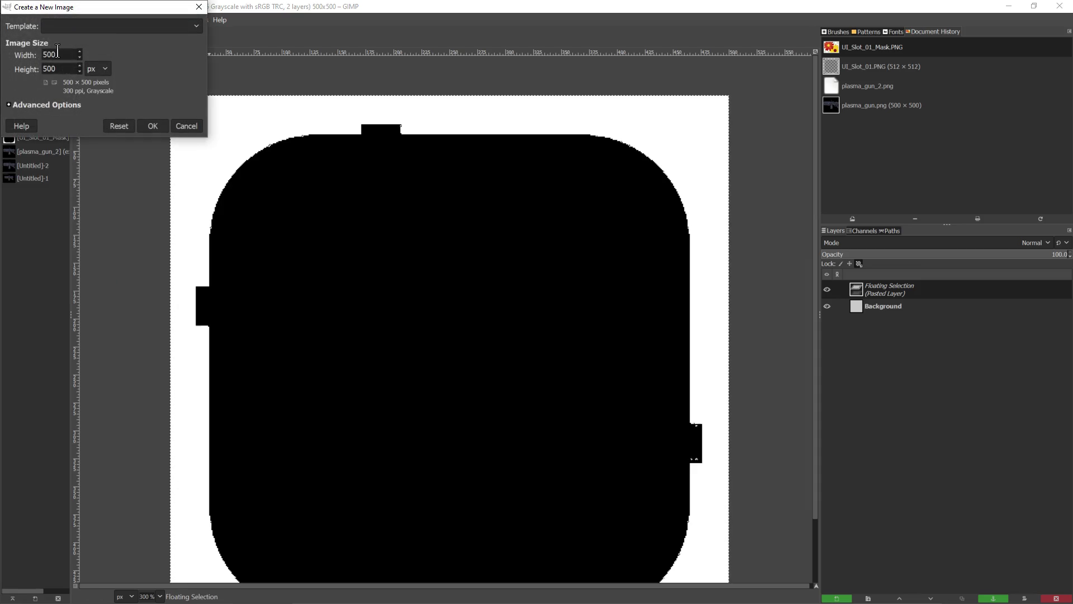
key(shift+Right)
text(8)
key(Tab)
text(8)
Step: Give the 800×800 image RGB color, 16-bit integer precision and a transparent fill
click(52, 106)
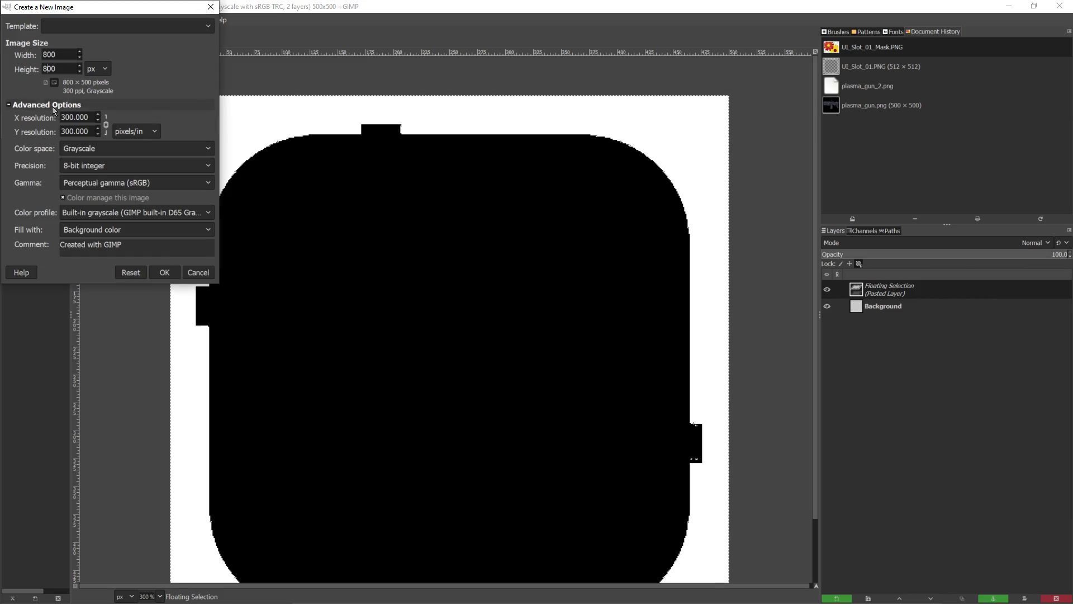
click(83, 150)
click(102, 162)
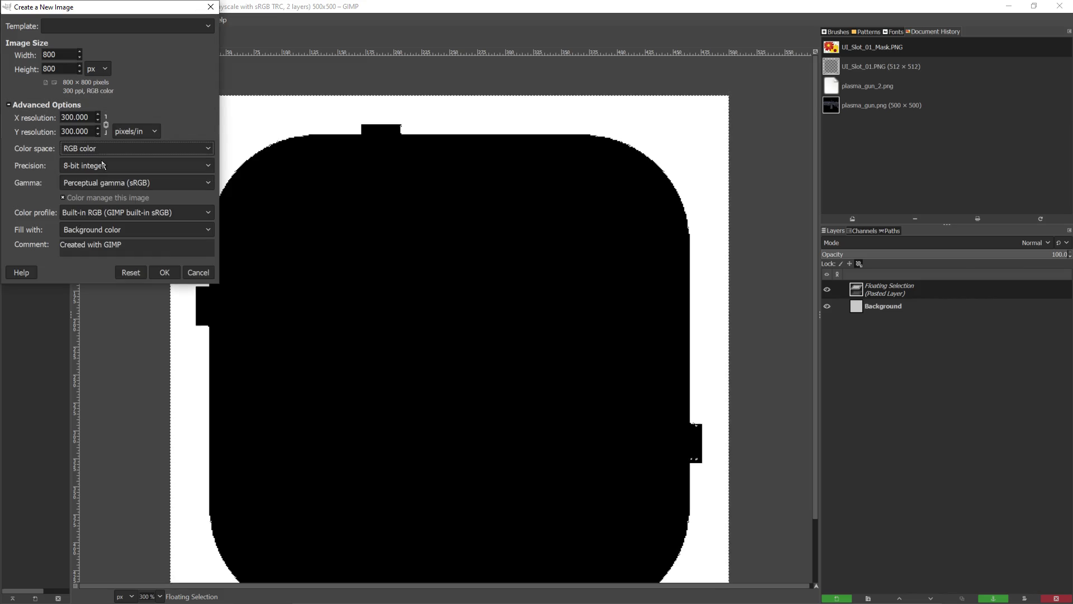
click(106, 165)
click(98, 193)
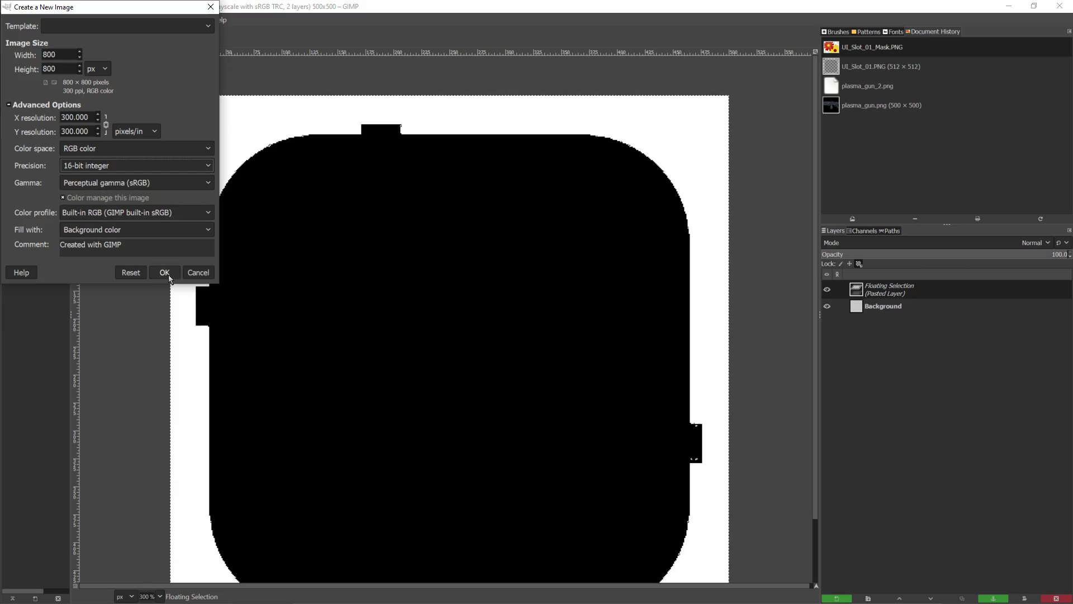
click(172, 229)
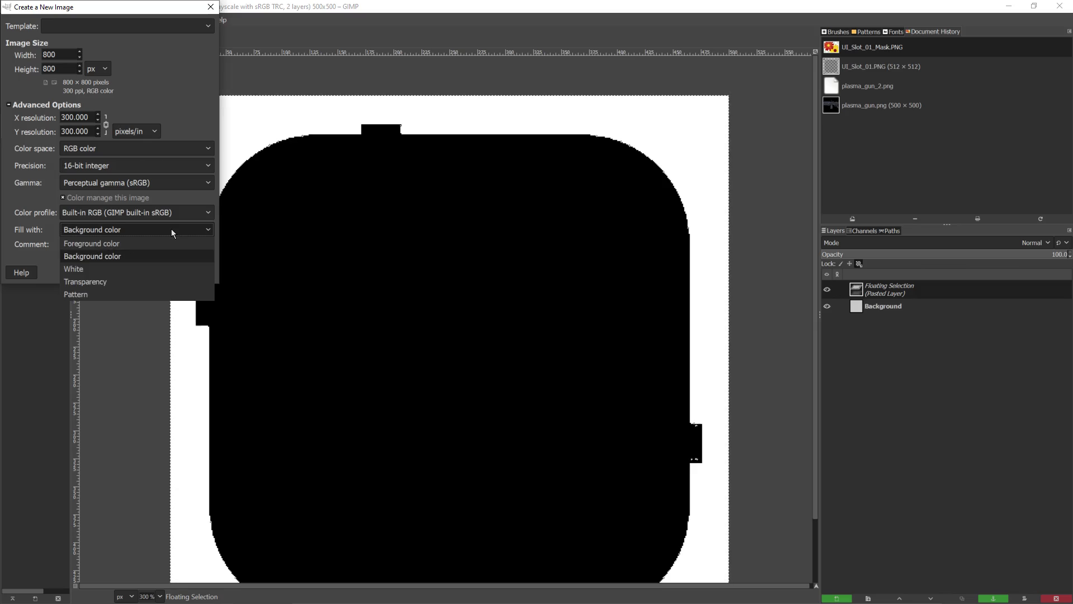
click(133, 285)
click(161, 273)
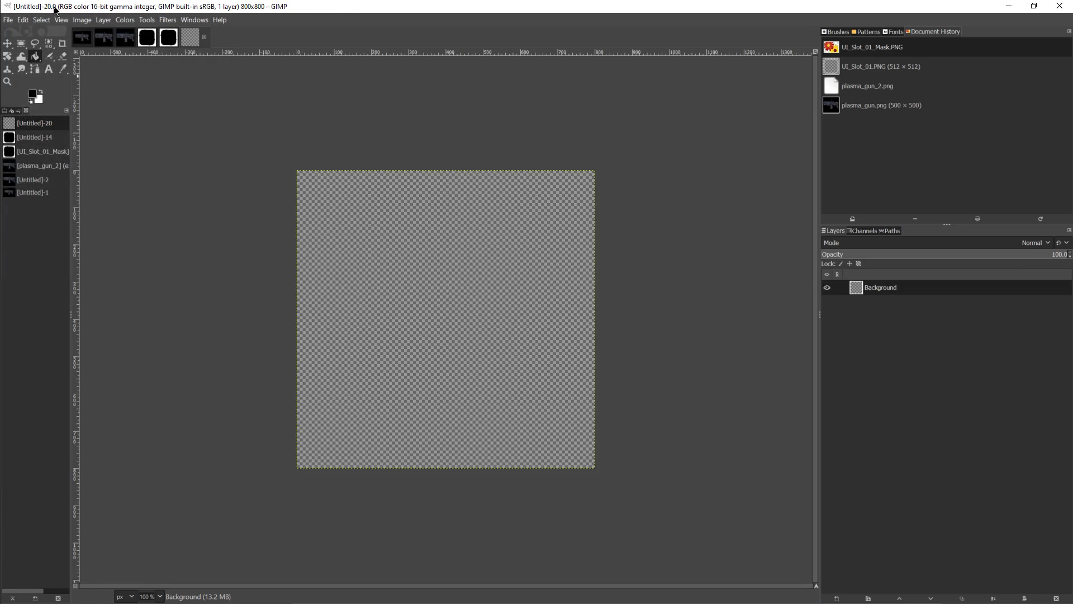
Step: Paste the gun art, anchor it, and bucket-fill the transparent border black
key(ctrl+v)
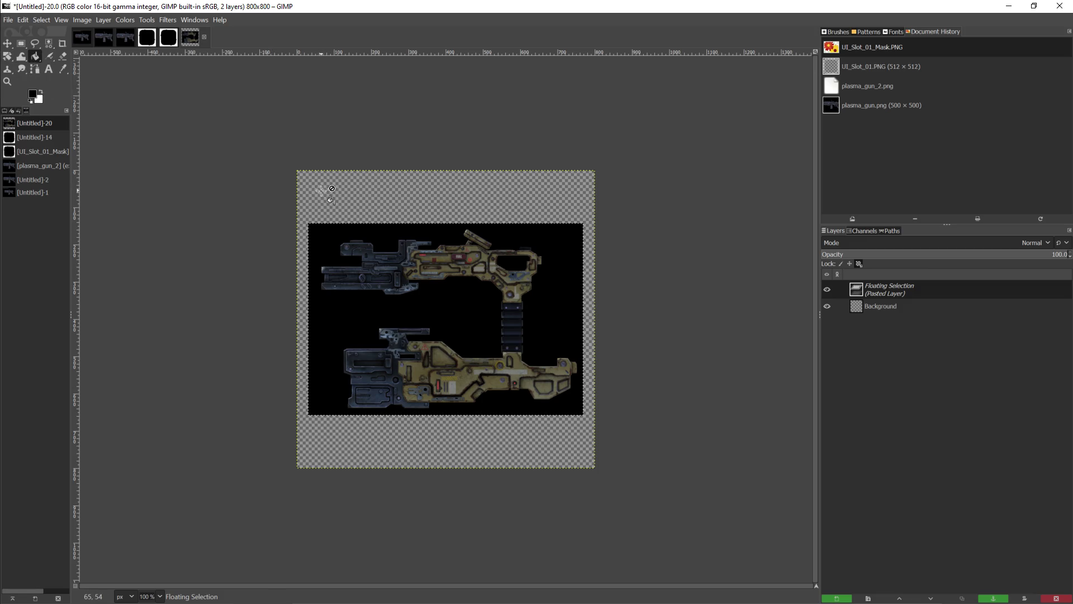
click(118, 110)
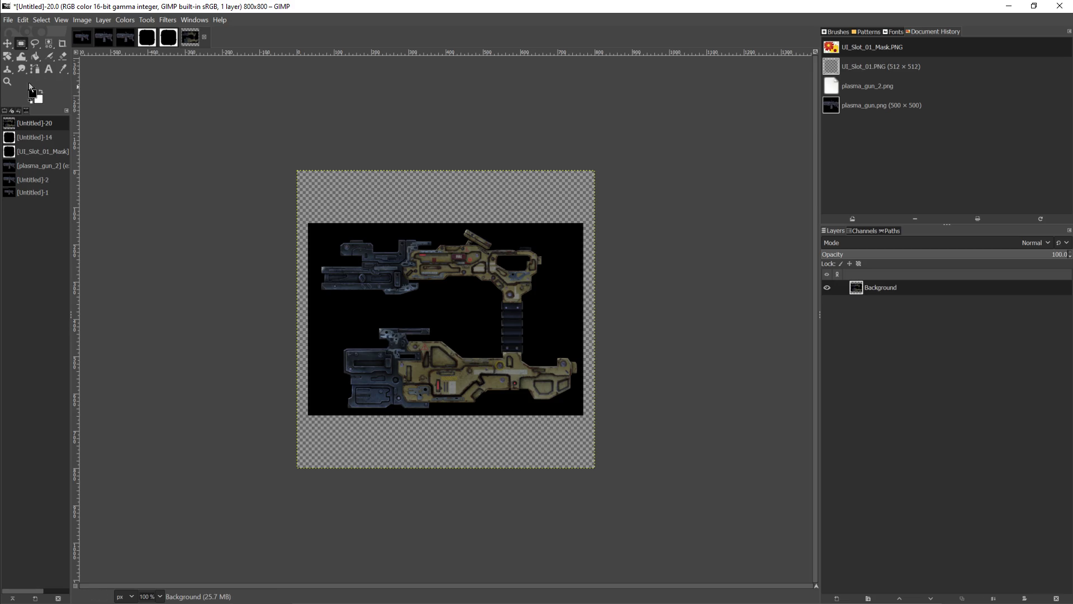
click(36, 56)
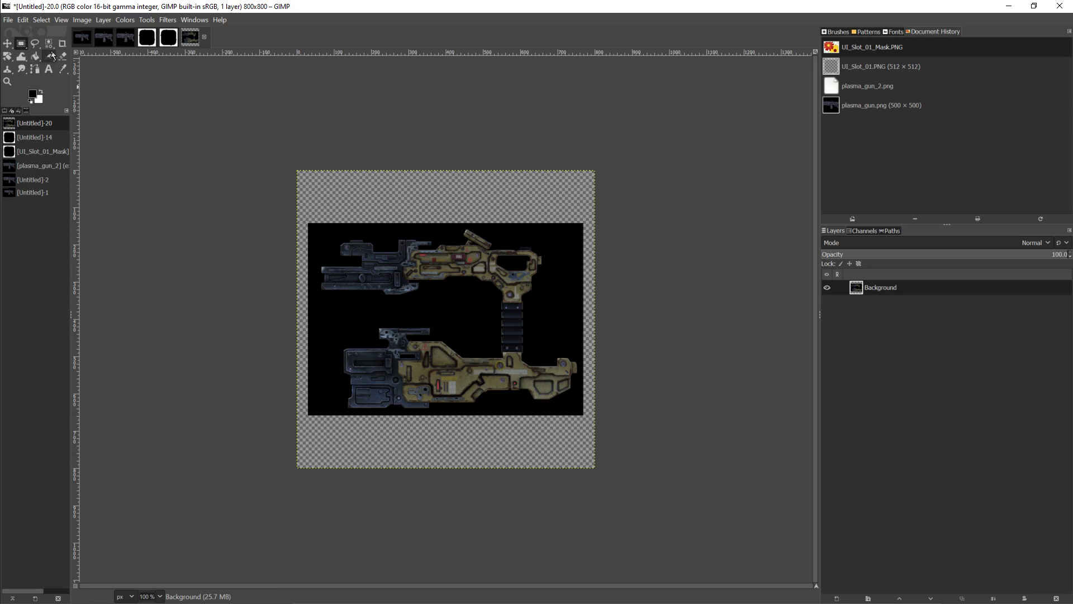
click(386, 195)
ctrl+scroll(421, 377, up, 2)
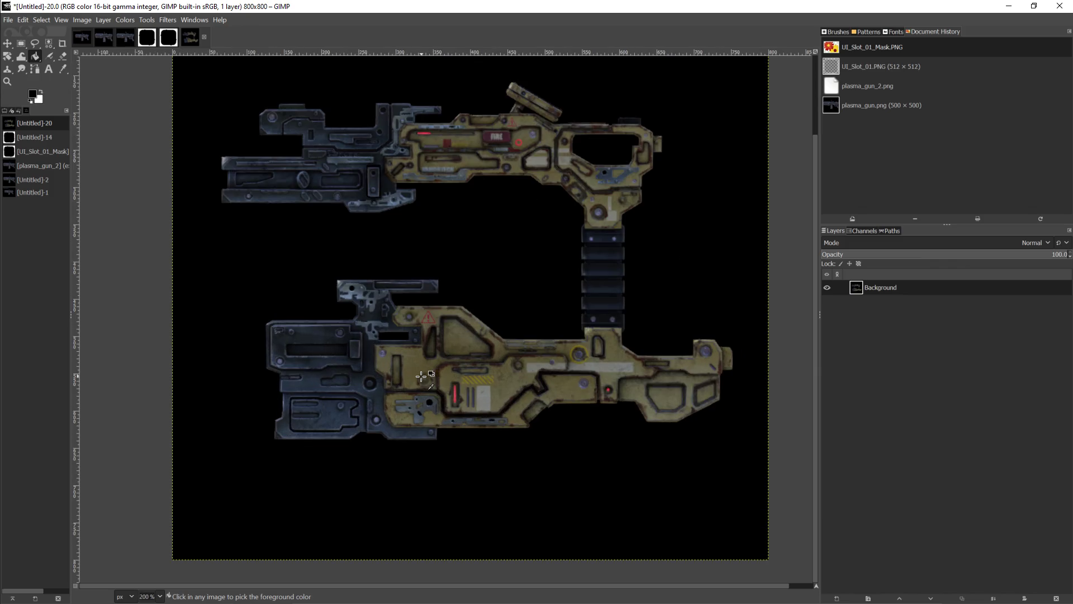
ctrl+scroll(421, 377, down, 1)
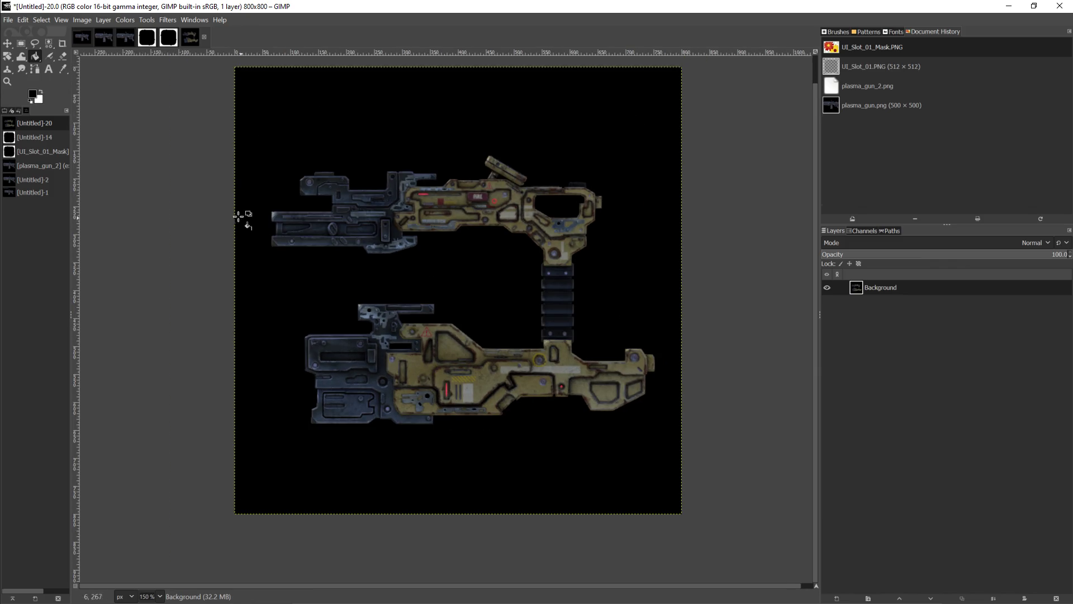
Step: Draw a rectangular selection around both gun parts
click(21, 43)
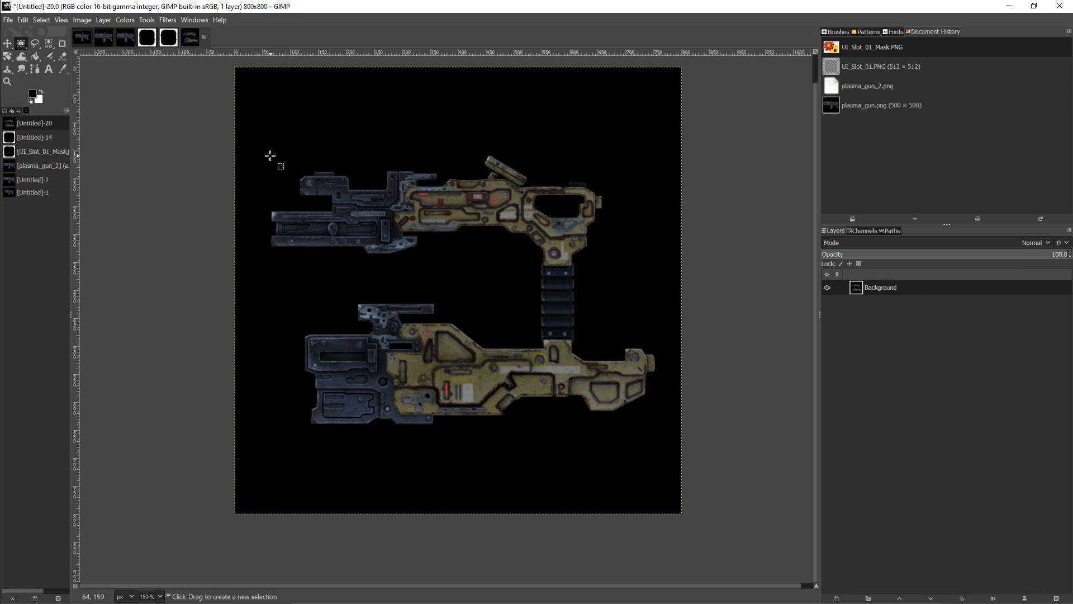
mouse_move(267, 148)
mouse_down()
mouse_move(638, 365)
mouse_move(647, 425)
mouse_move(658, 430)
mouse_up()
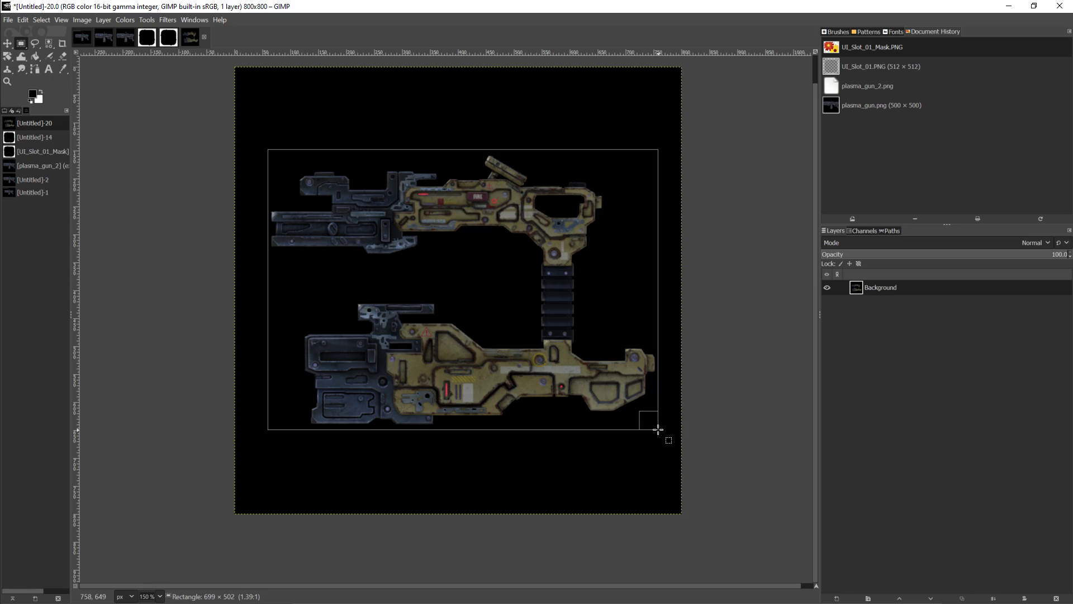
drag(658, 429, 658, 429)
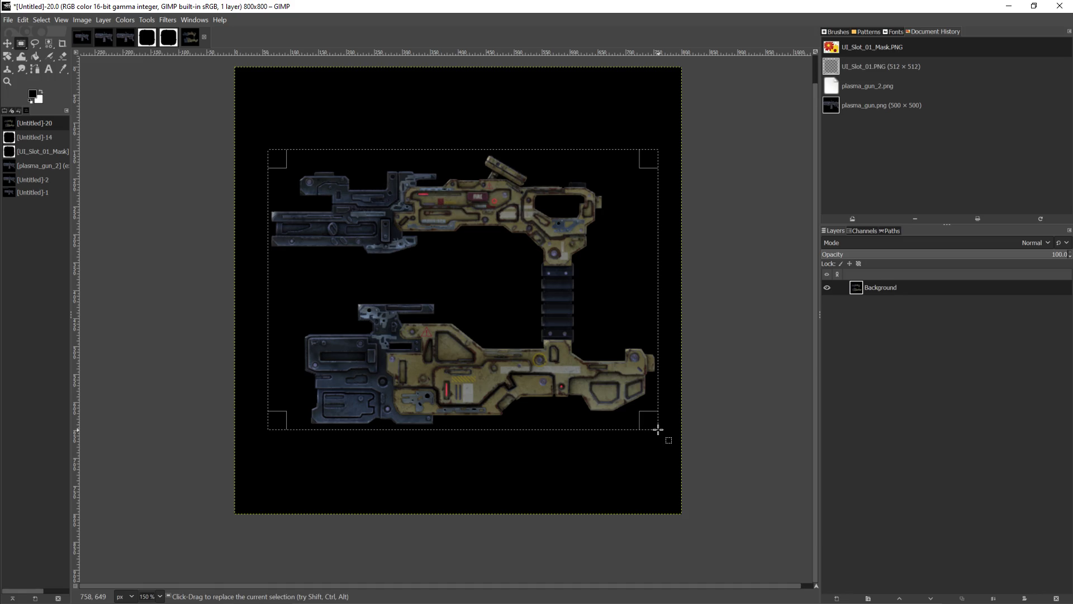
Step: Copy the selected gun area and create a new 700×700 image
click(25, 22)
click(33, 74)
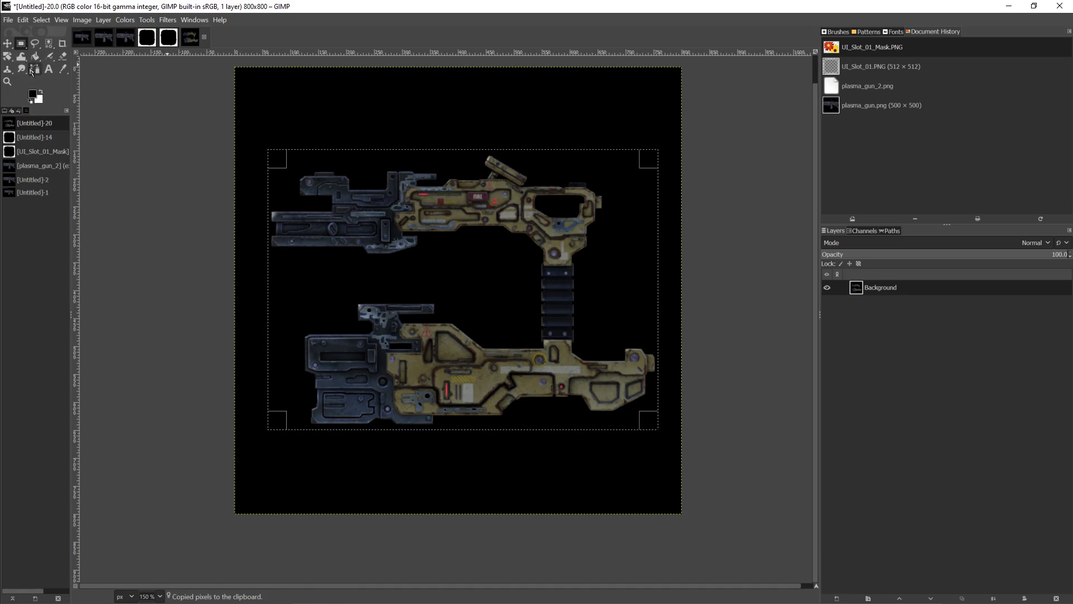
click(9, 22)
click(12, 32)
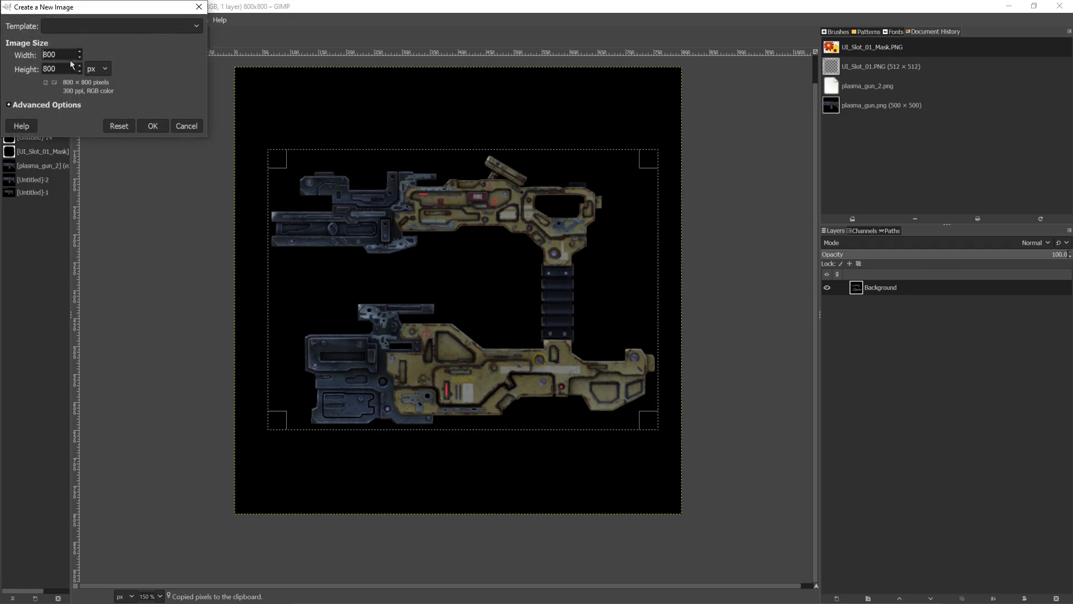
key(BackSpace)
key(BackSpace)
key(BackSpace)
text(700)
key(Tab)
key(Delete)
text(7)
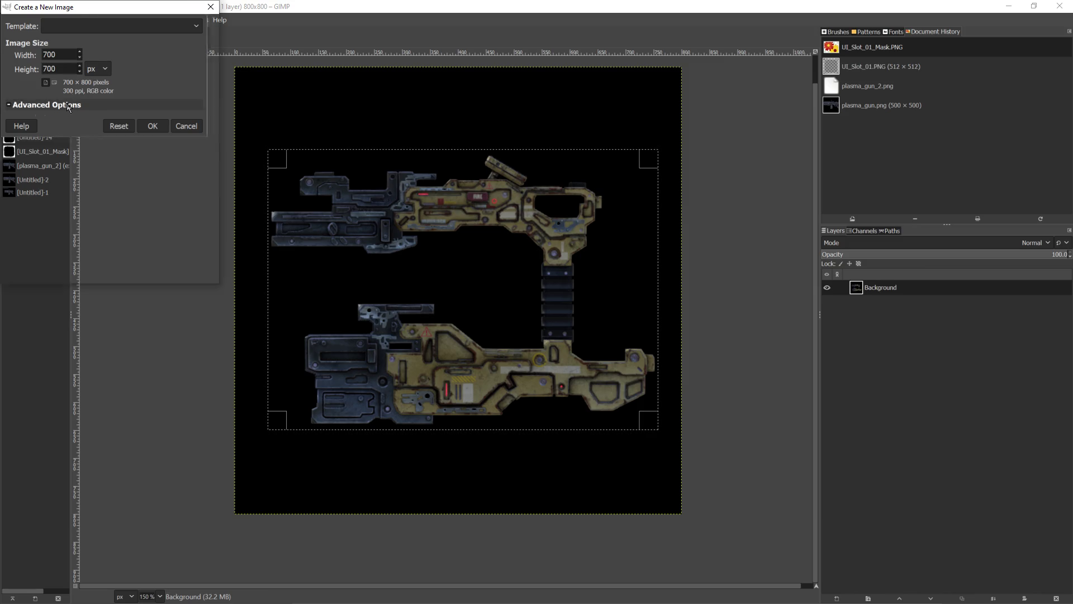
click(44, 105)
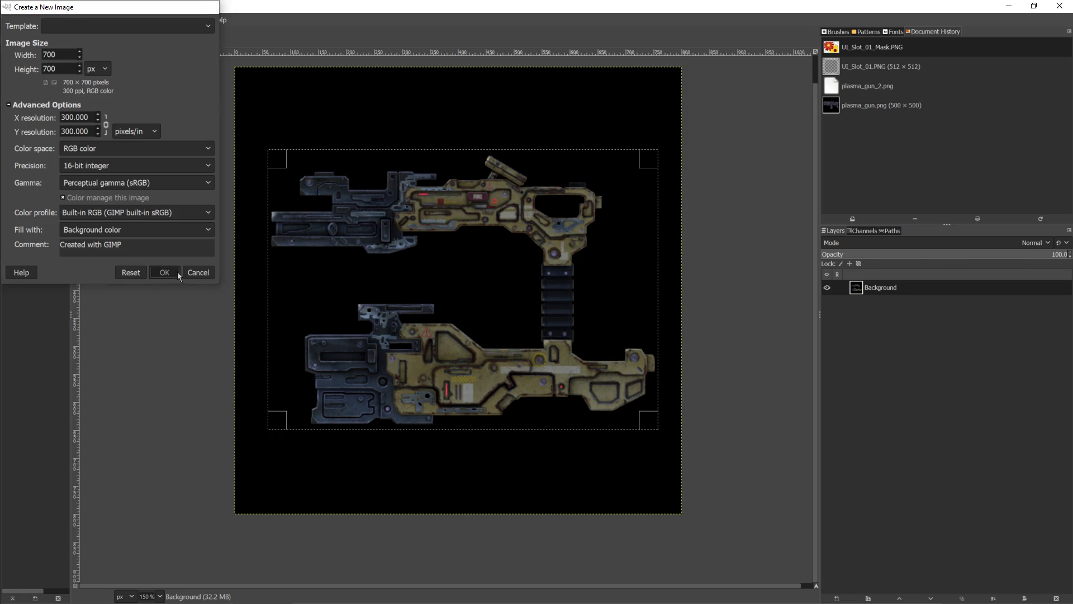
click(174, 273)
Step: Paste the guns into the 700×700 image, anchor them, and fill the white bands black
key(ctrl+v)
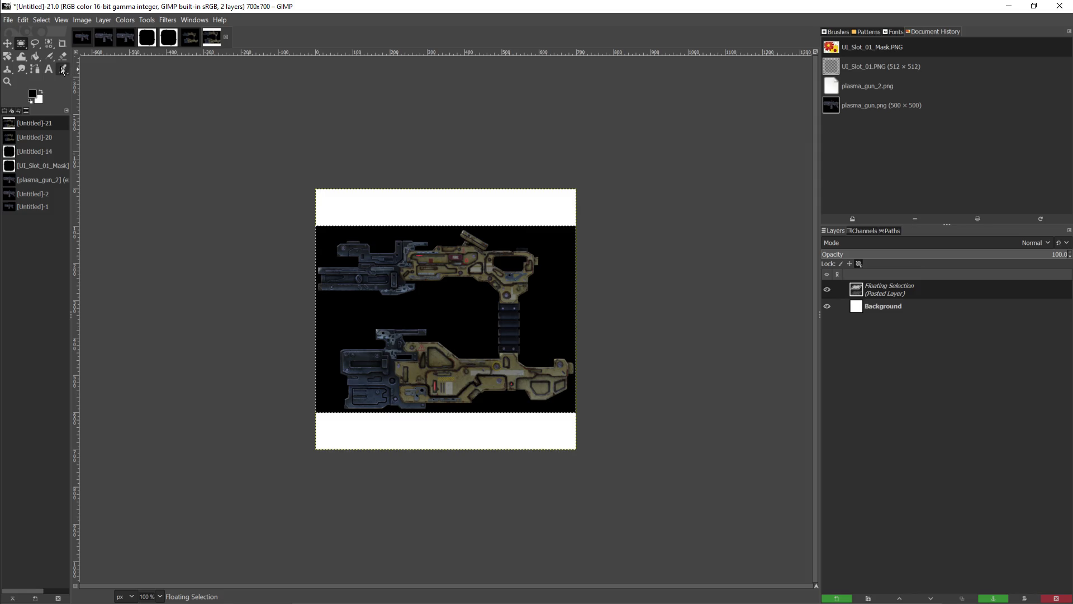
click(35, 56)
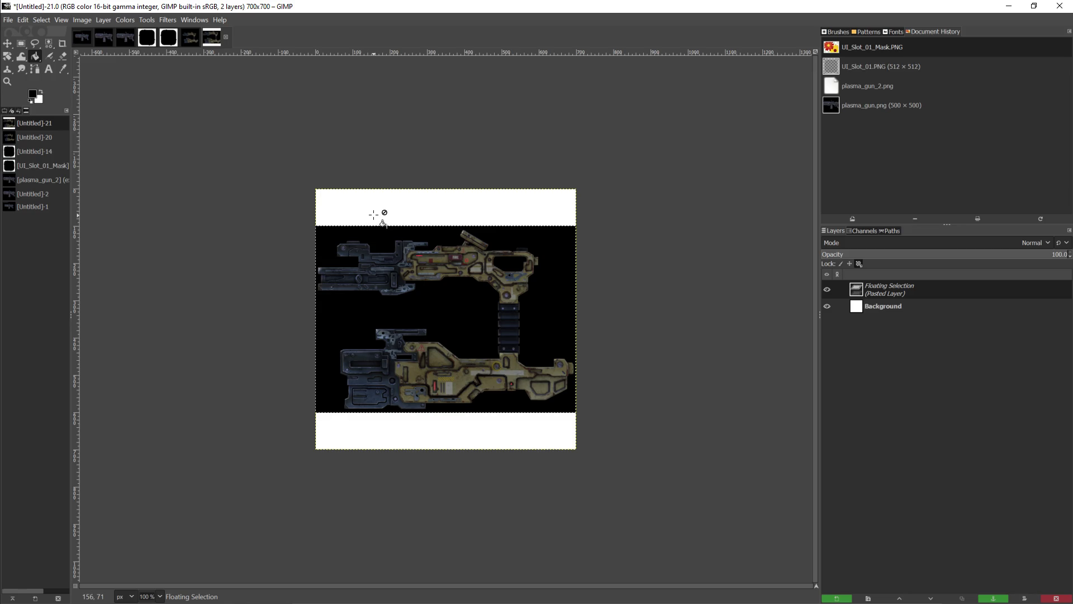
key(r)
key(ctrl+h)
key(shift+b)
click(395, 211)
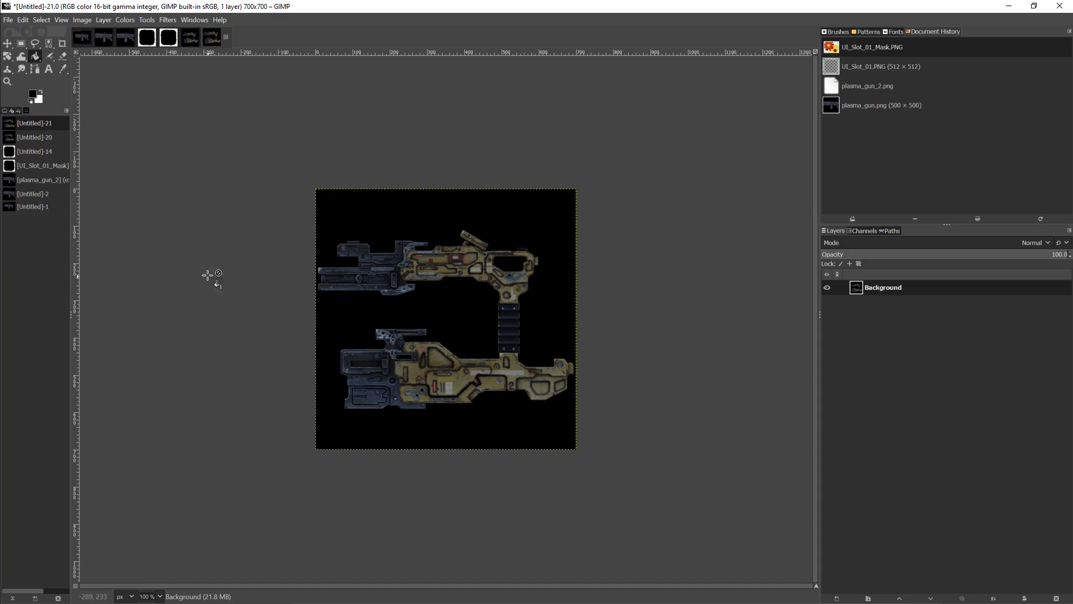
click(21, 43)
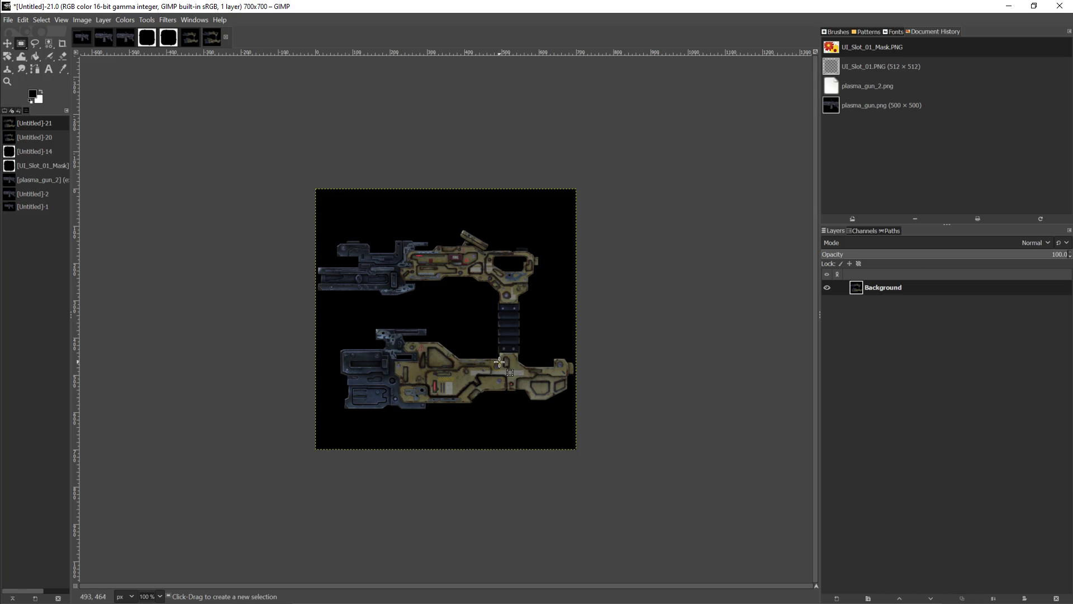
Step: Check plasma_gun_2's size, then return to the 700×700 multi-tool image
click(86, 40)
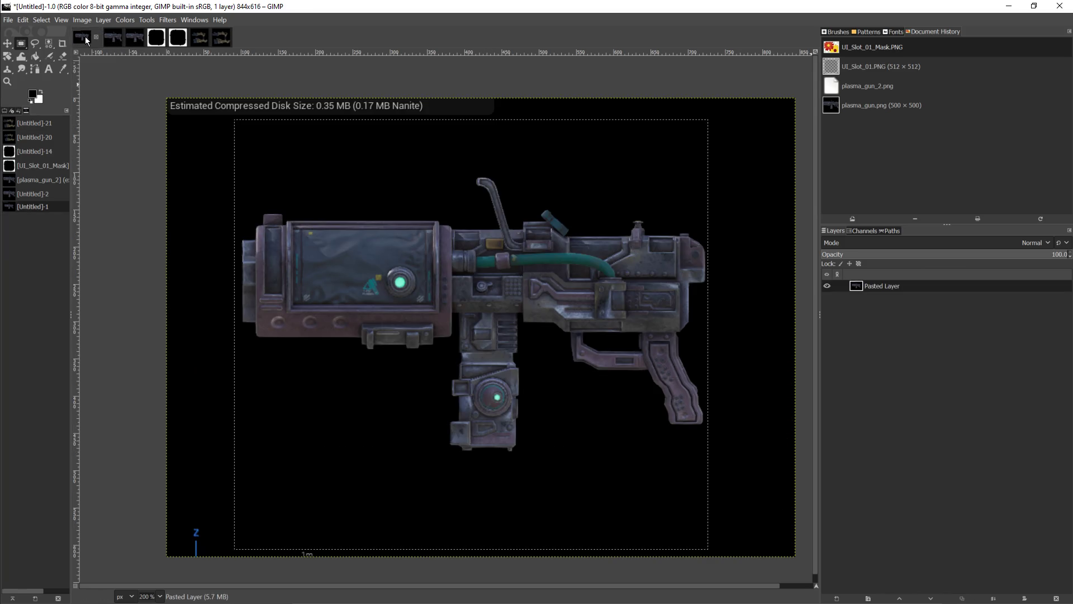
click(133, 40)
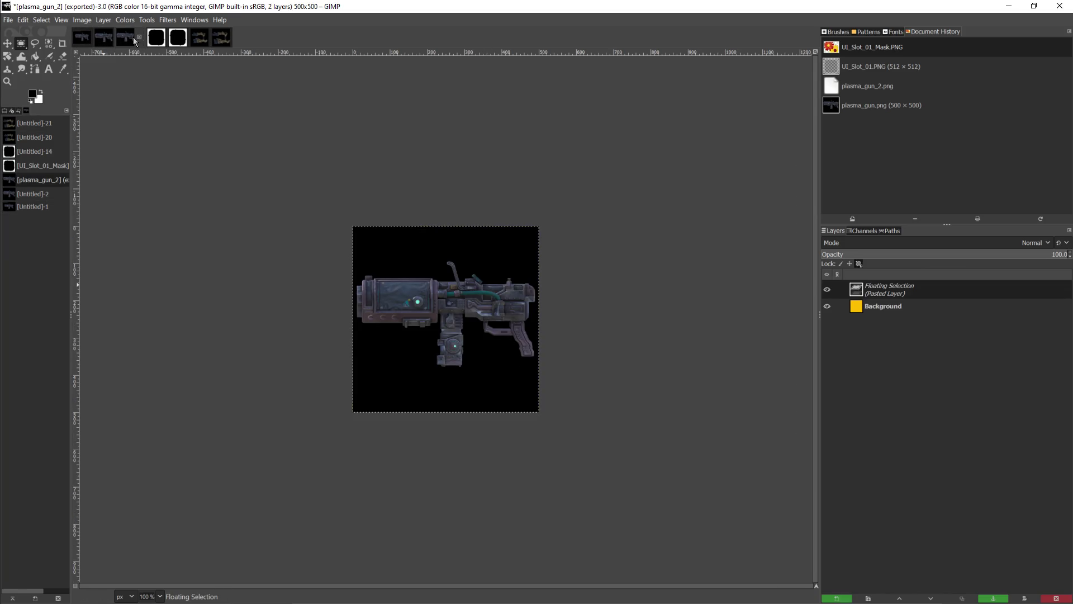
click(227, 40)
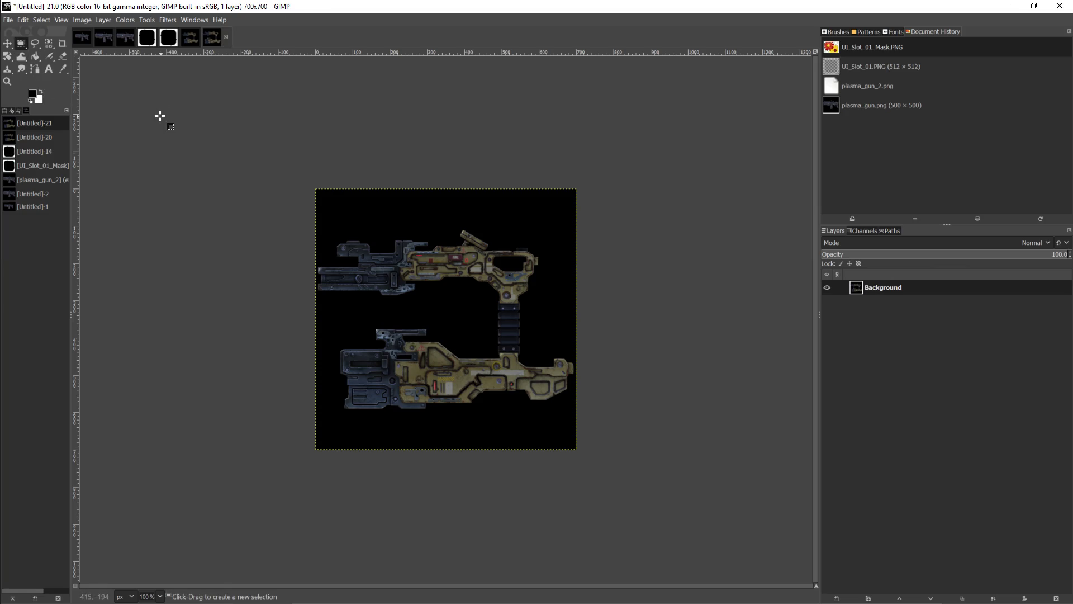
click(28, 22)
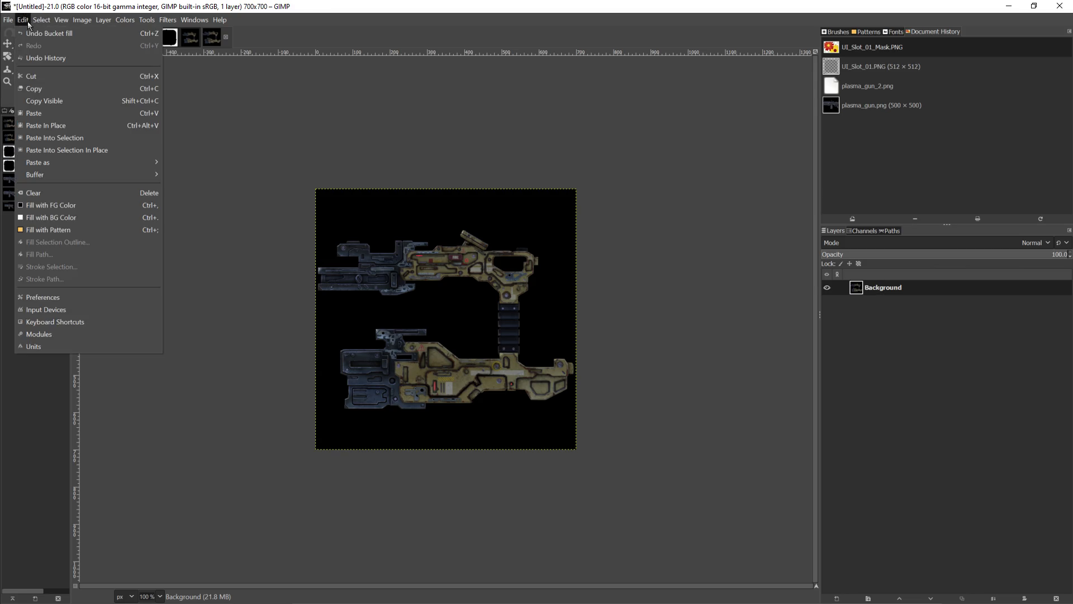
Step: Scale Untitled-21 from 700×700 to 500×500 with the width and height chain linked
mouse_move(88, 23)
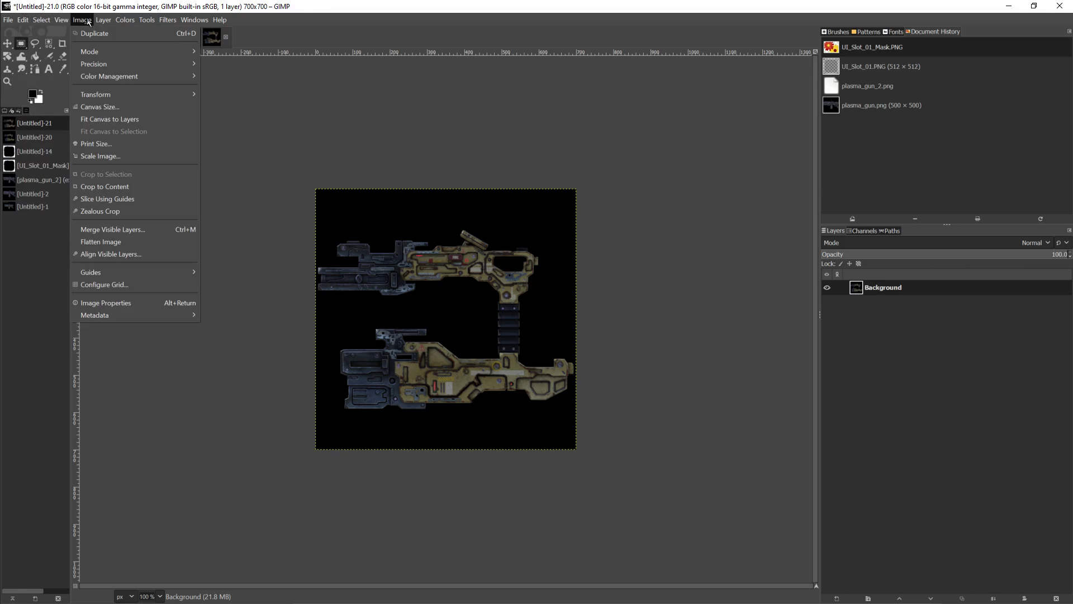
mouse_move(139, 95)
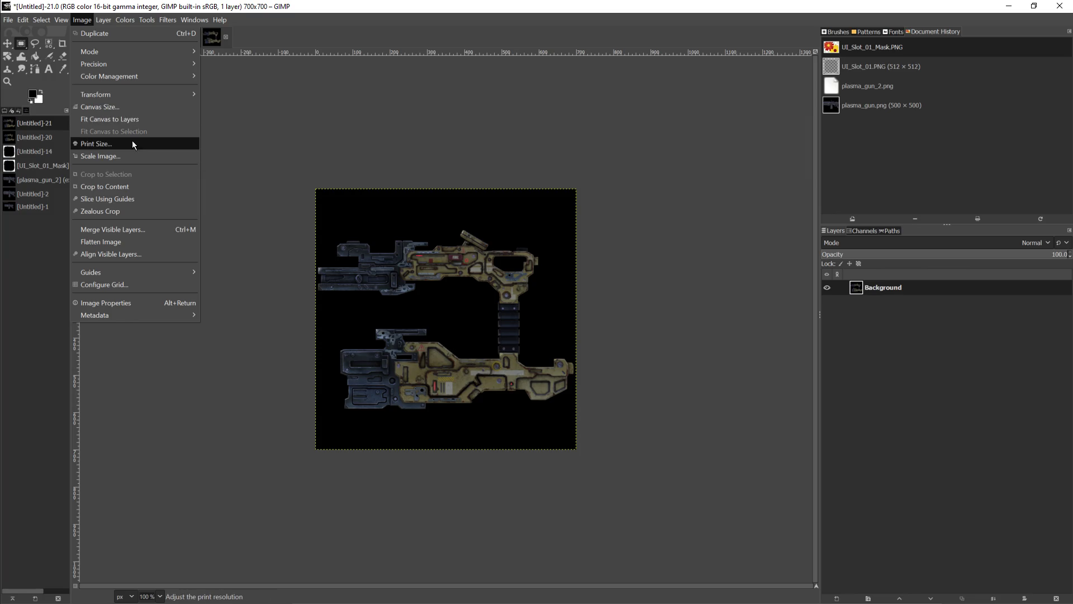
click(129, 154)
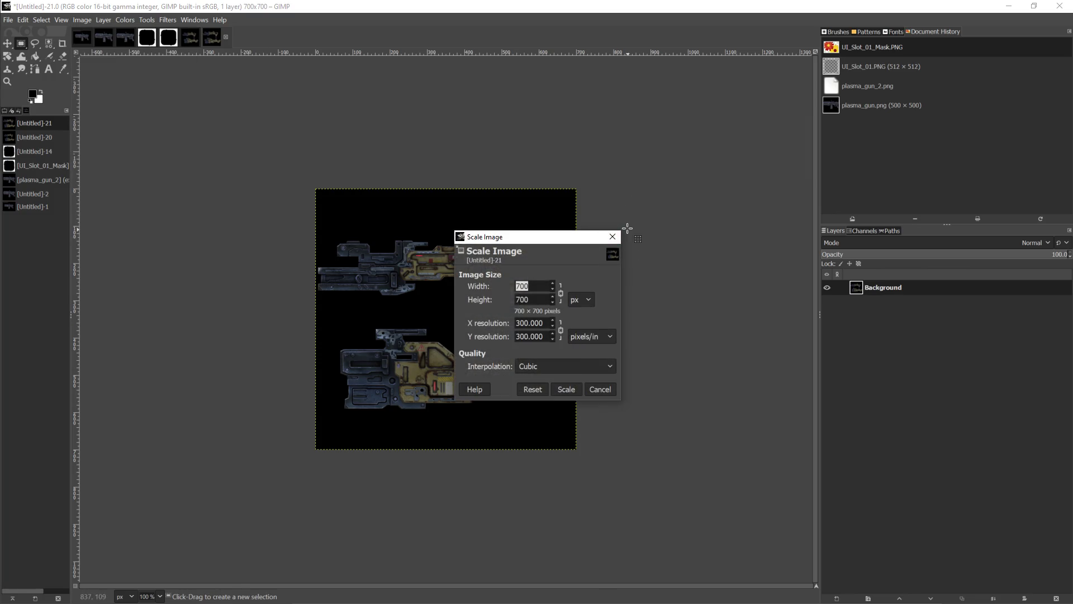
text(500)
key(Tab)
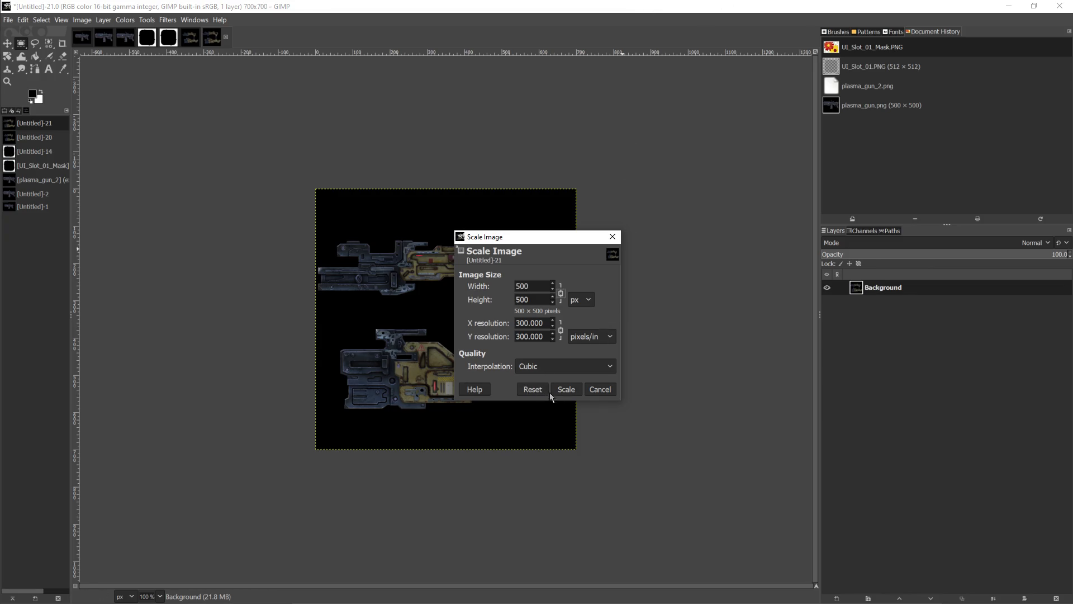
click(567, 389)
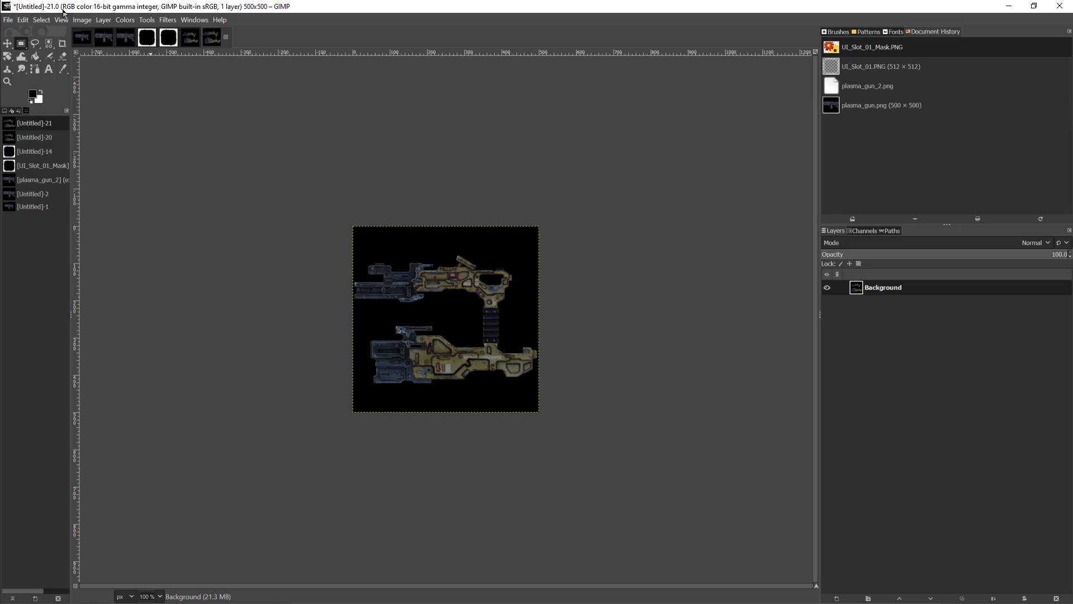
click(24, 21)
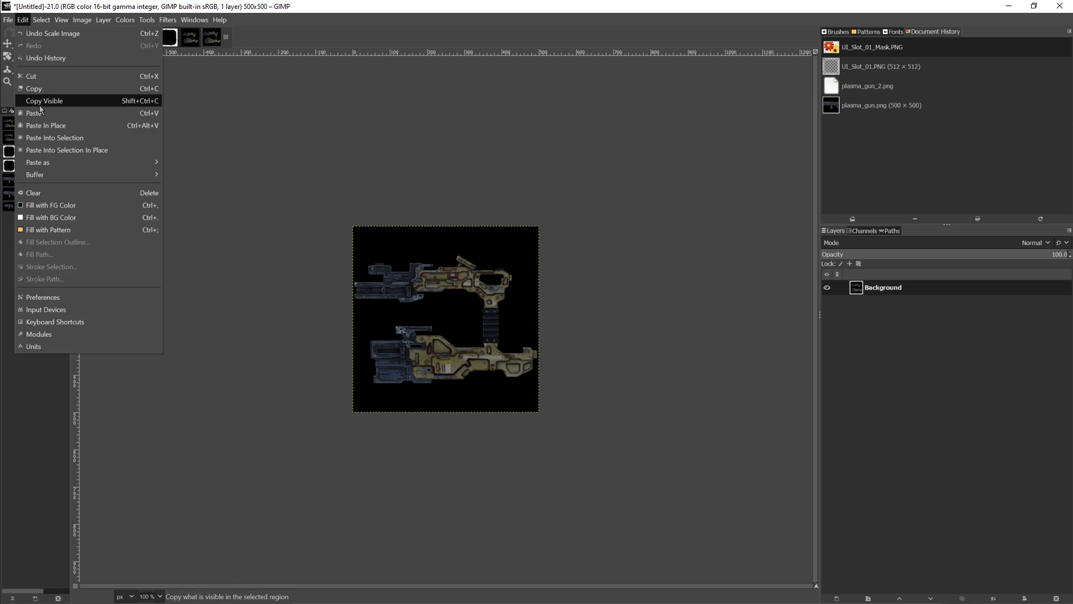
Step: Close the open Edit menu without choosing a command
click(165, 8)
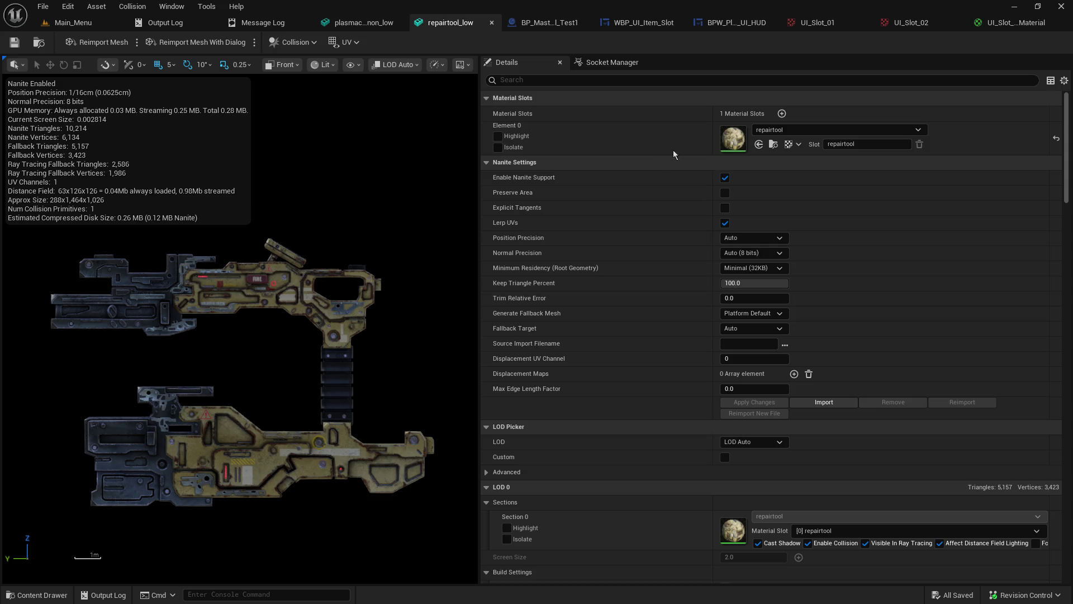
Step: Import multi-tool.PNG into the test2 Content Browser folder, then return to UI_Slot_01_Material
click(84, 22)
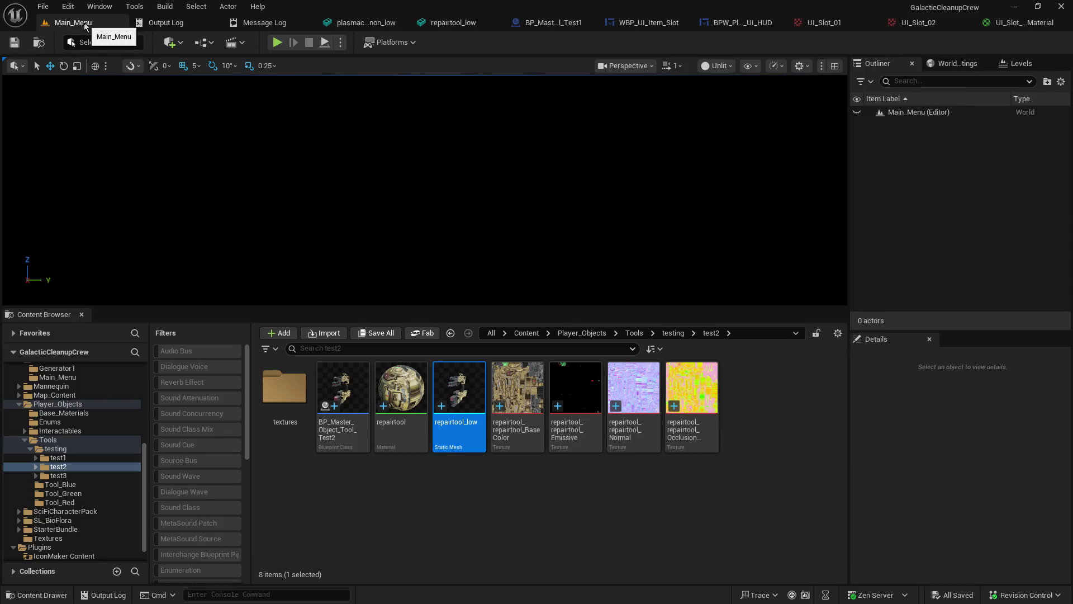
click(355, 502)
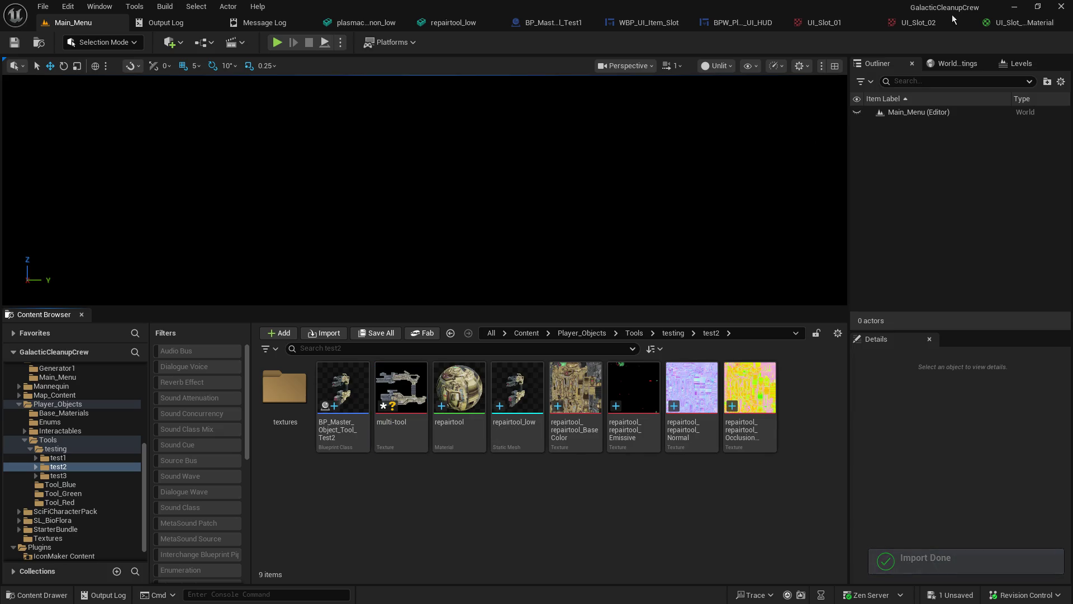
click(1014, 22)
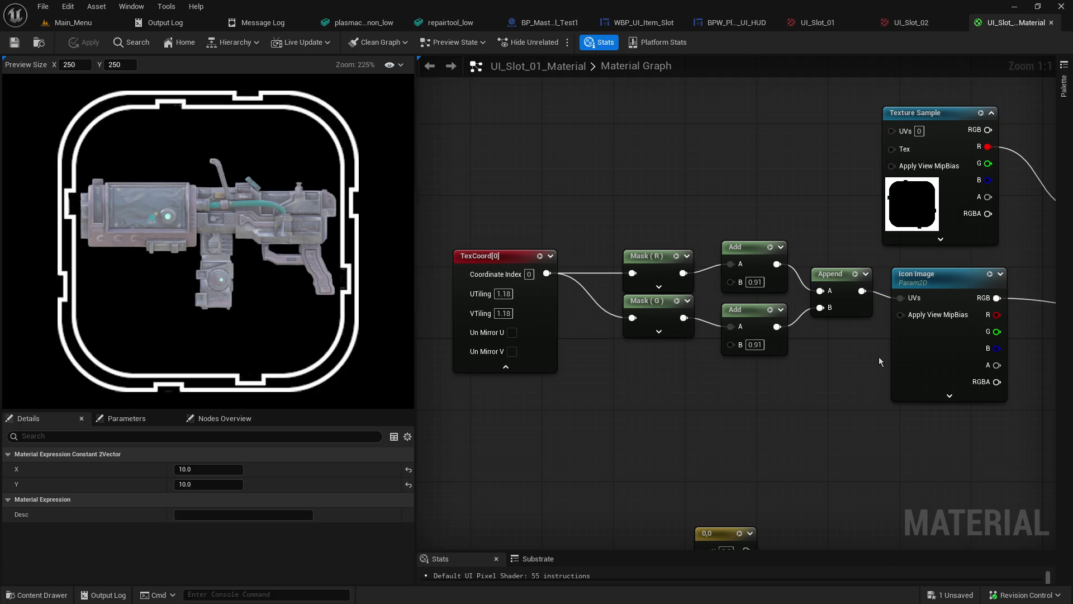
Step: Set the Icon Image parameter's texture to multi-tool, found by searching 'multi'
click(918, 347)
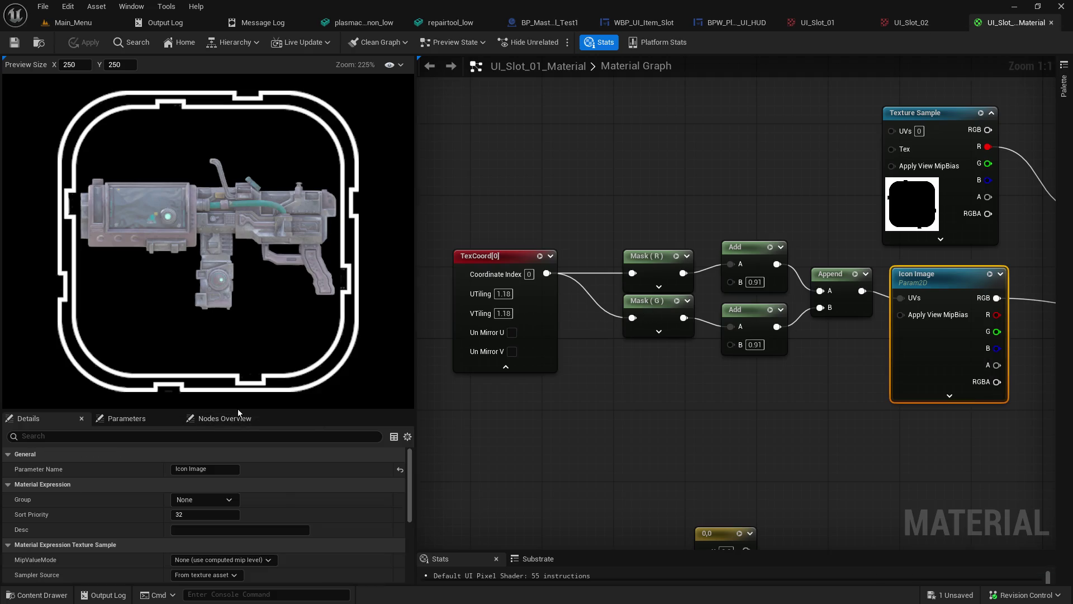
drag(238, 410, 247, 316)
scroll(267, 469, down, 3)
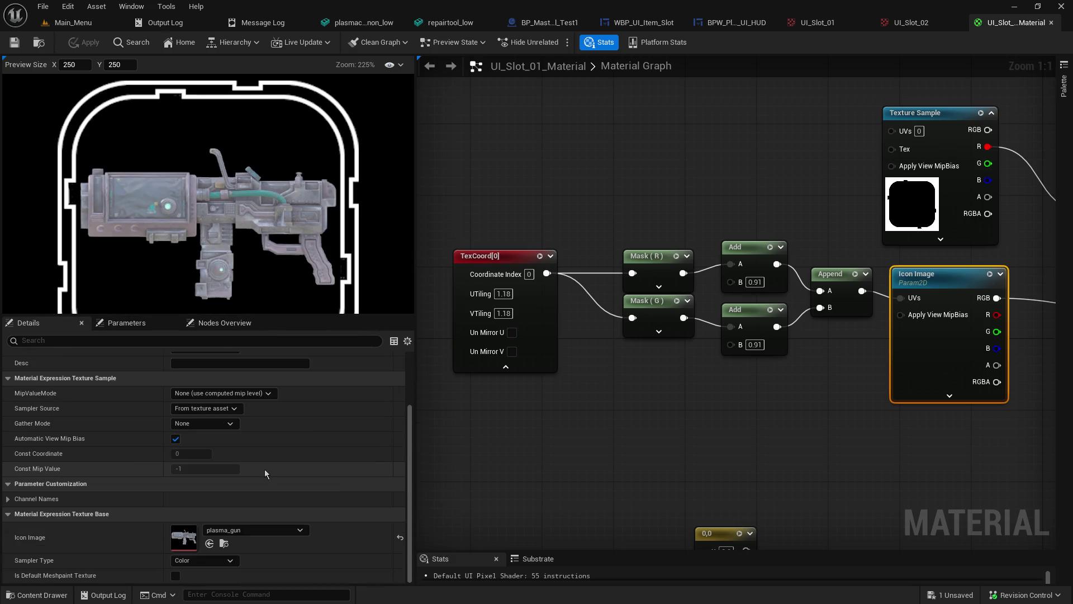
click(256, 526)
text(multi)
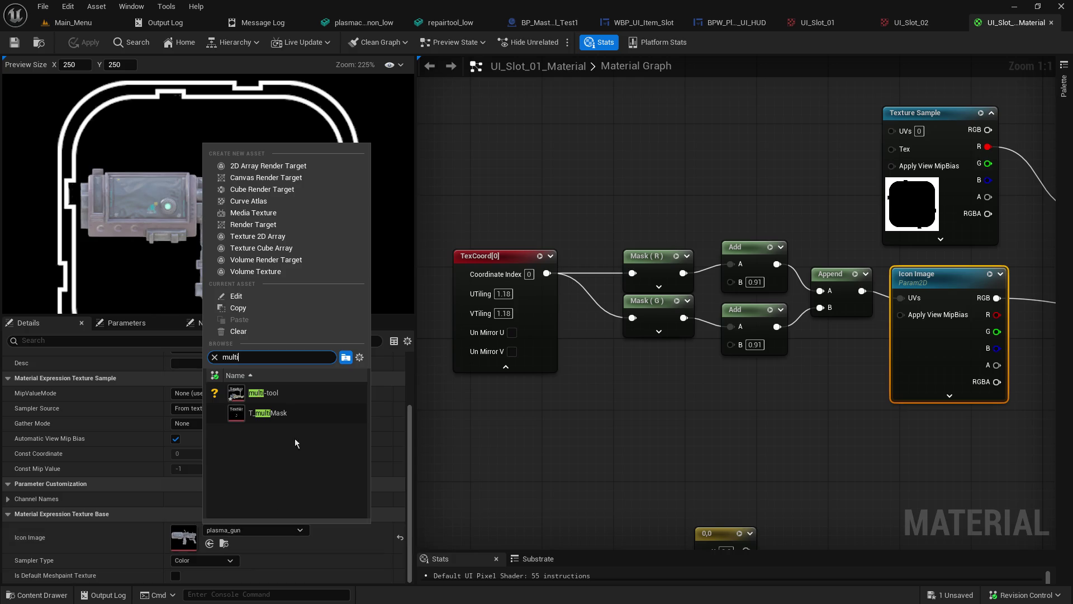
click(297, 394)
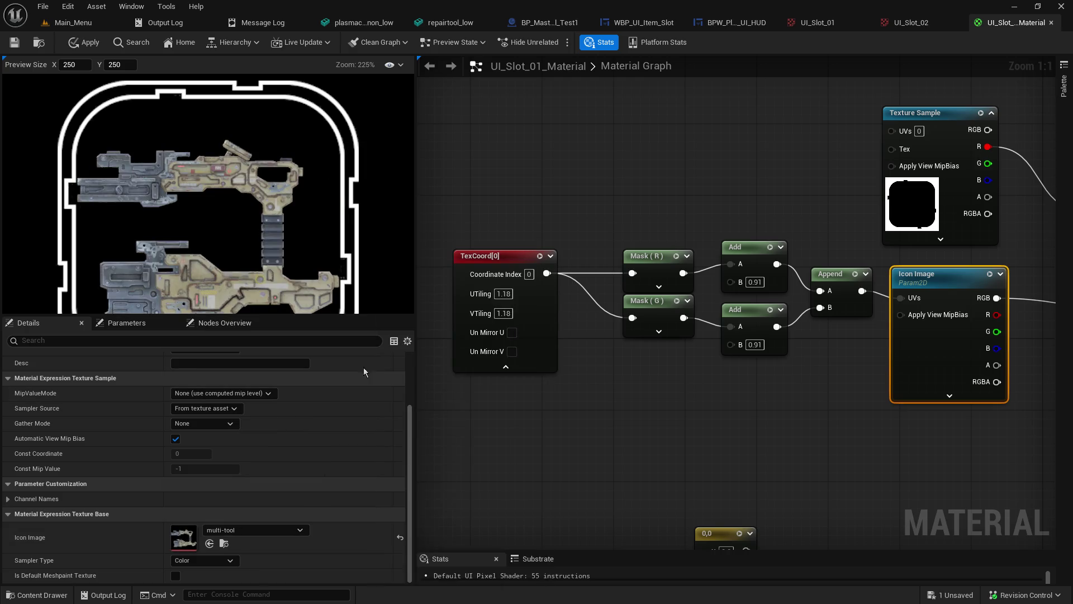
drag(337, 315, 337, 422)
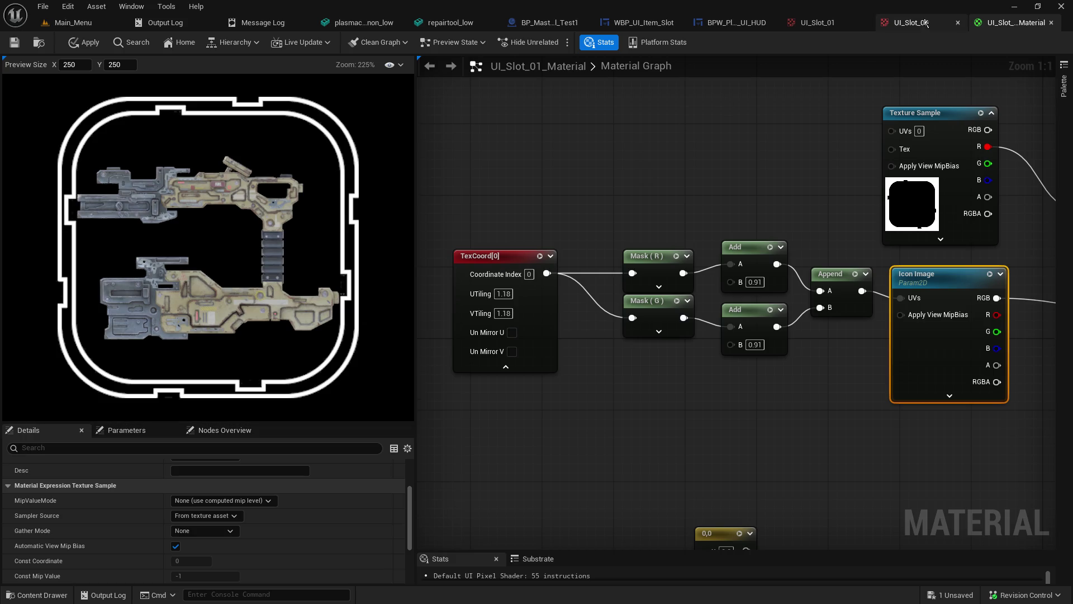
Step: Compare the repairtool_low and plasma cannon meshes, then return to the slot material graph
click(450, 22)
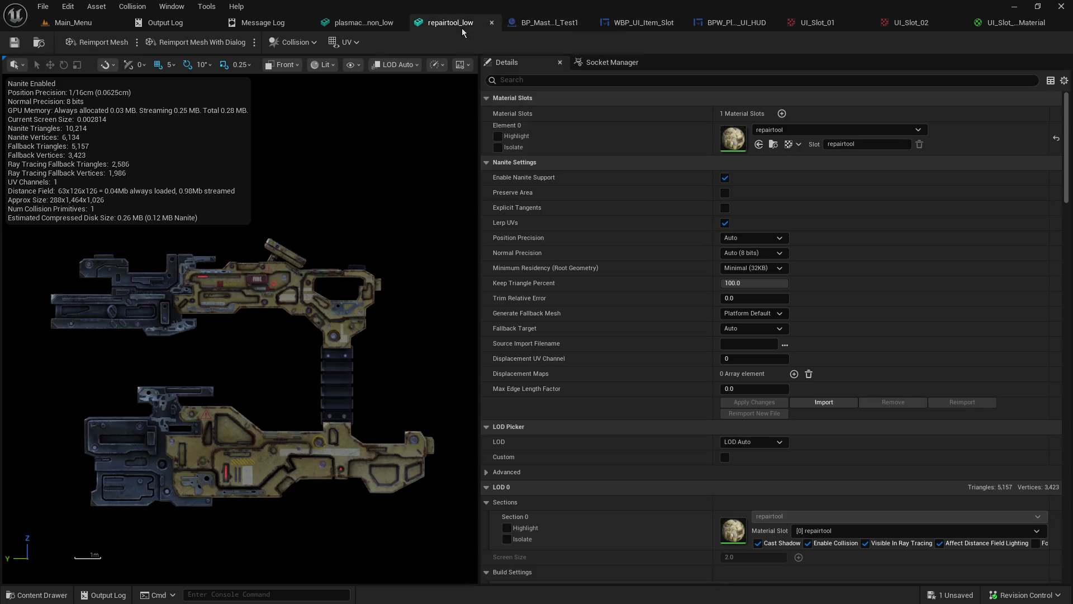
click(364, 24)
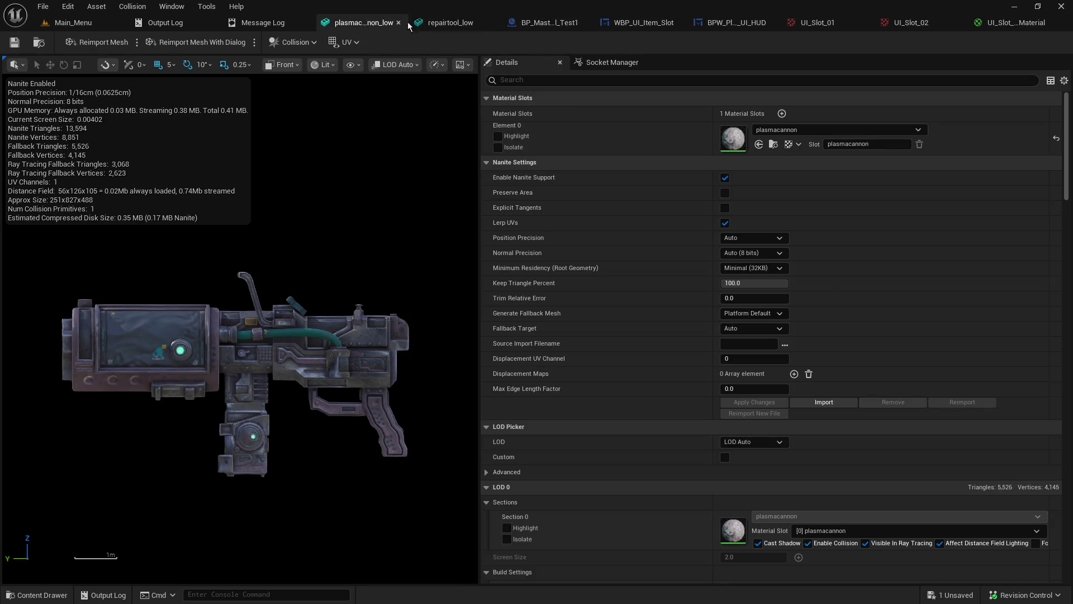
click(439, 23)
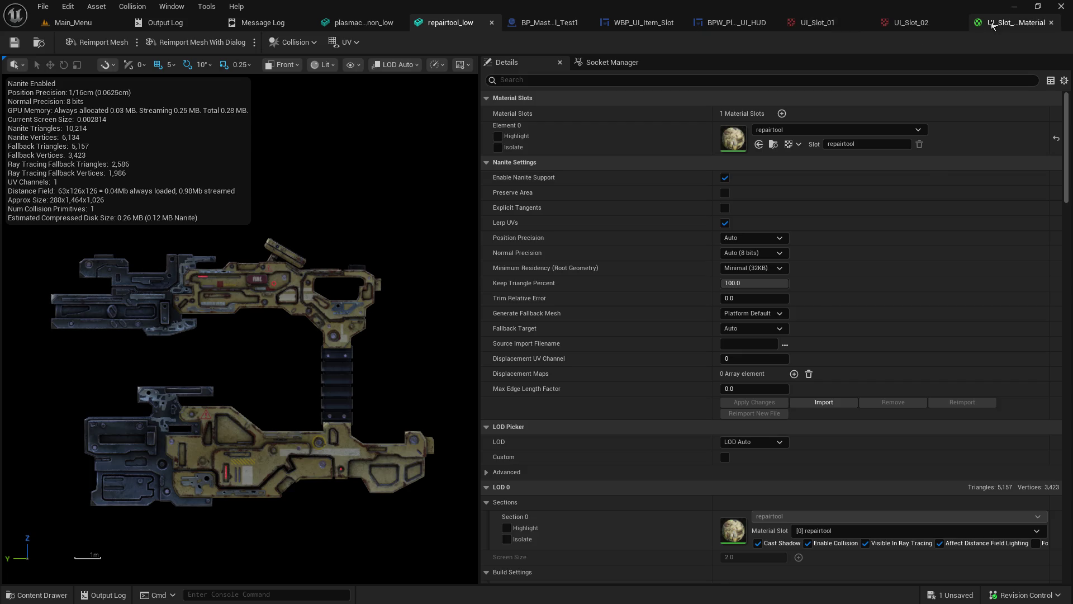
click(992, 23)
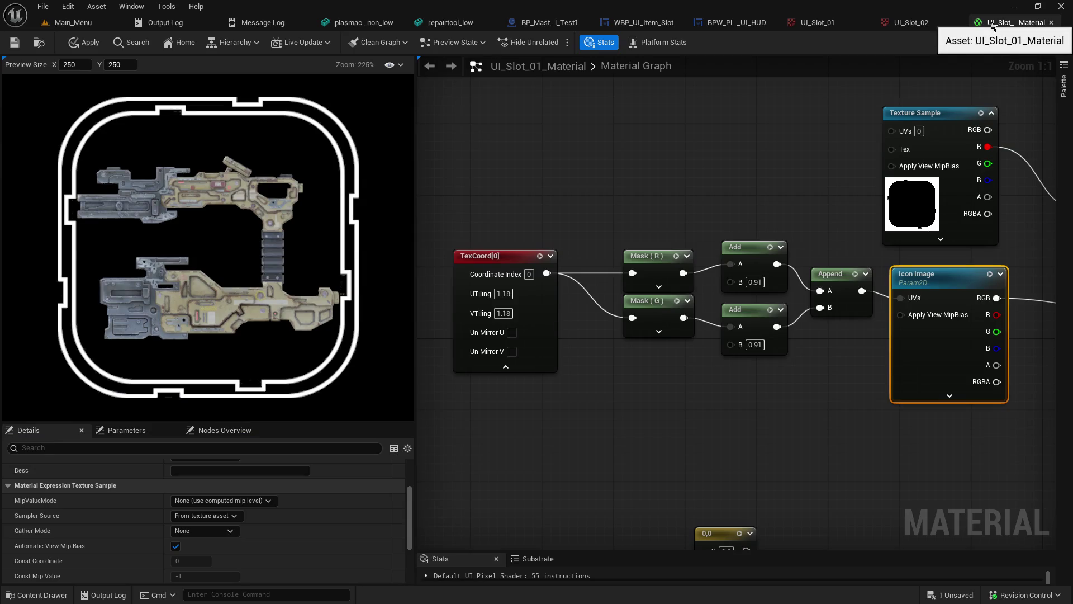
Step: Try linking Icon Image to Final Color, undo it, and bring the output's Opacity into view
mouse_move(819, 135)
mouse_down()
mouse_move(489, 133)
mouse_move(861, 125)
mouse_move(480, 193)
mouse_move(397, 129)
mouse_up()
mouse_move(674, 265)
mouse_down()
mouse_move(622, 273)
mouse_move(572, 242)
mouse_up()
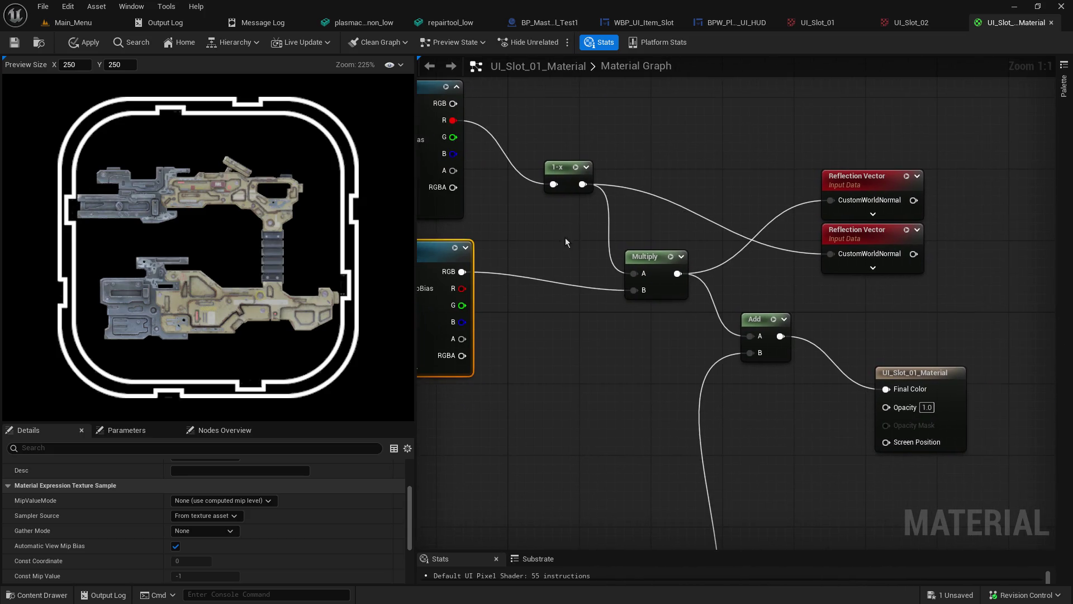
drag(468, 277, 886, 390)
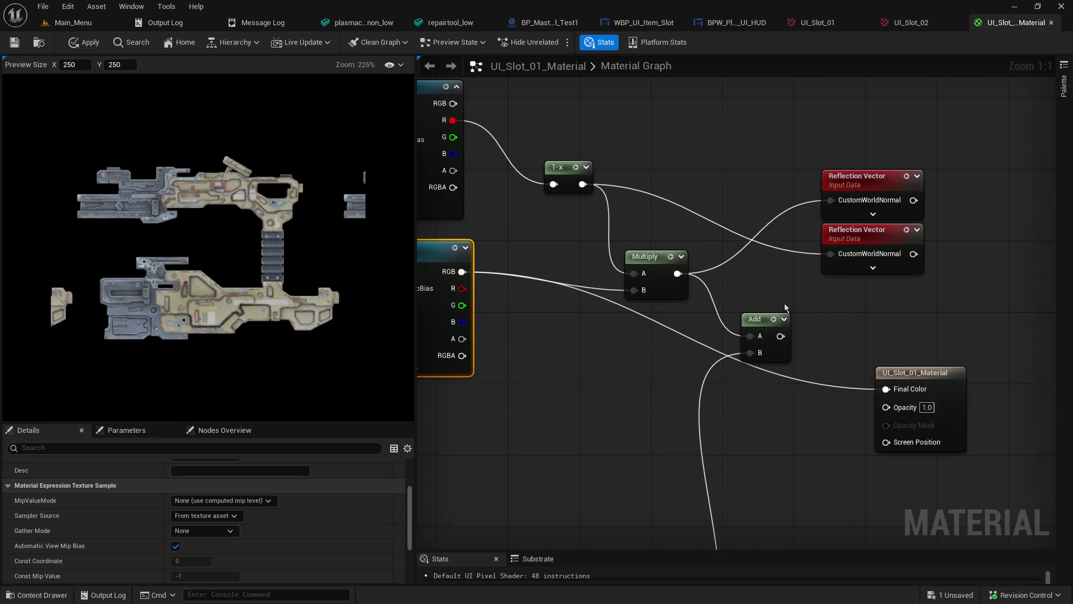
key(ctrl+z)
mouse_move(772, 428)
mouse_down()
mouse_move(1017, 389)
mouse_move(771, 364)
mouse_move(823, 365)
mouse_up()
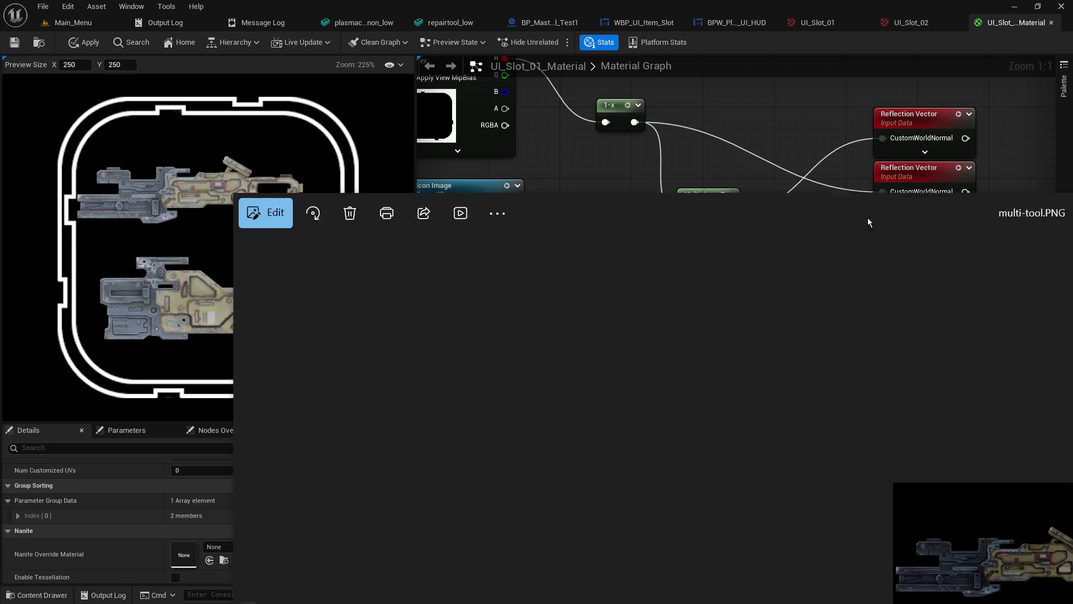
mouse_move(608, 74)
mouse_down()
mouse_move(837, 120)
mouse_move(1072, 128)
mouse_up()
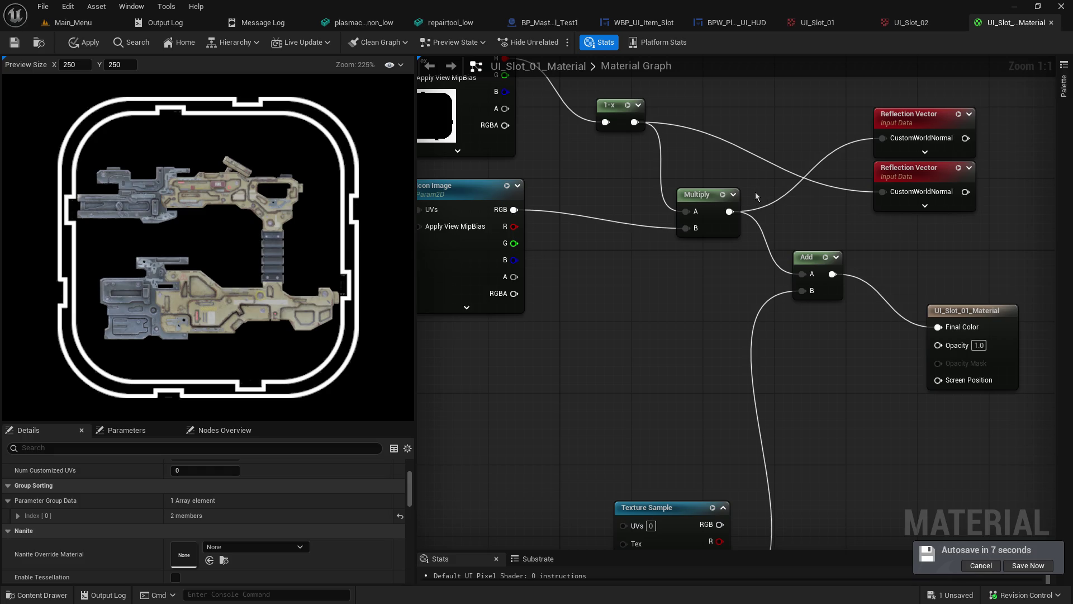
mouse_move(848, 362)
mouse_down()
mouse_move(793, 407)
mouse_move(777, 455)
mouse_up()
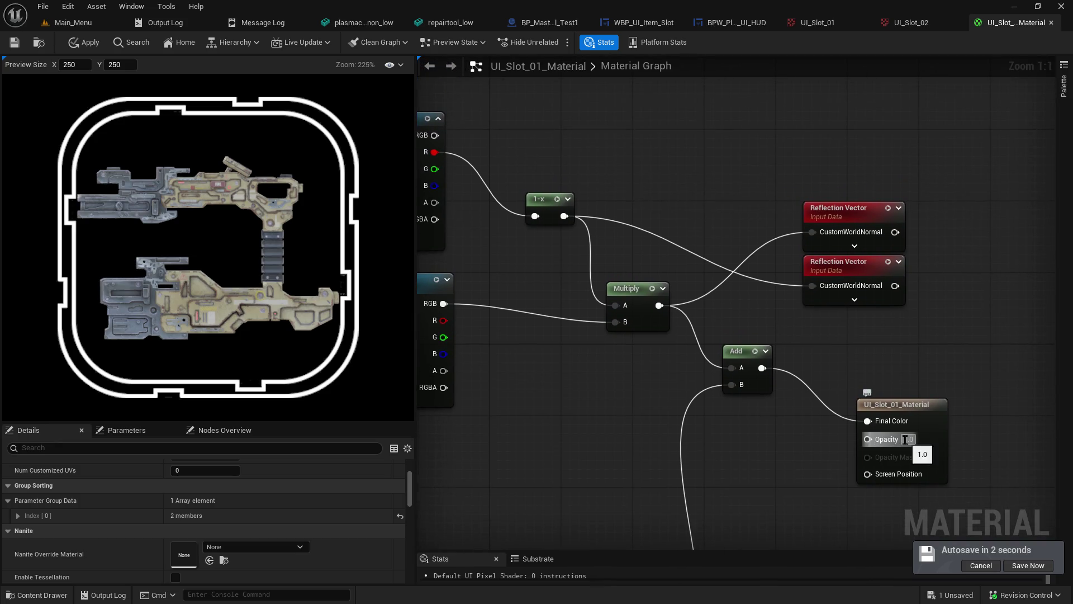
Step: Set Opacity to 0, then wire Icon Image colour to Final Color and alpha to Opacity
click(905, 440)
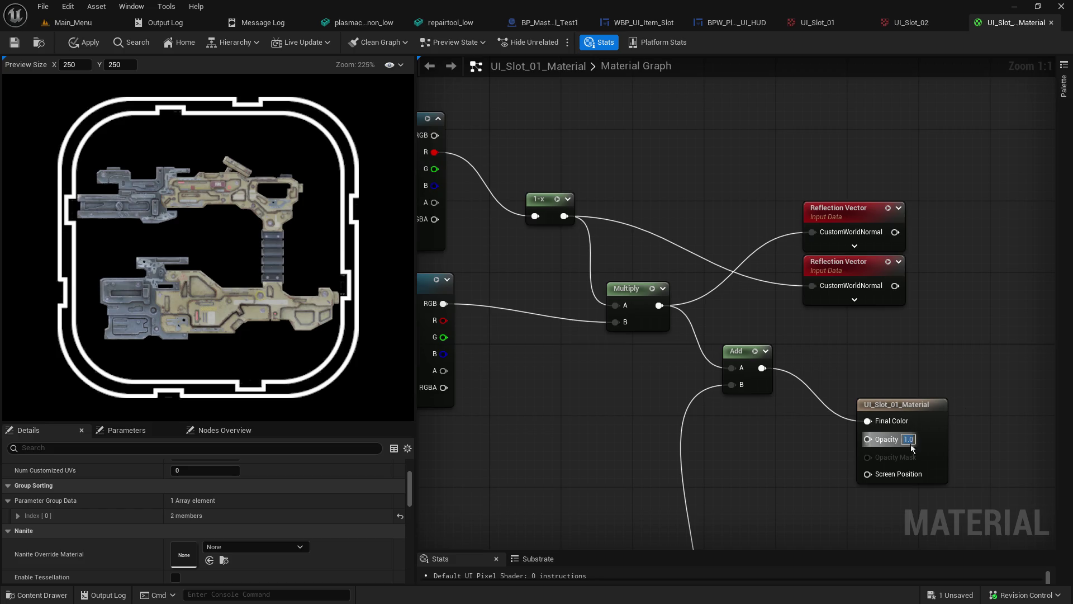
text(0)
key(Return)
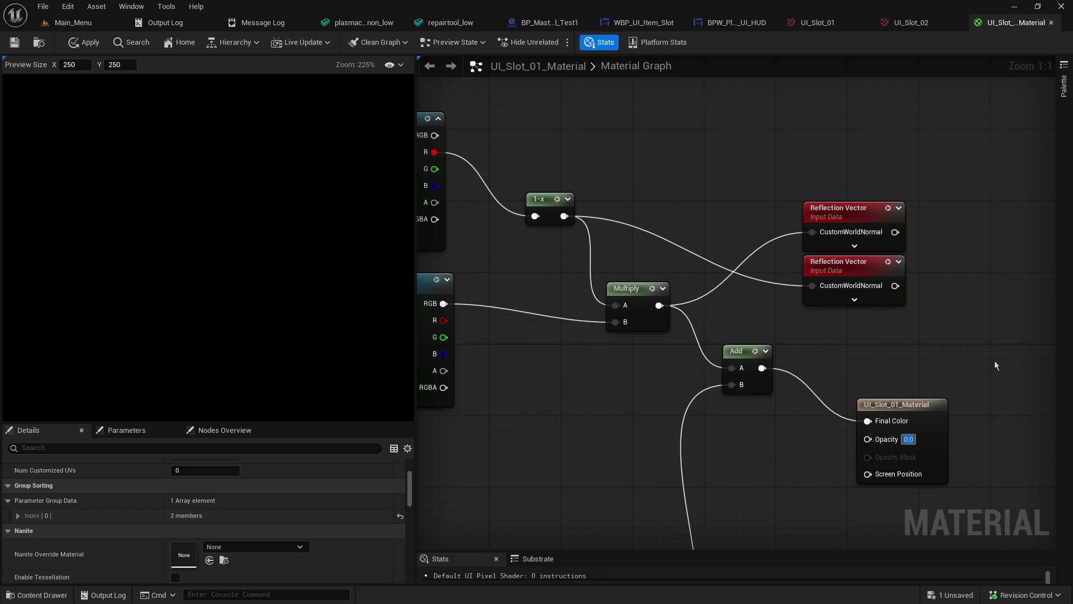
drag(443, 304, 876, 426)
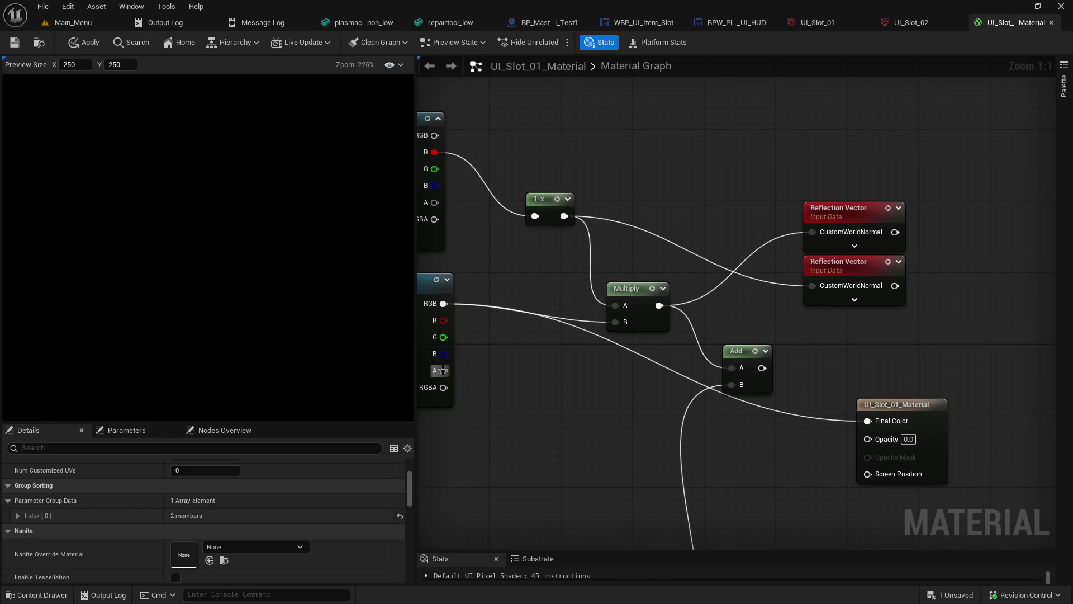
drag(443, 371, 887, 443)
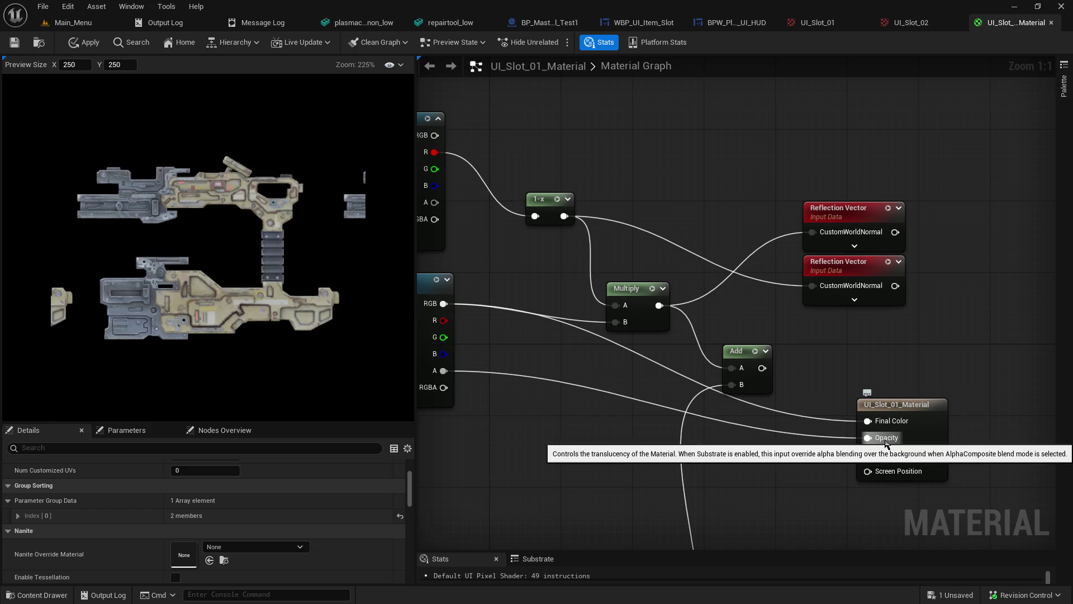
mouse_move(664, 442)
mouse_down()
mouse_move(832, 432)
mouse_move(811, 419)
mouse_up()
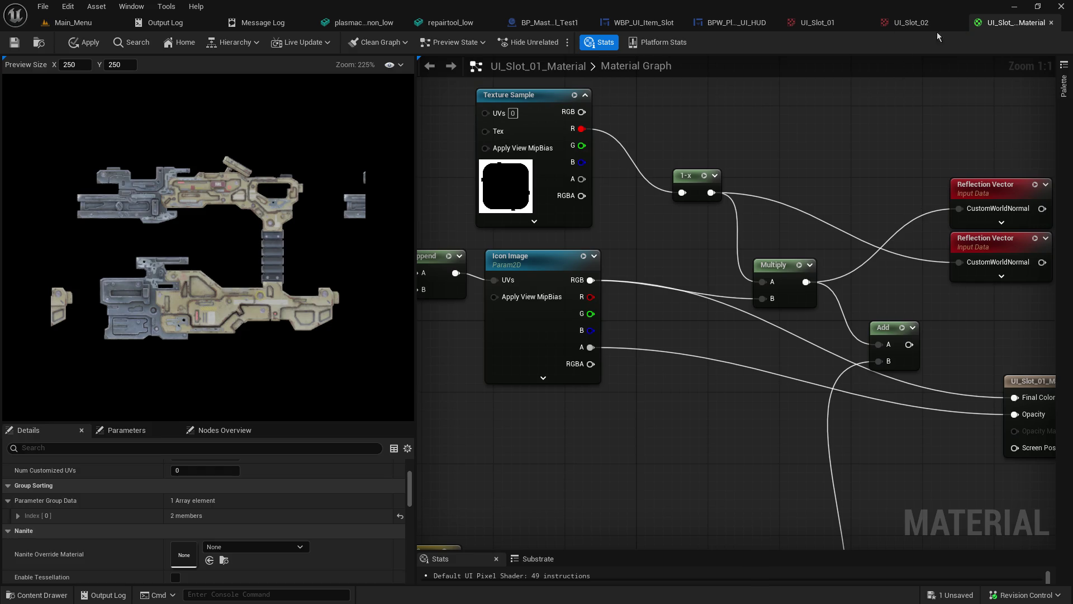
click(78, 24)
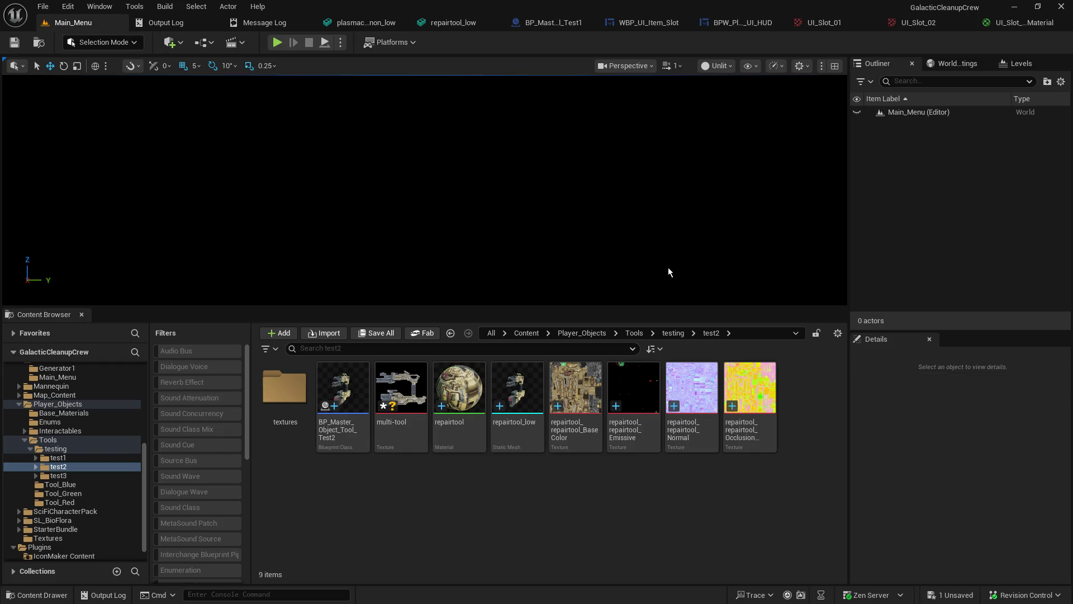
Step: Open the multi-tool texture in its own editor tab and return to the slot material graph
double_click(414, 378)
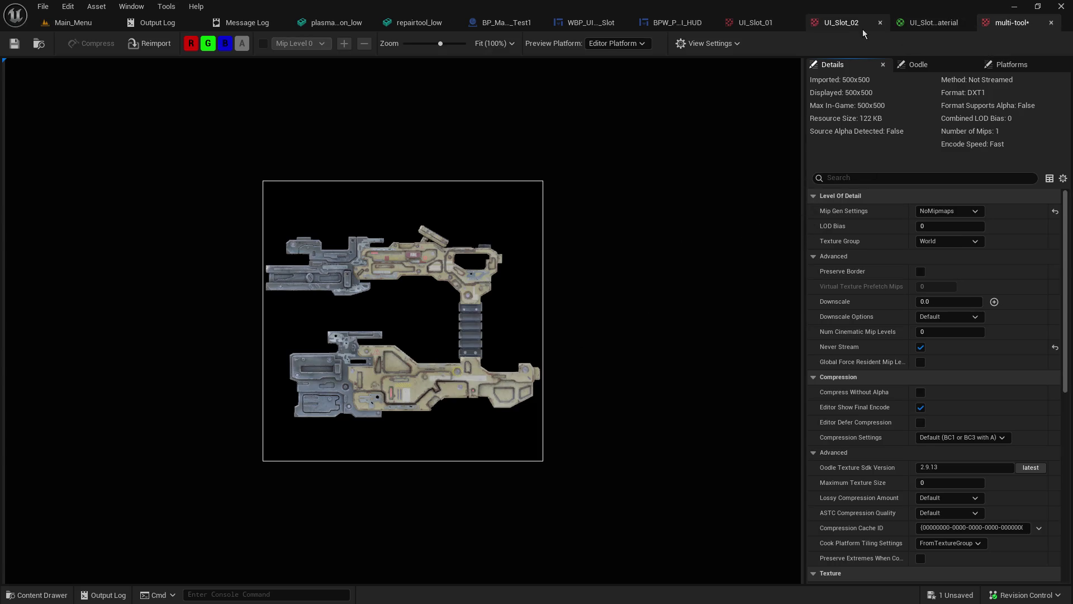
click(938, 25)
scroll(914, 223, up, 1)
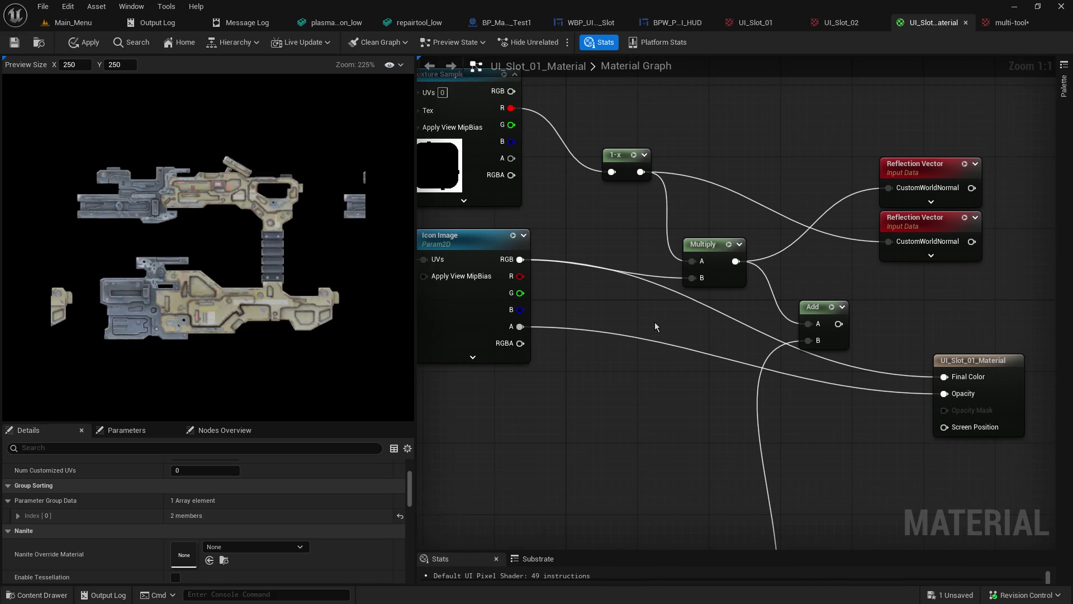
Step: Undo four material edits to restore Opacity 1.0, the Add-fed Final Color and the gun icon
key(ctrl+z)
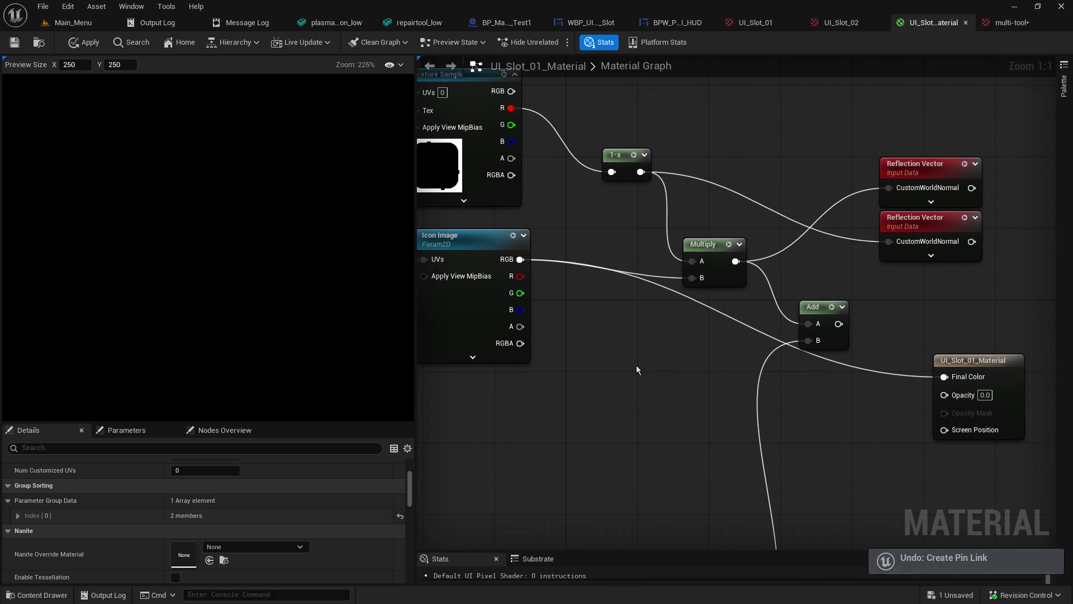
key(ctrl+z)
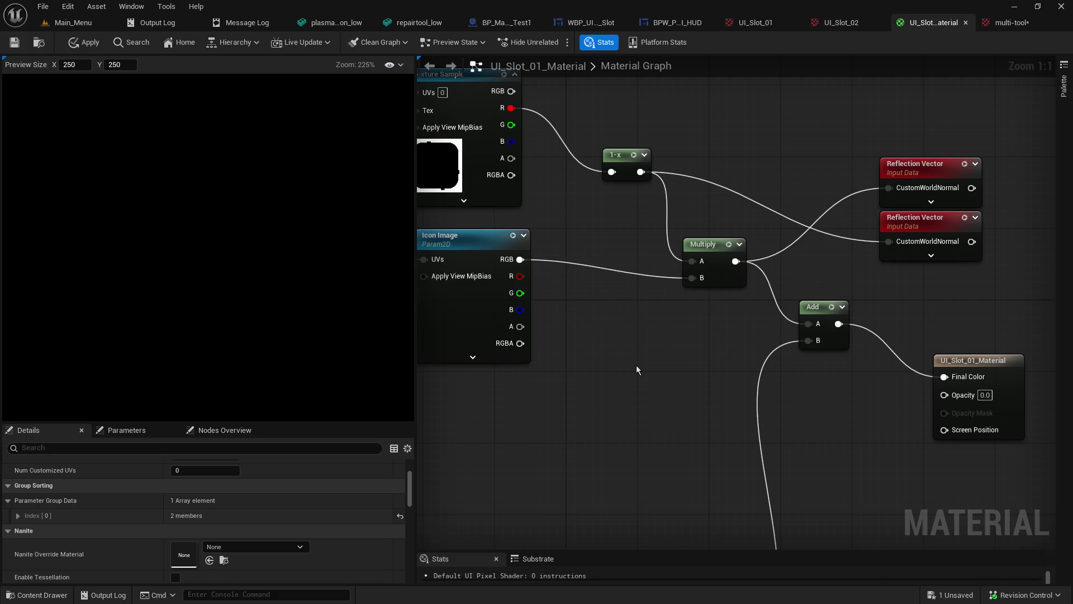
key(ctrl+z)
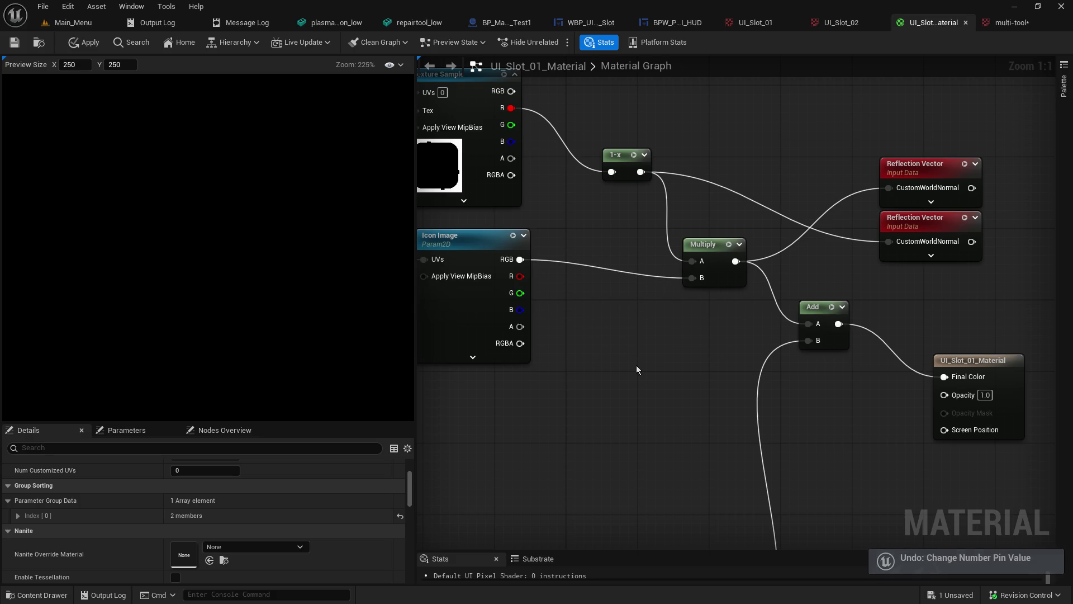
key(ctrl+z)
drag(636, 364, 805, 372)
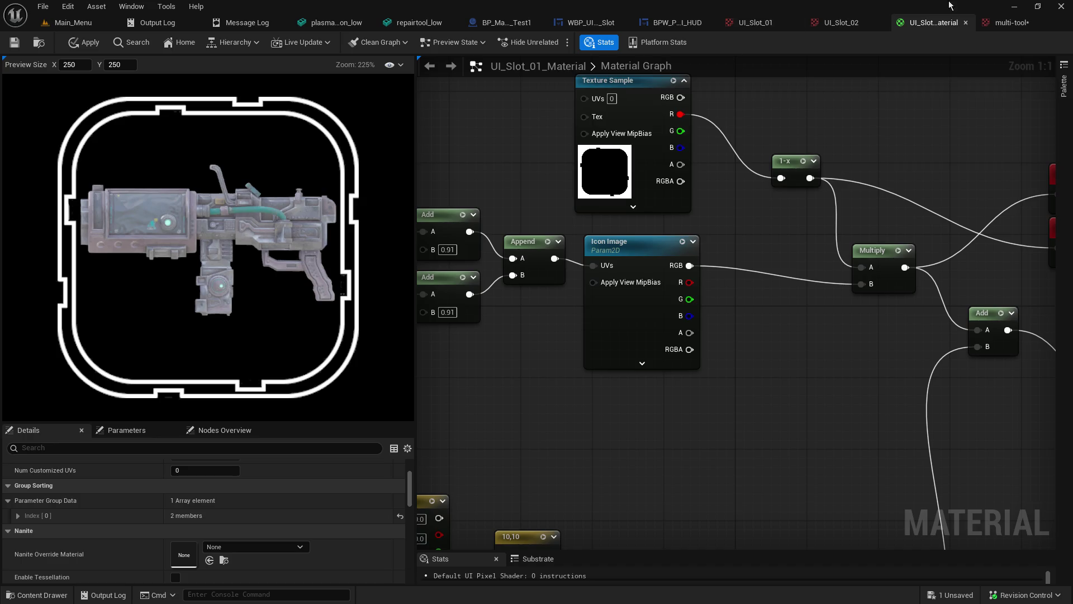
click(1001, 22)
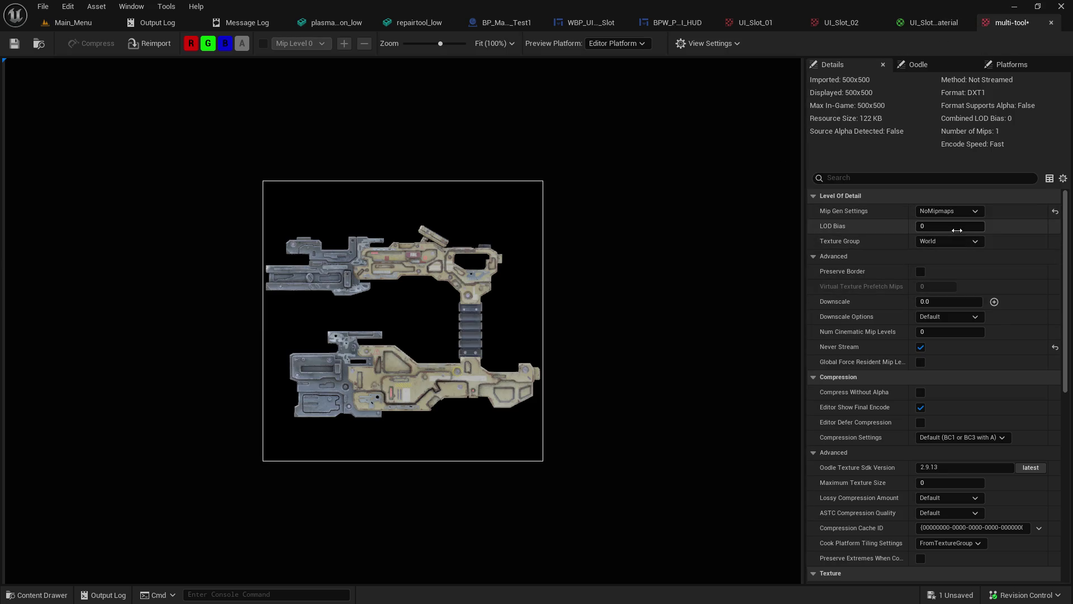
Step: Review the texture group, mip generation and compression choices, keeping NoMipmaps and default compression
click(959, 240)
click(958, 237)
click(963, 211)
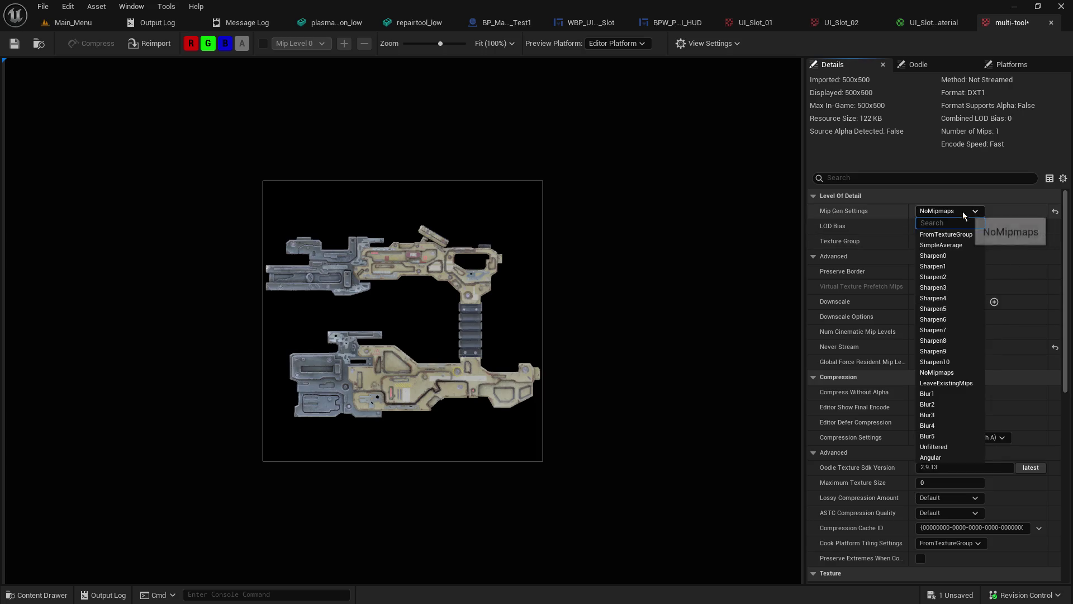
click(962, 211)
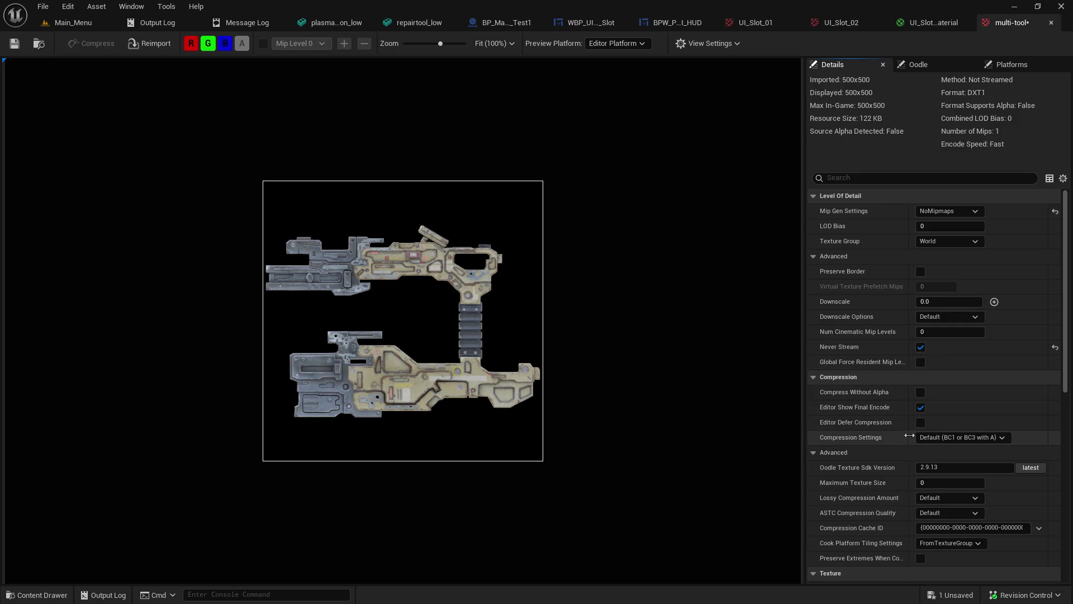
click(943, 439)
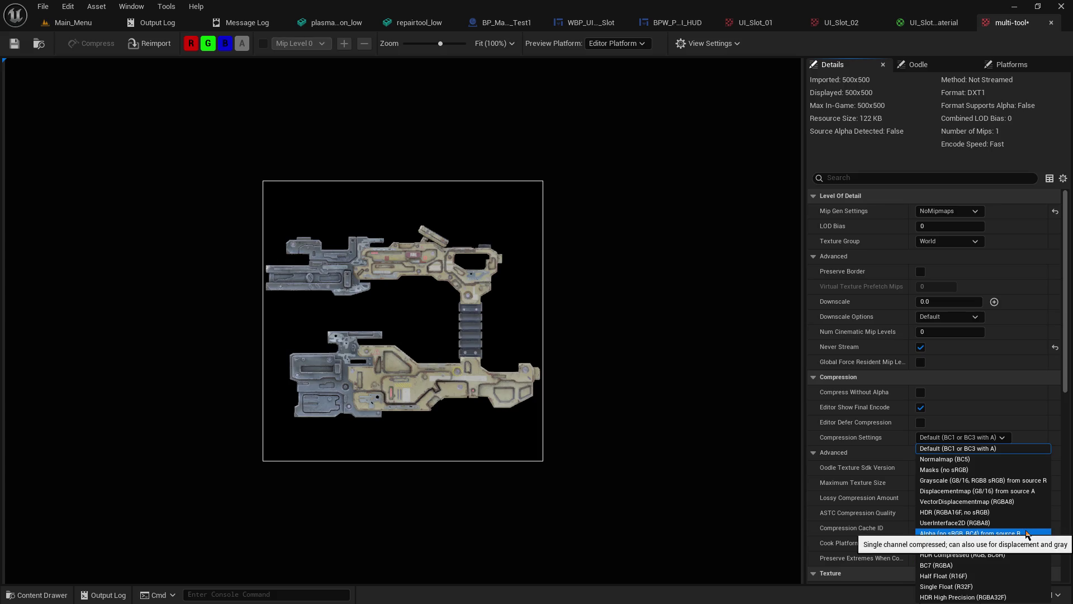
click(995, 392)
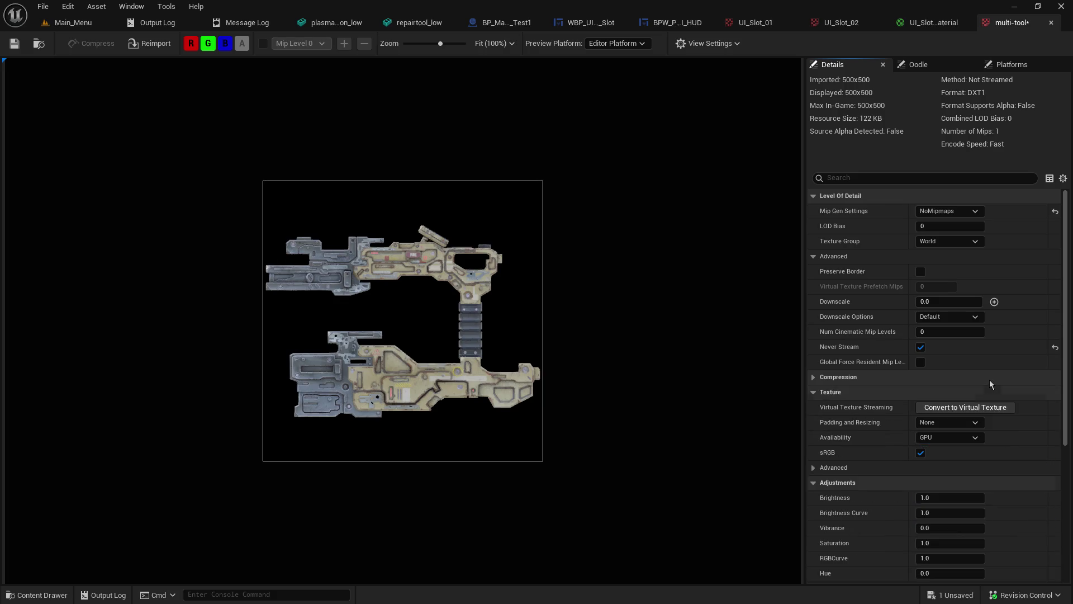
Step: Toggle sRGB off and back on, then inspect the Padding and Resizing choices
scroll(992, 405, down, 6)
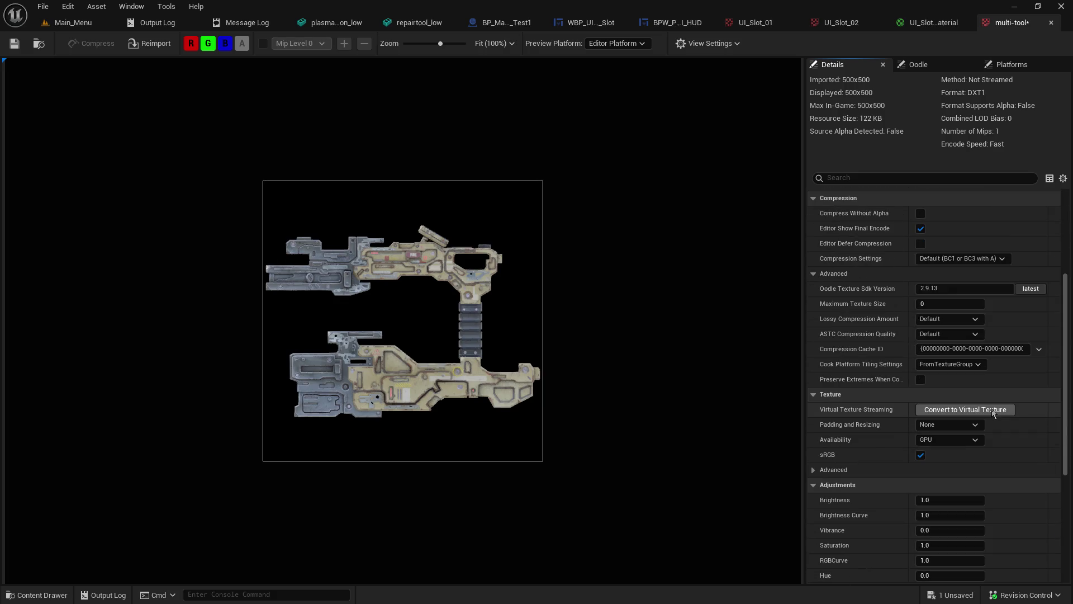
click(921, 456)
click(922, 456)
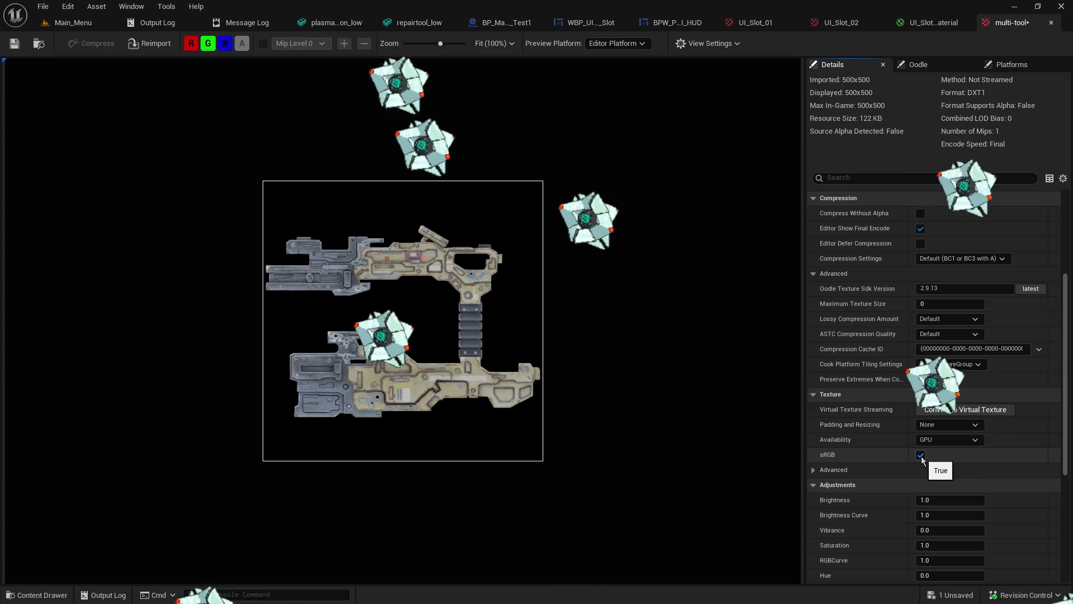
click(939, 427)
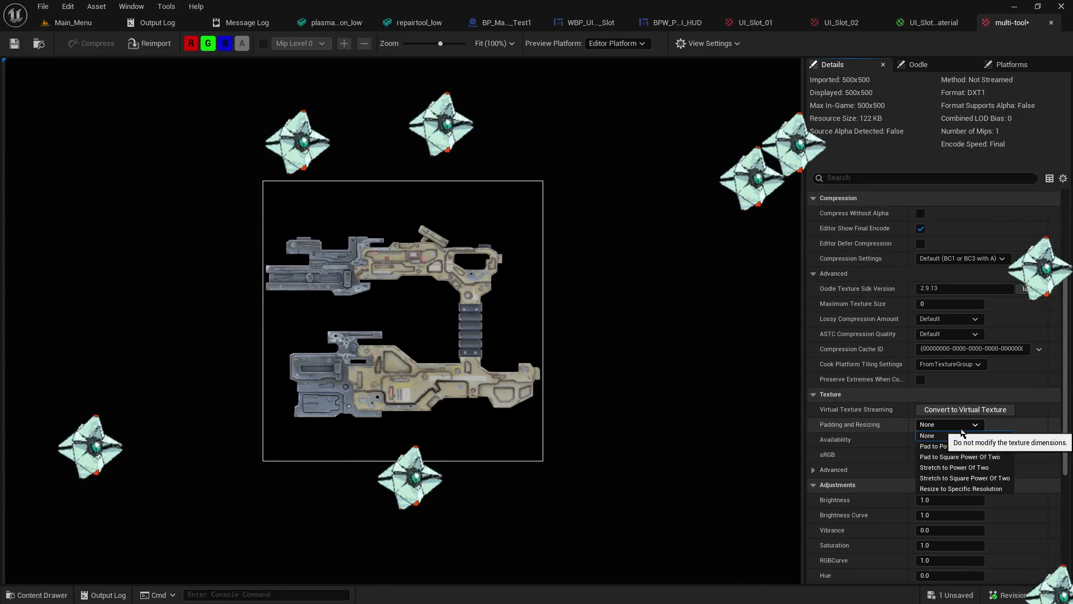
Step: Make the multi-tool texture resize to a specific 400×400 resolution during build, and save it
click(945, 489)
click(951, 439)
text(400)
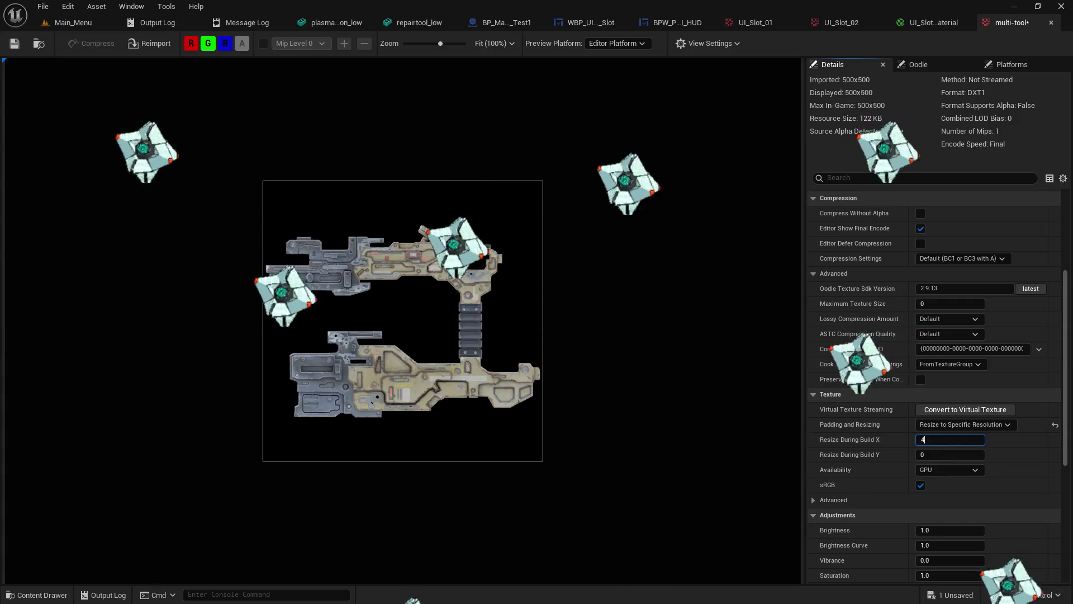
key(Tab)
text(4)
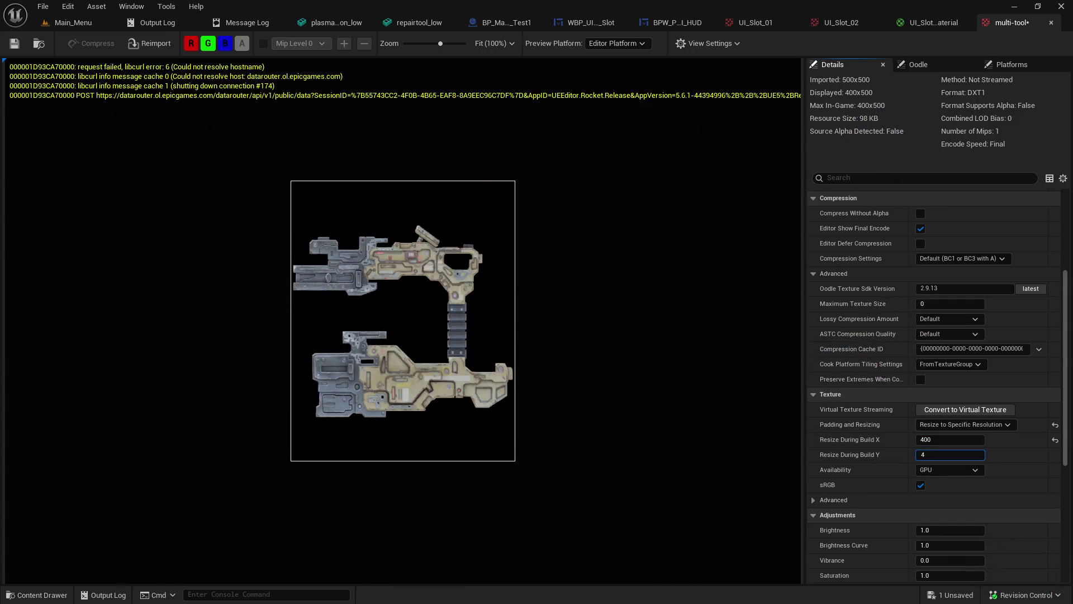
text(00)
key(Return)
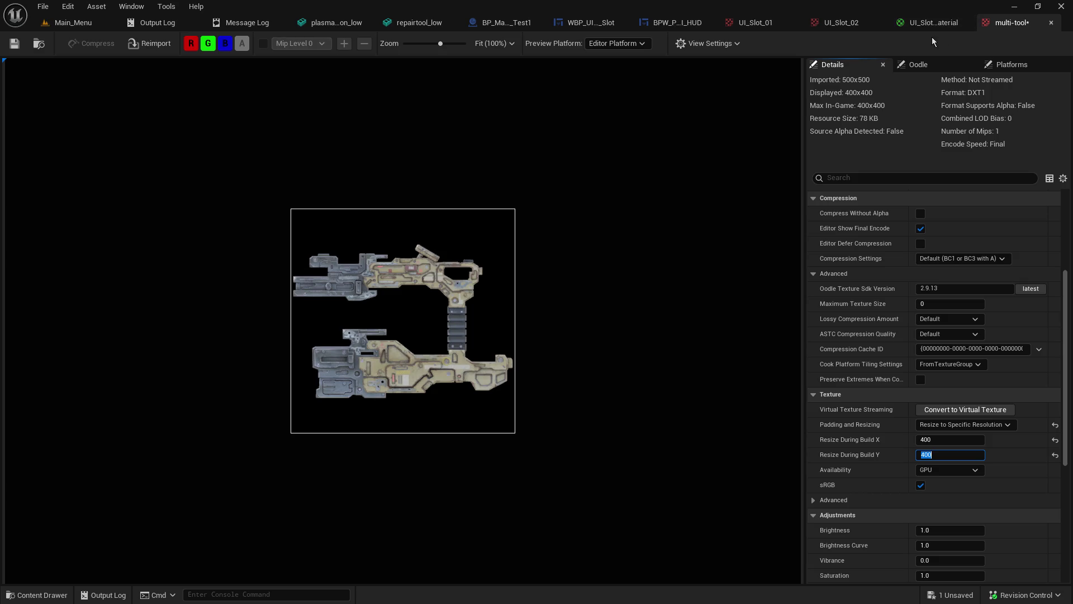
click(15, 44)
click(935, 24)
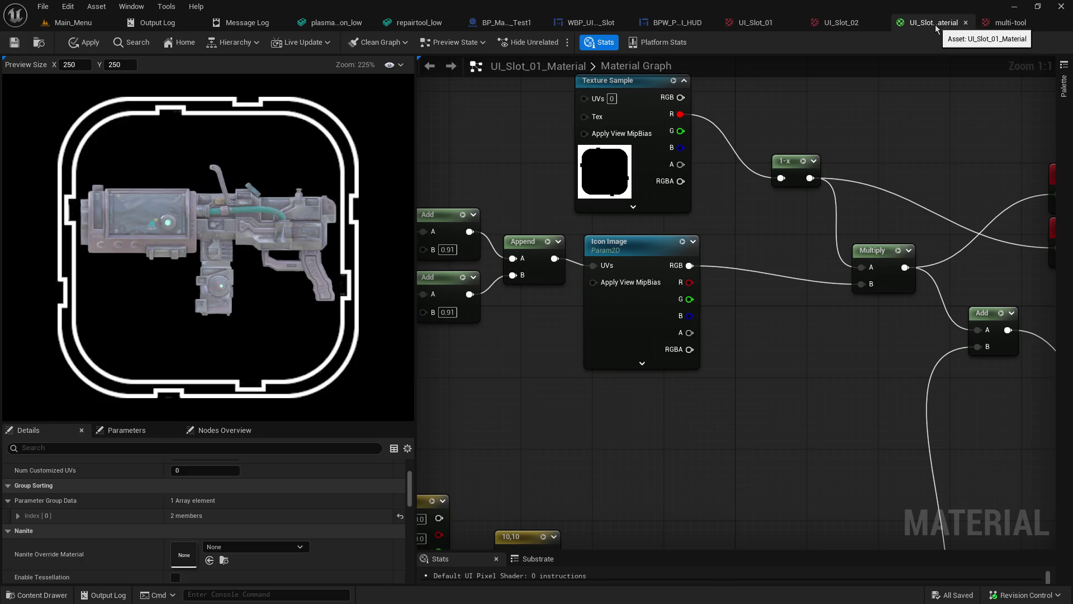
Step: Disconnect the Icon Image node's UVs and assign the multi-tool texture to it
click(630, 322)
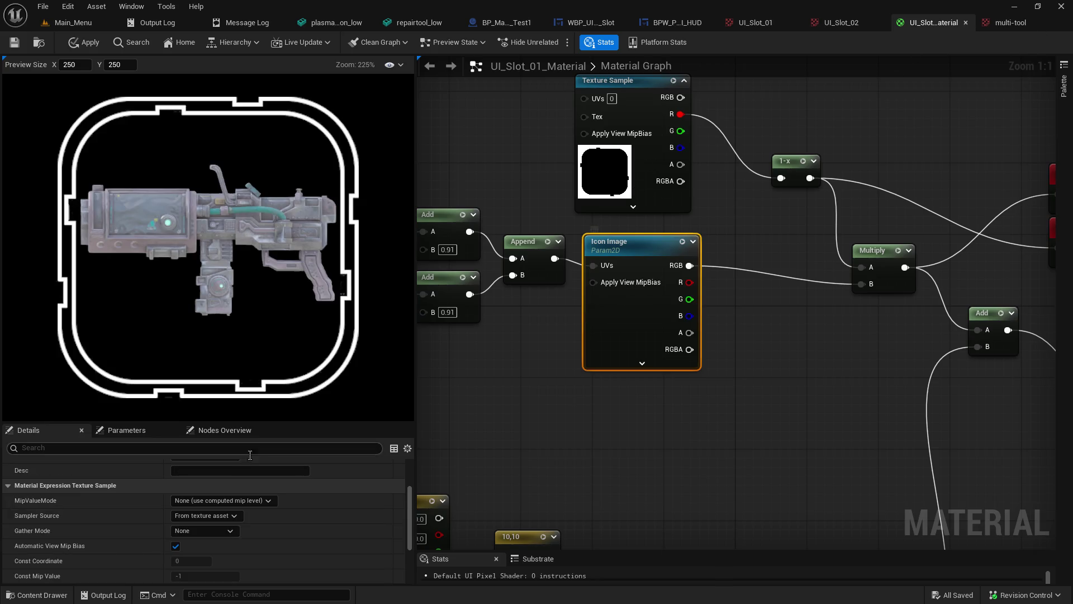
drag(248, 423, 277, 286)
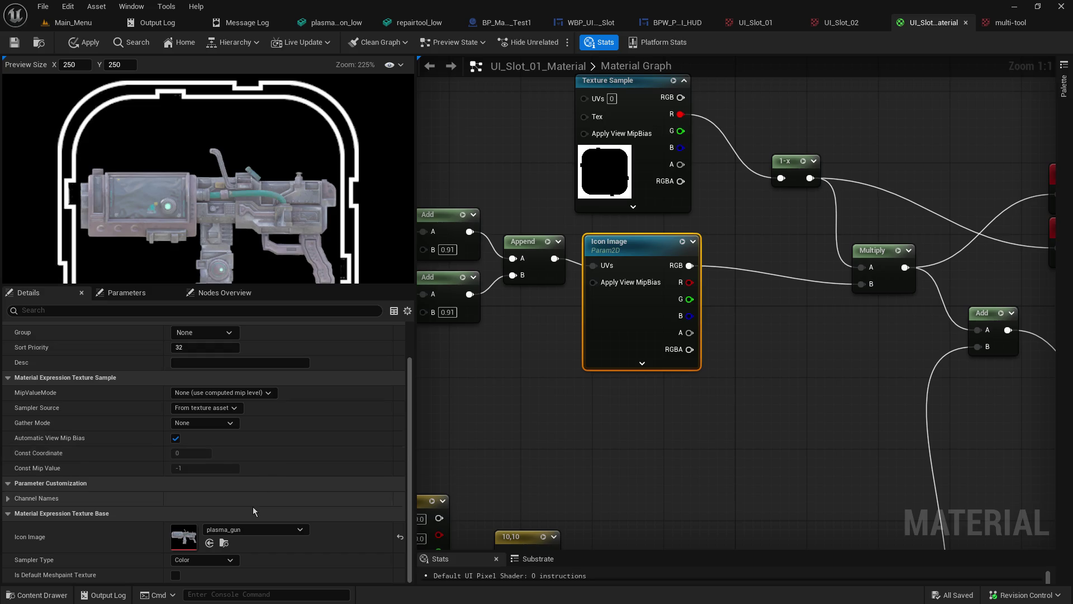
alt+click(561, 259)
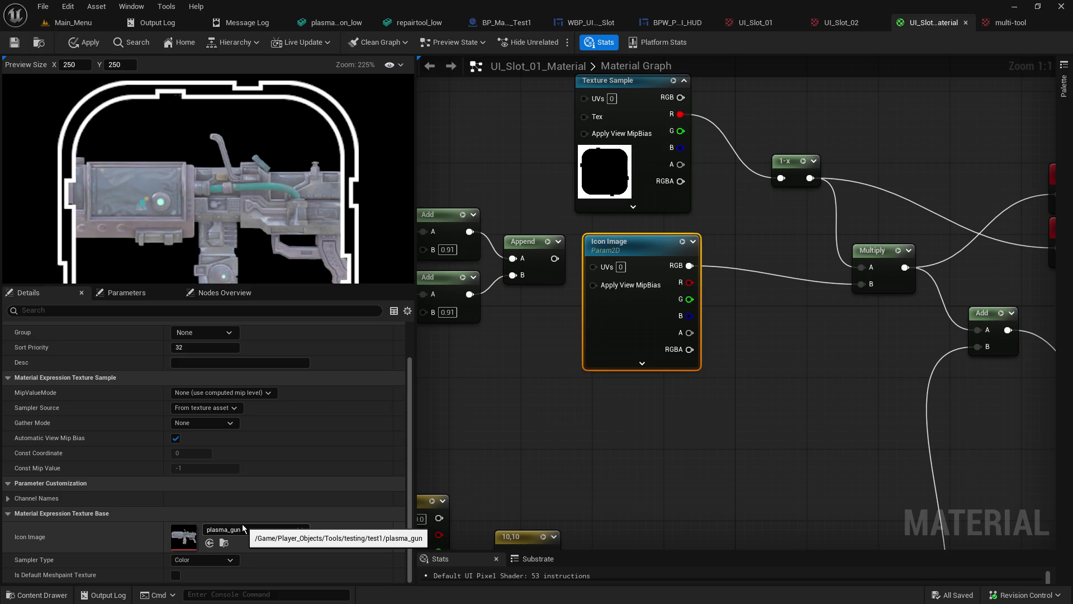
click(243, 524)
text(muli)
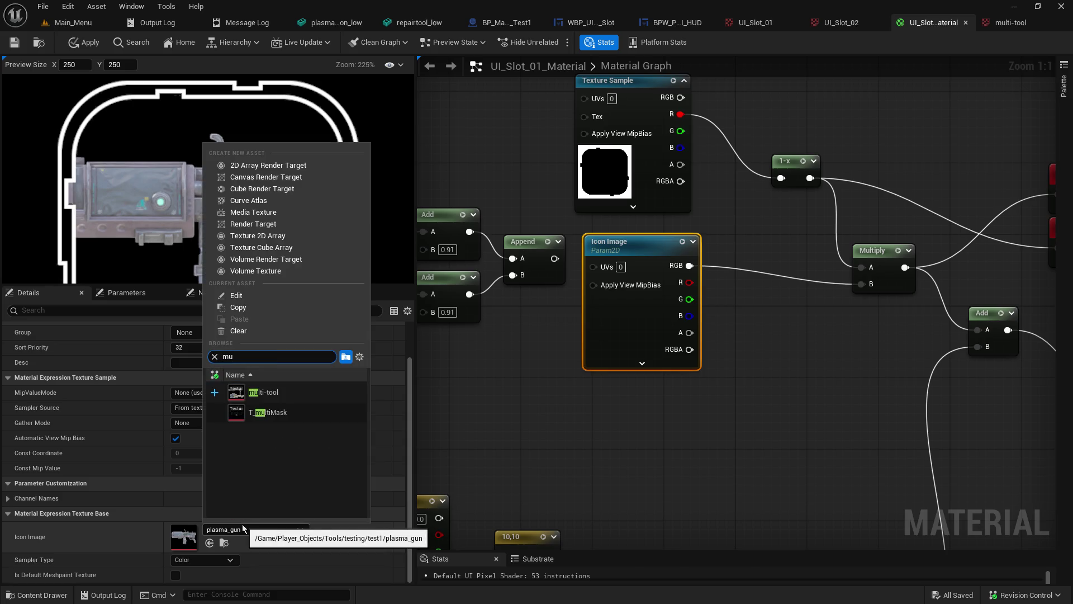
key(BackSpace)
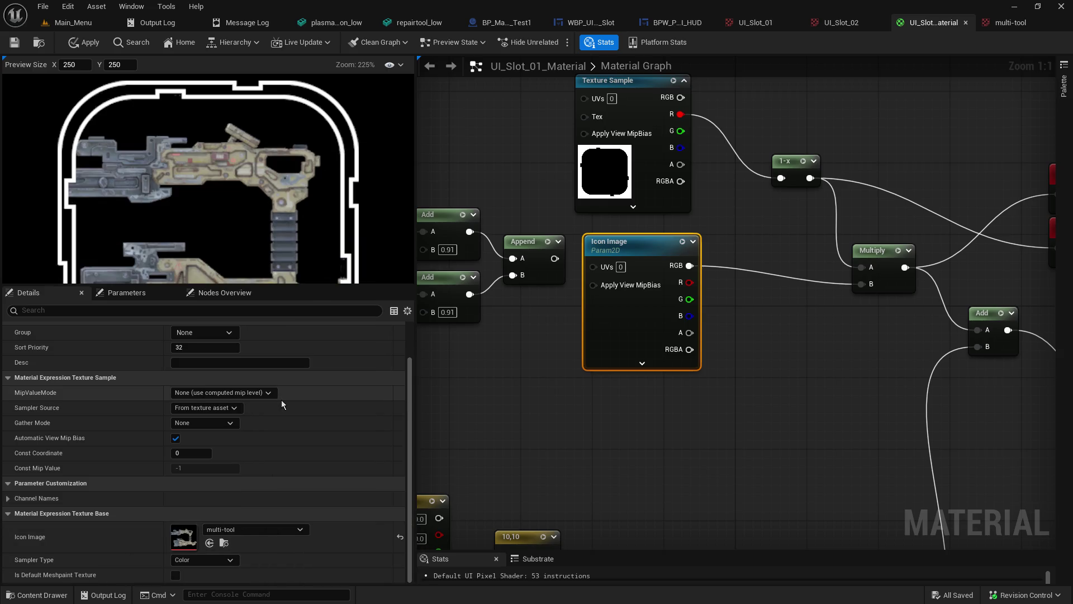
Step: Enlarge the material preview and review Icon Image's mip value and gather mode options unchanged
drag(341, 284, 339, 369)
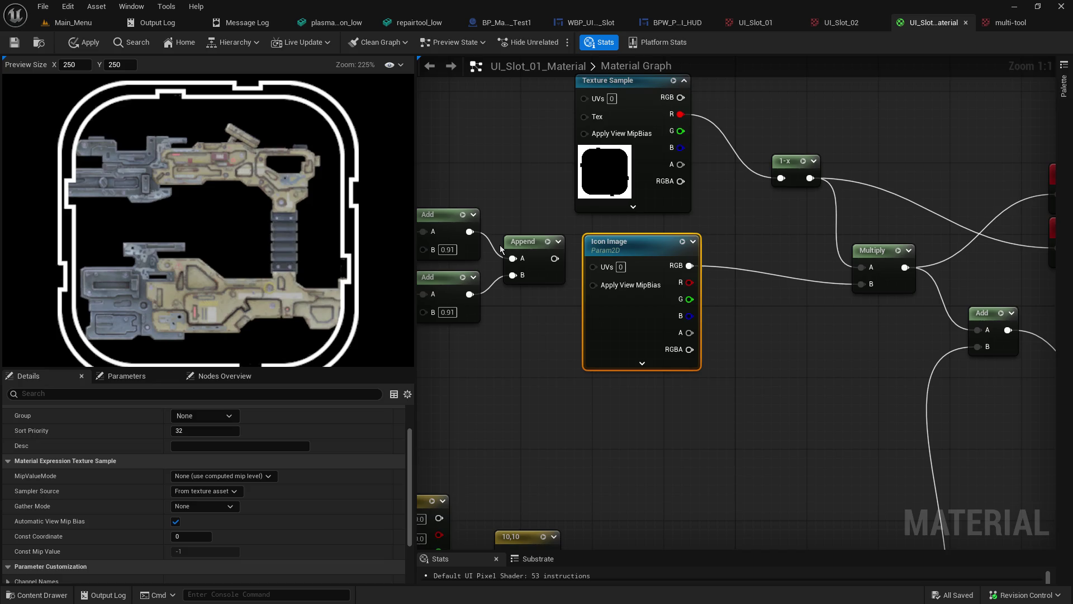
scroll(284, 463, down, 3)
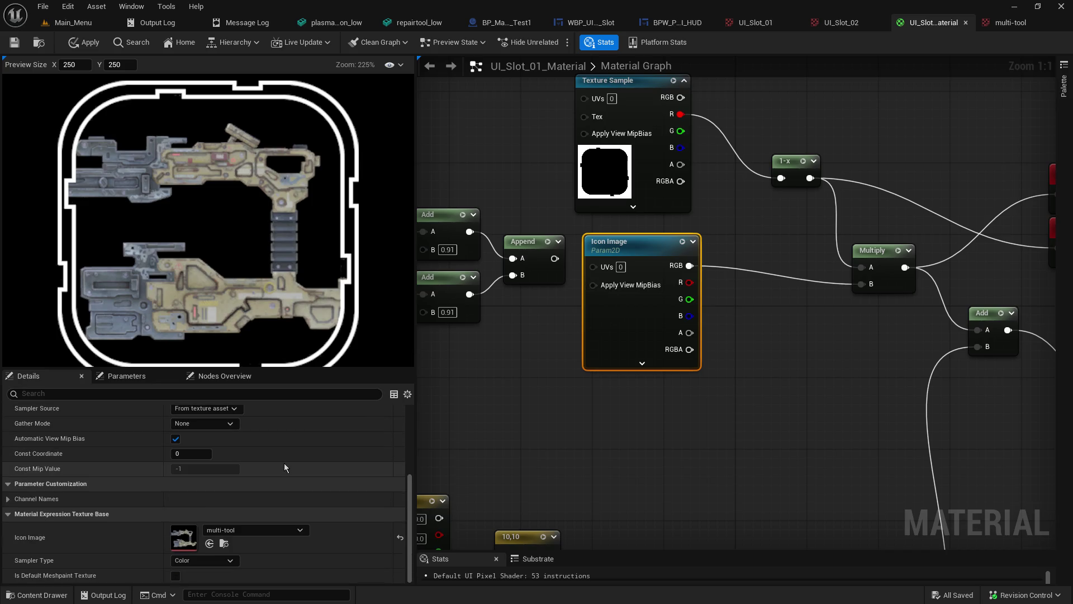
scroll(285, 464, up, 3)
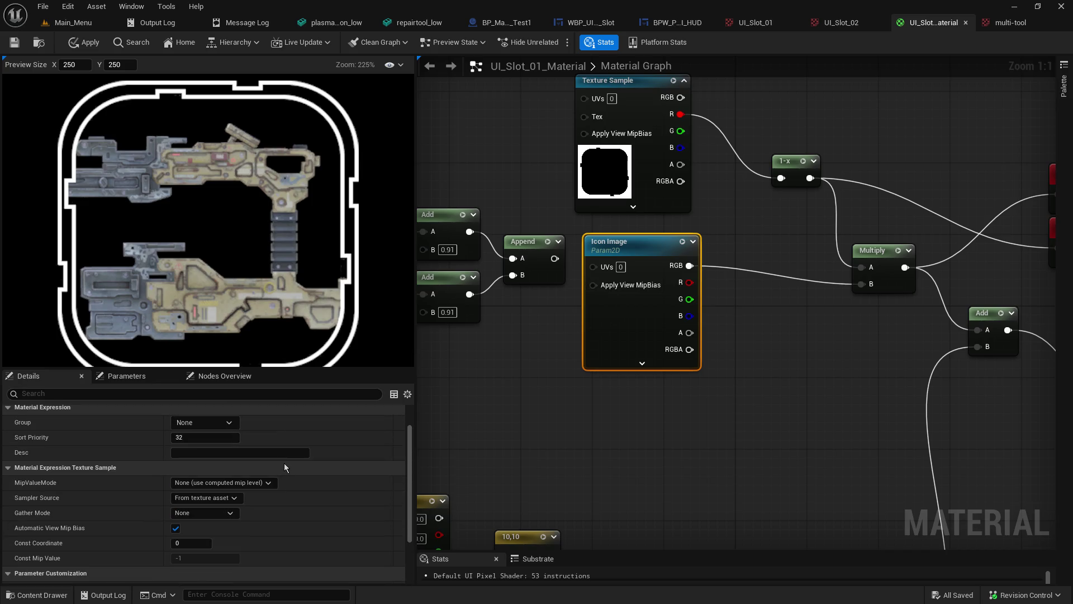
click(240, 485)
click(239, 493)
click(215, 513)
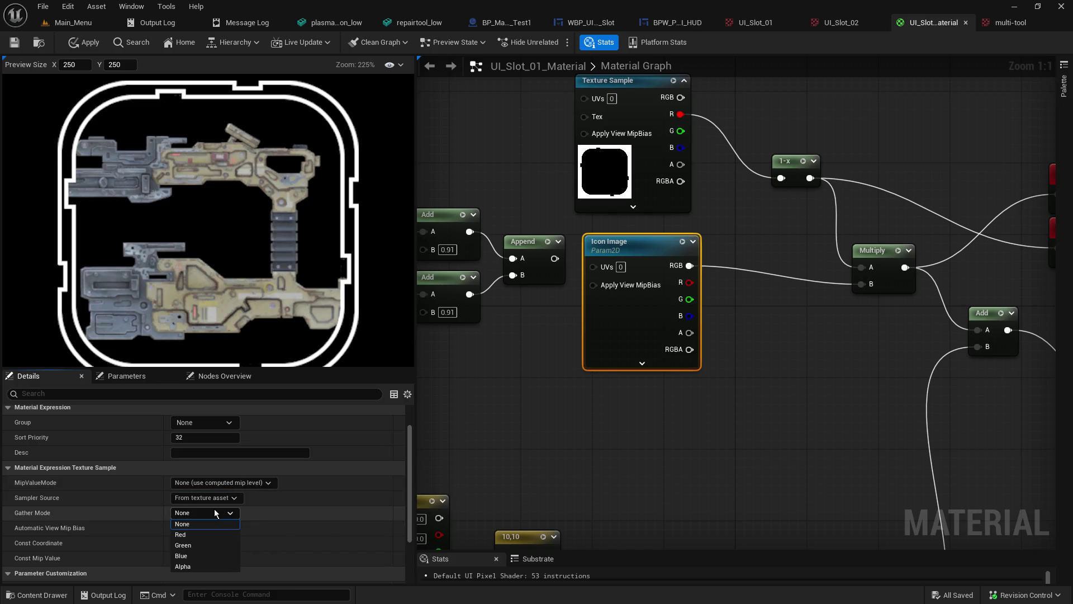
click(215, 512)
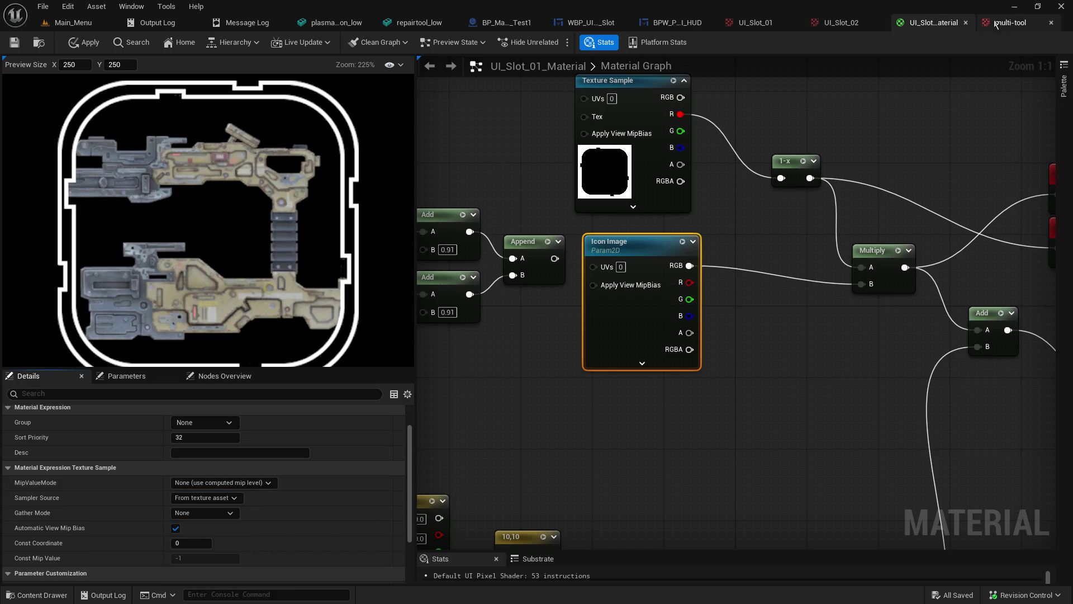
click(1019, 26)
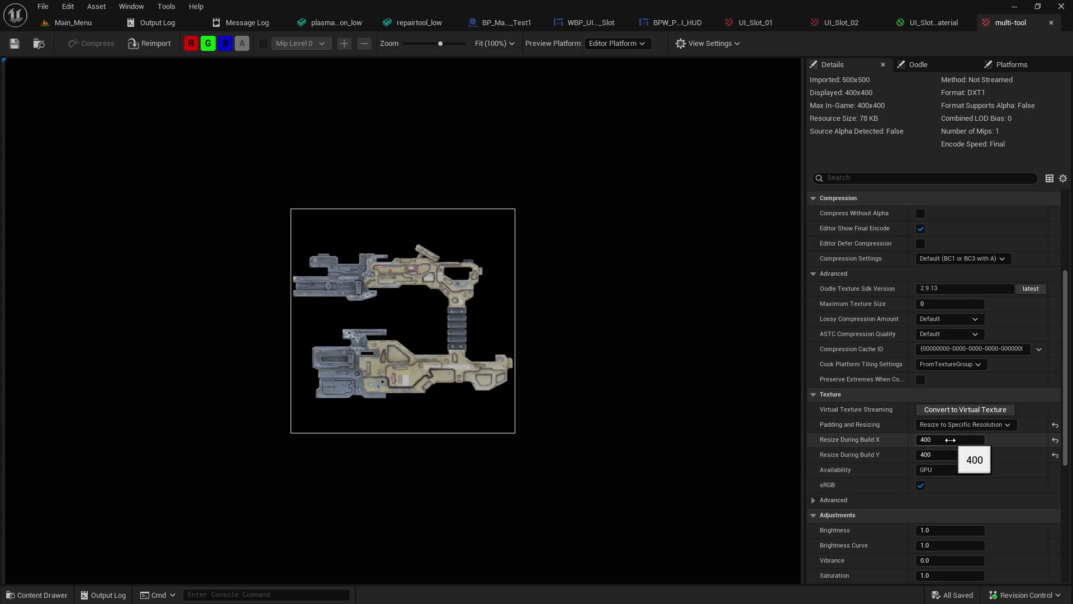
Step: Set the build resize width to 300, save, and check the icon in the material preview
click(951, 440)
text(300)
key(Return)
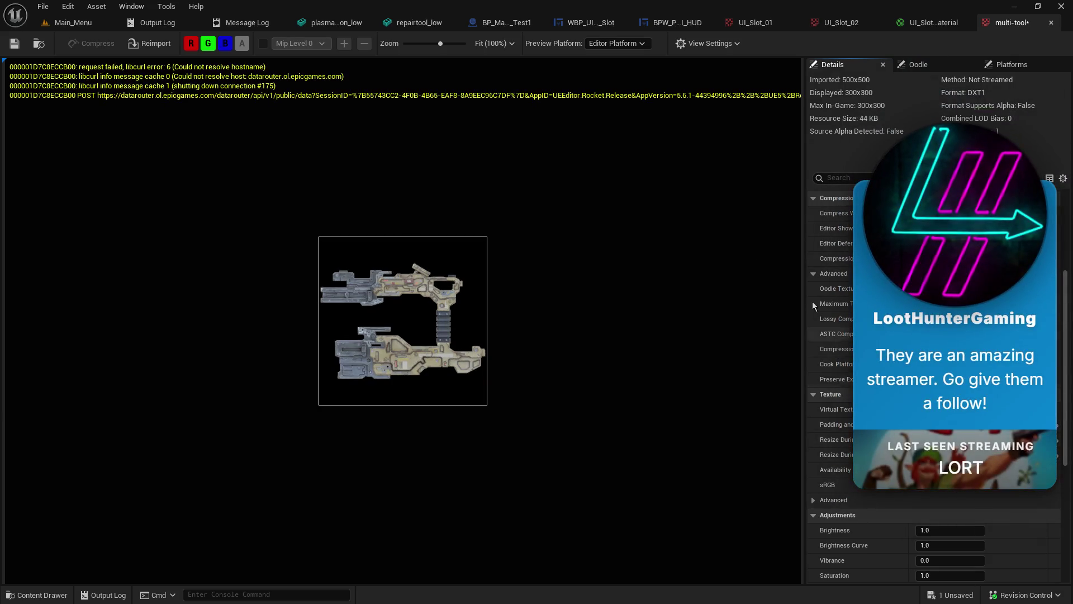
click(14, 48)
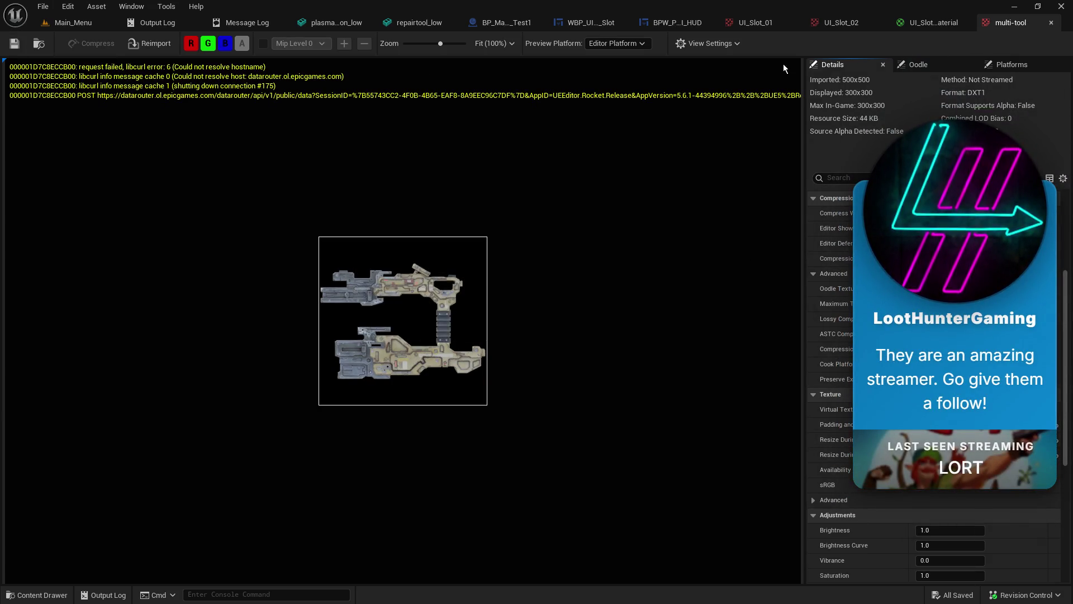
click(951, 24)
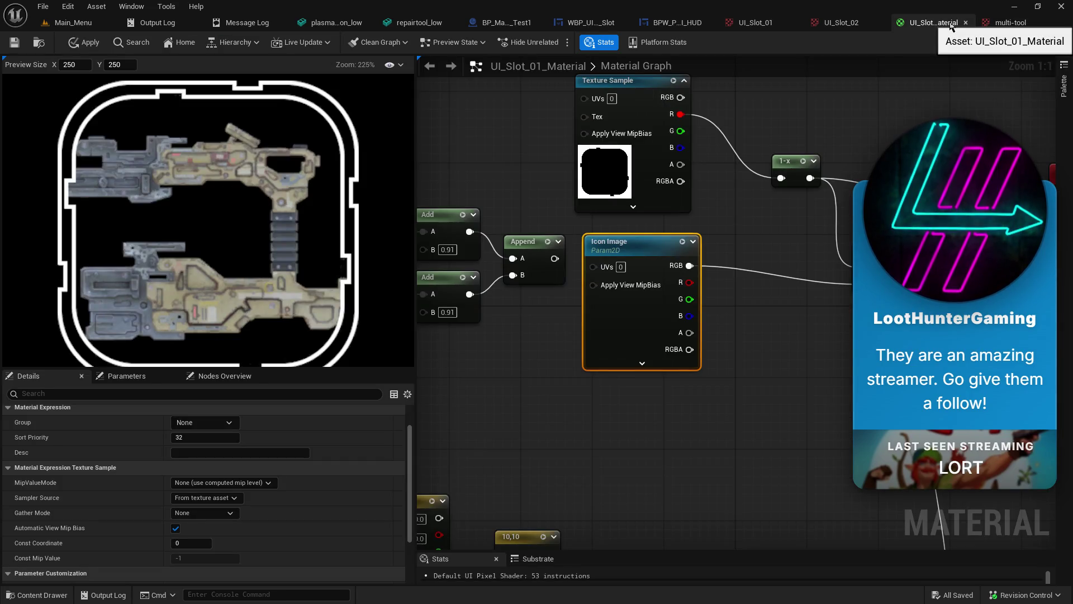
click(1006, 22)
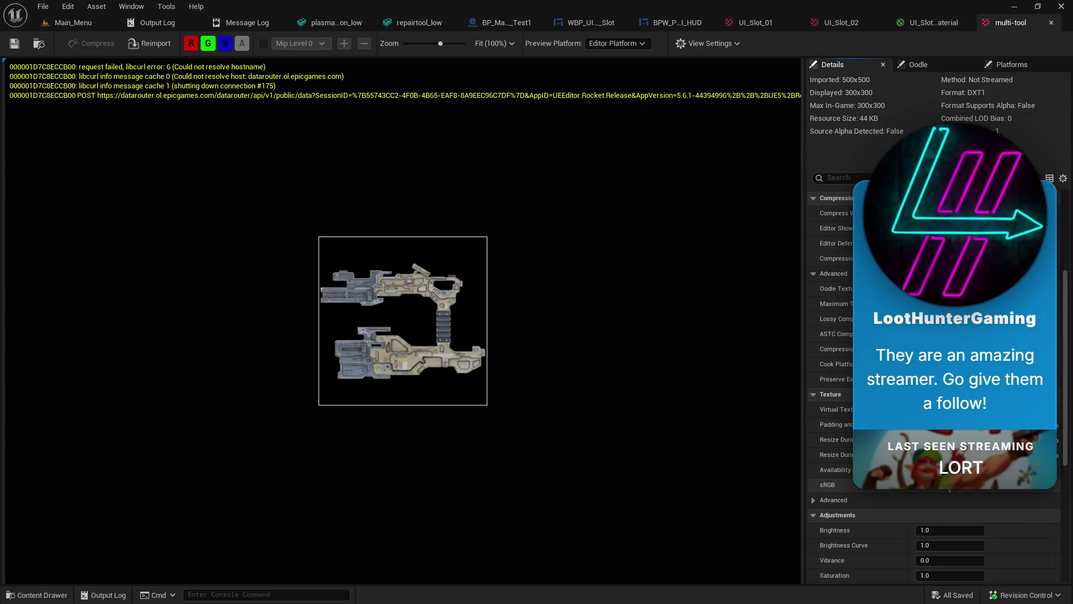
Step: Reset the resize X/Y values and set Padding and Resizing to None
click(1055, 440)
click(1056, 456)
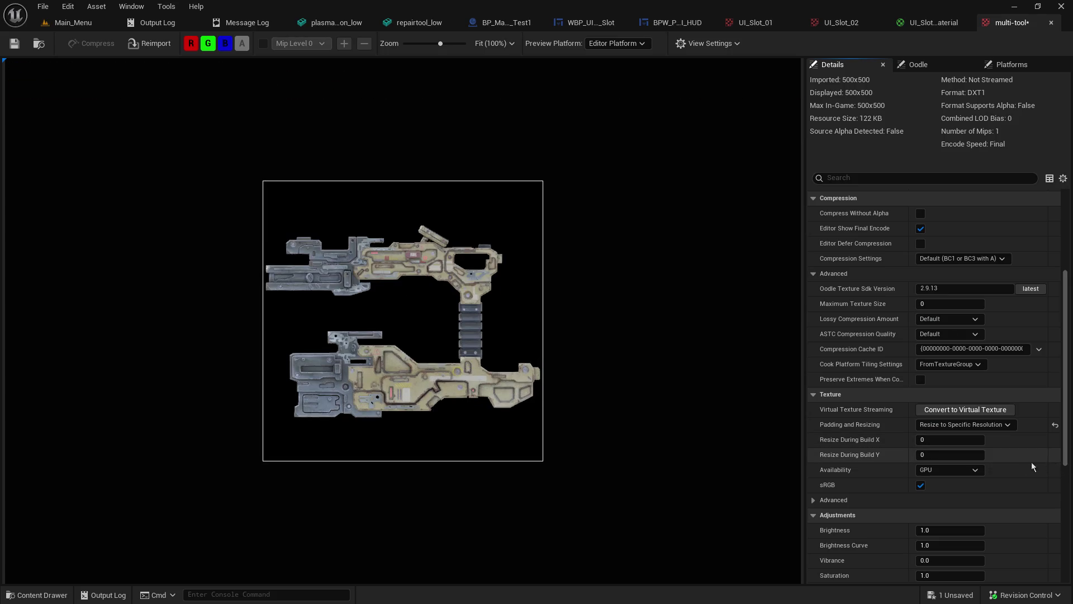
click(998, 428)
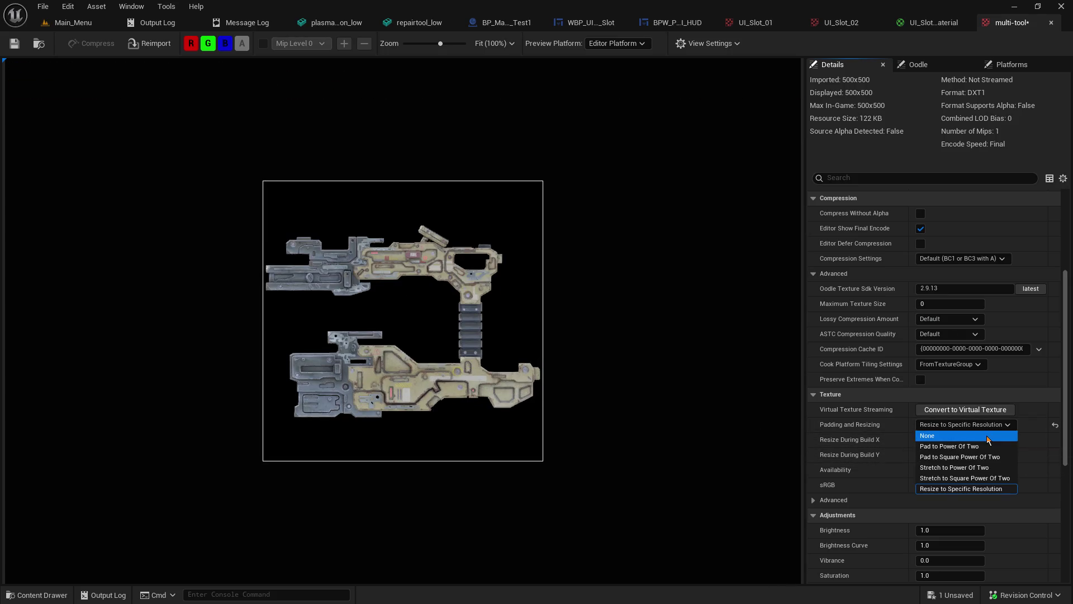
click(973, 439)
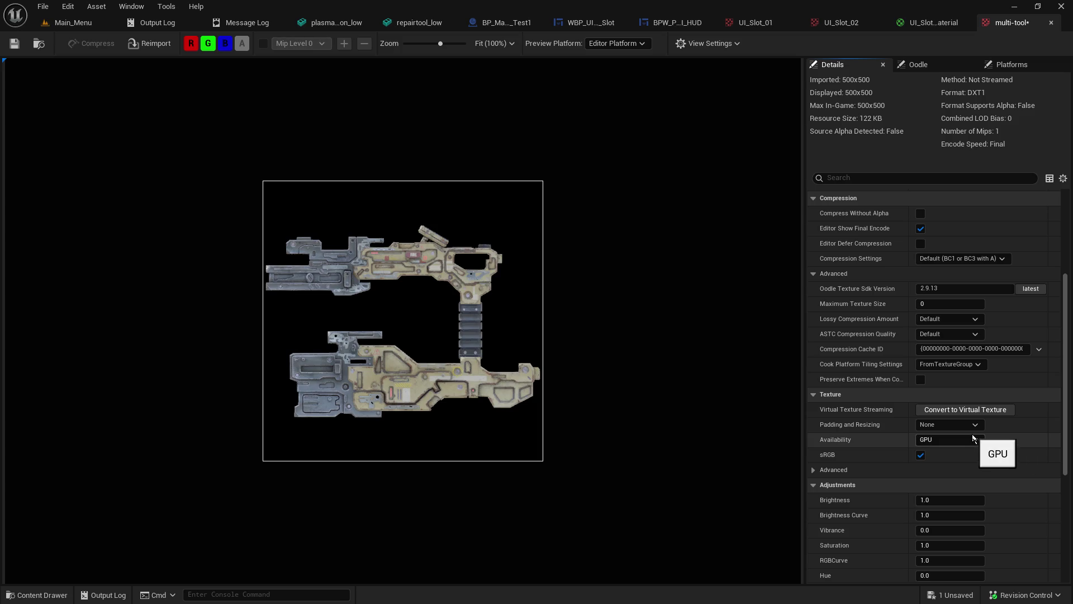
Step: Try a Vibrance of 1.0 on the texture, then put it back to 0.0
scroll(967, 447, down, 3)
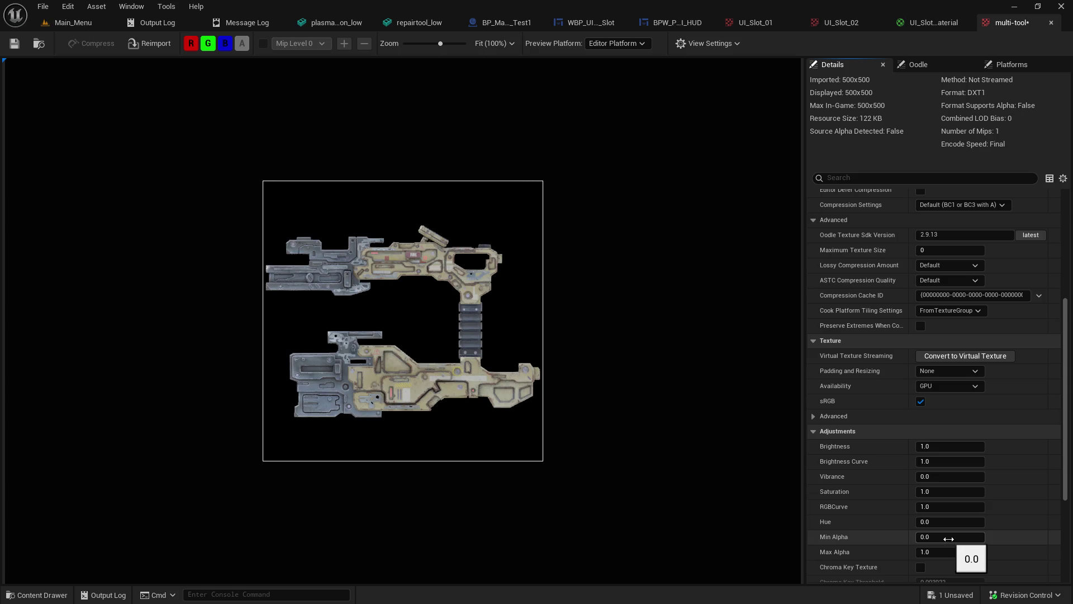
click(949, 477)
text(1)
key(Return)
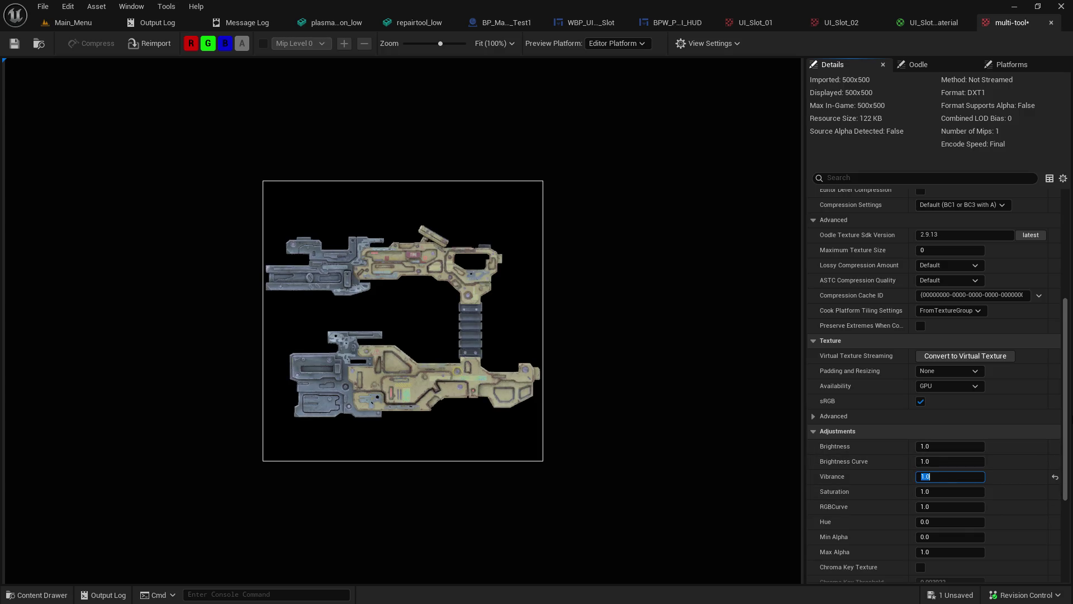
text(0)
key(Return)
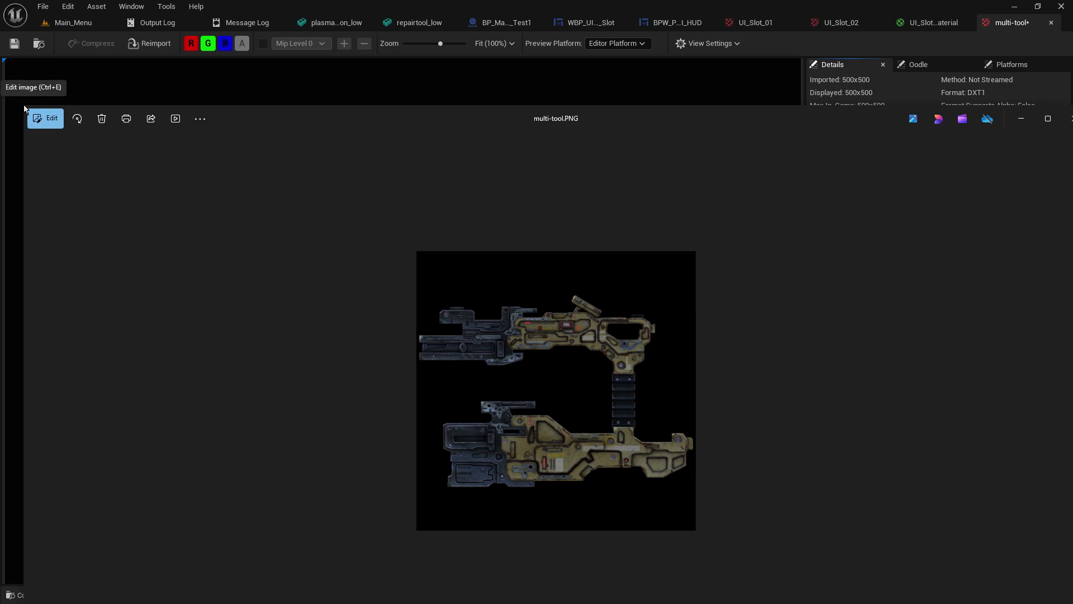
Step: Move and shrink the Photos viewer beside the texture preview
mouse_move(824, 128)
mouse_down()
mouse_move(666, 112)
mouse_move(677, 108)
mouse_up()
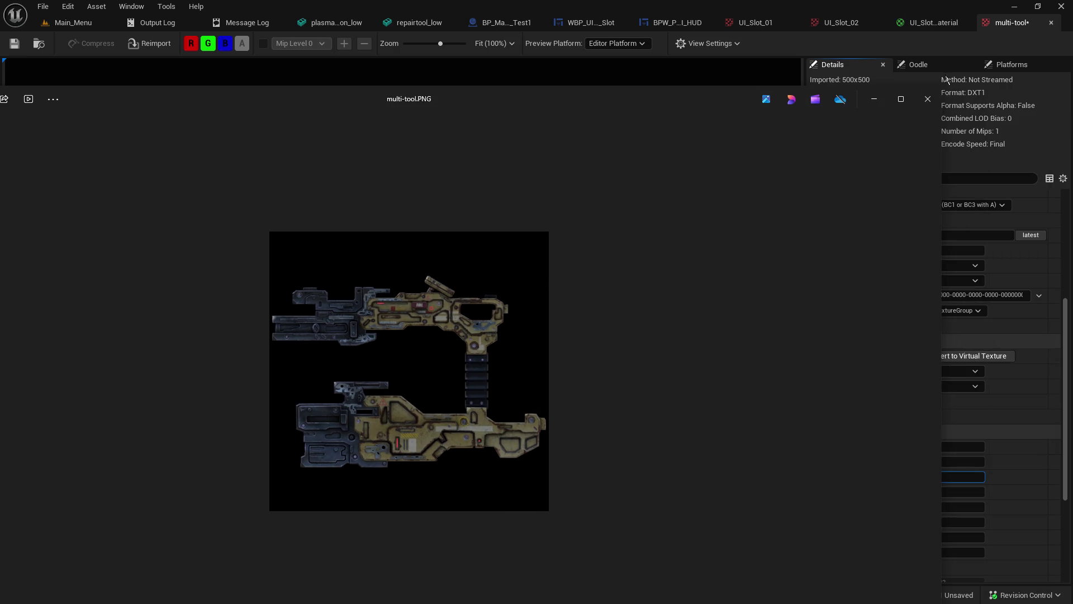
mouse_move(939, 88)
mouse_down()
mouse_move(412, 282)
mouse_move(325, 295)
mouse_up()
mouse_move(91, 306)
mouse_down()
mouse_move(451, 203)
mouse_move(730, 151)
mouse_move(770, 160)
mouse_up()
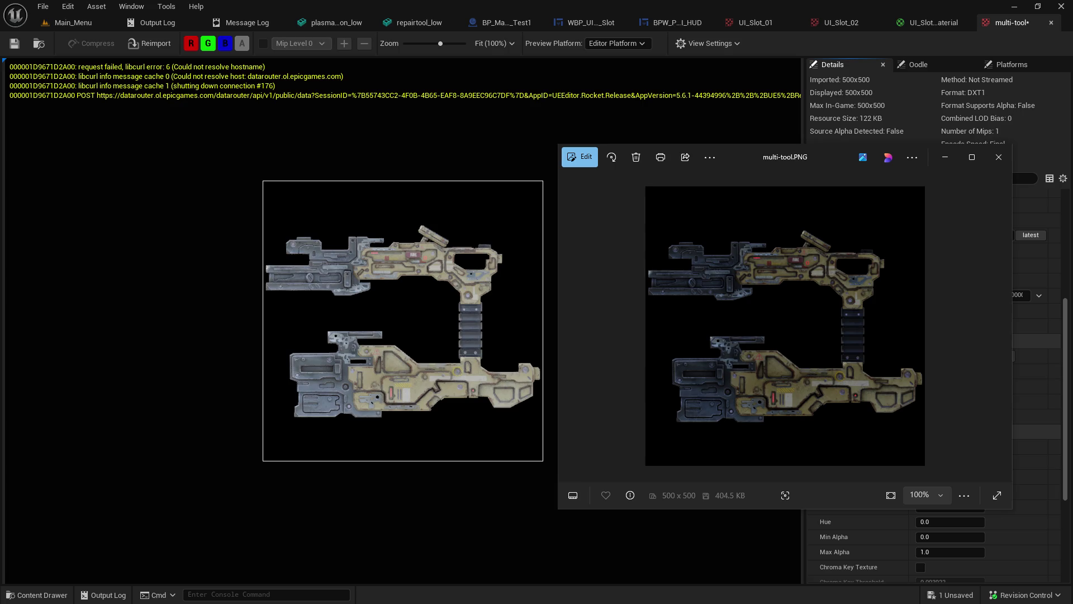
Step: Open multi-tool.PNG in Paint, close Paint and Photos, and reimport the texture from file
right_click(914, 414)
click(915, 414)
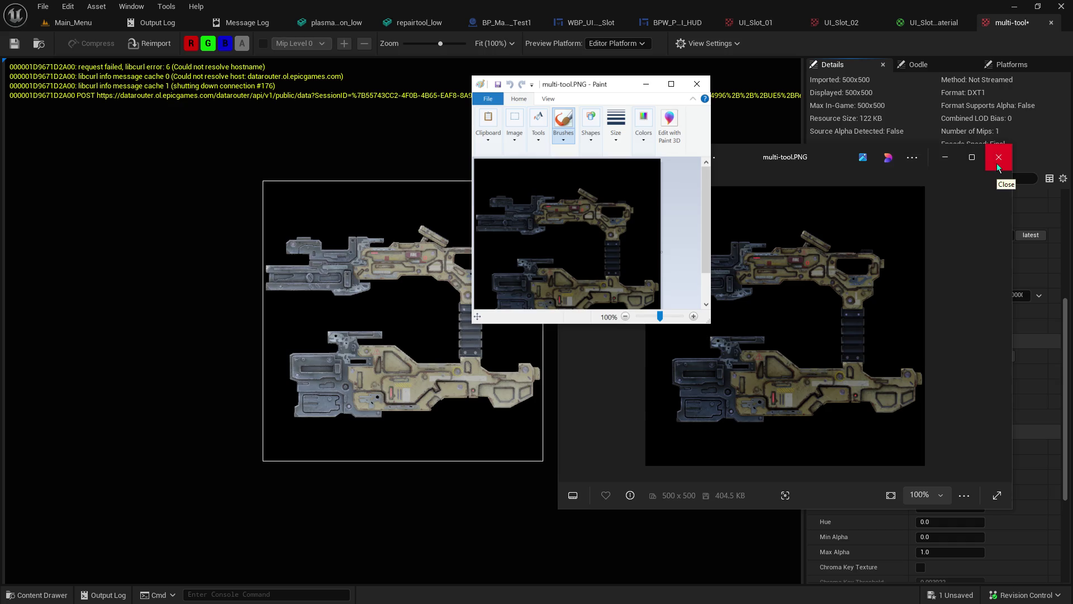
click(998, 162)
click(697, 84)
scroll(917, 202, up, 5)
click(144, 46)
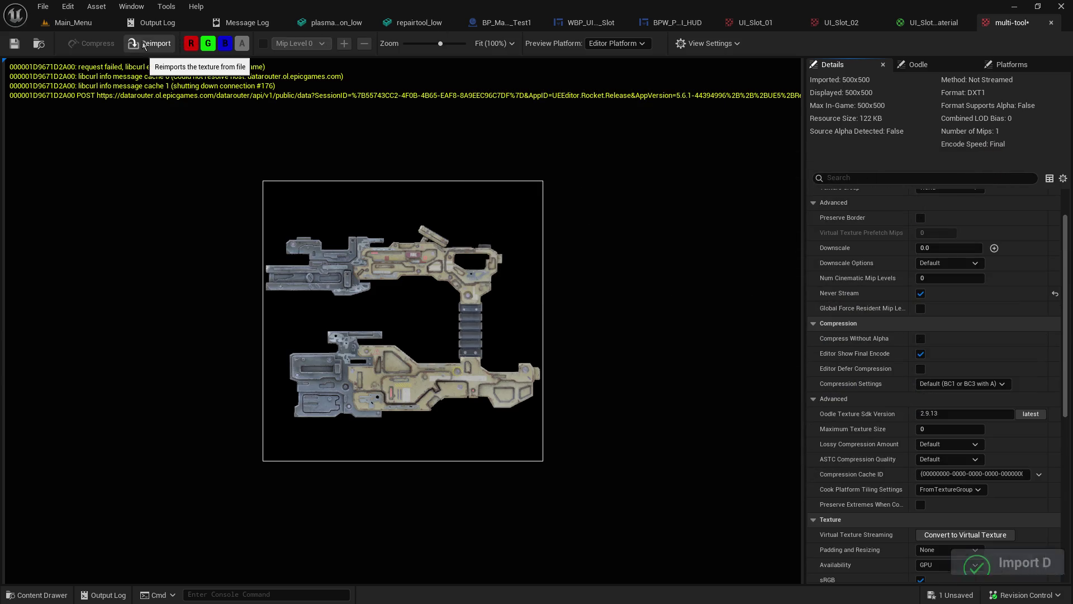
Step: Reimport the texture again and keep the Default downscale option
click(144, 45)
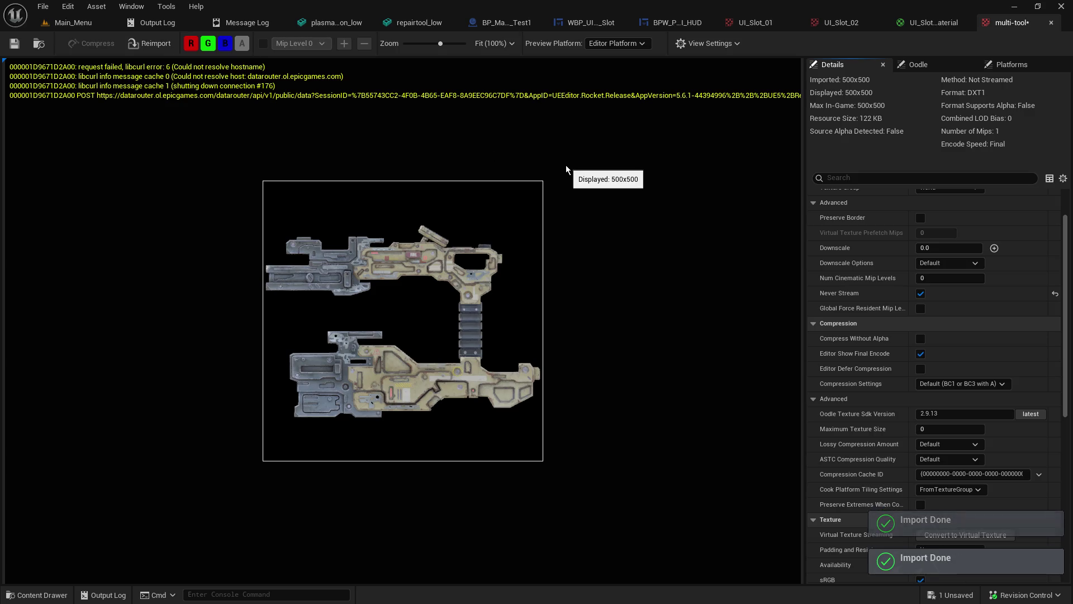
scroll(988, 287, up, 2)
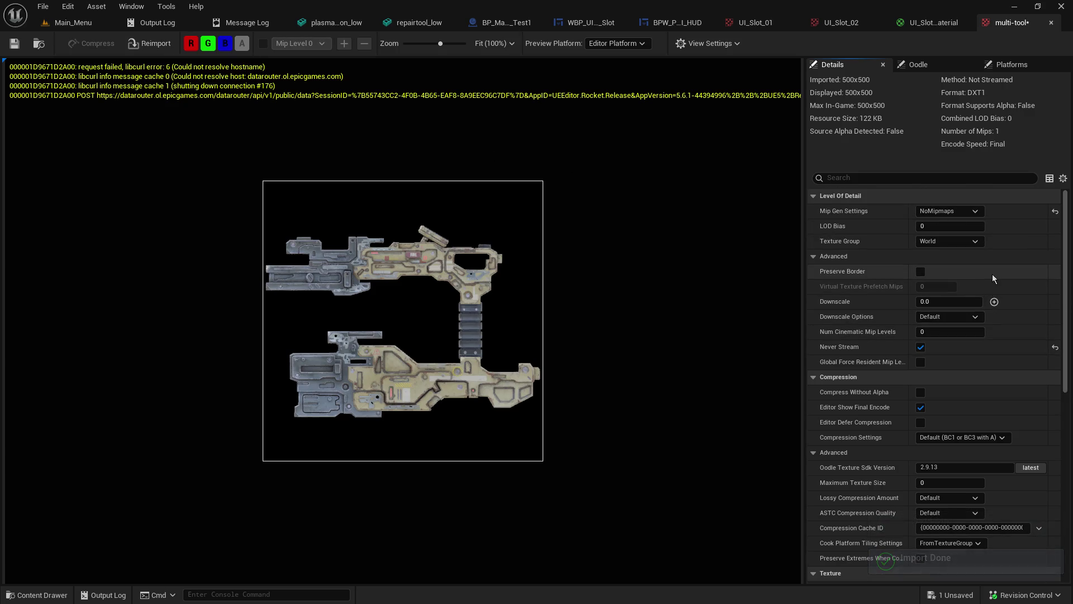
click(968, 319)
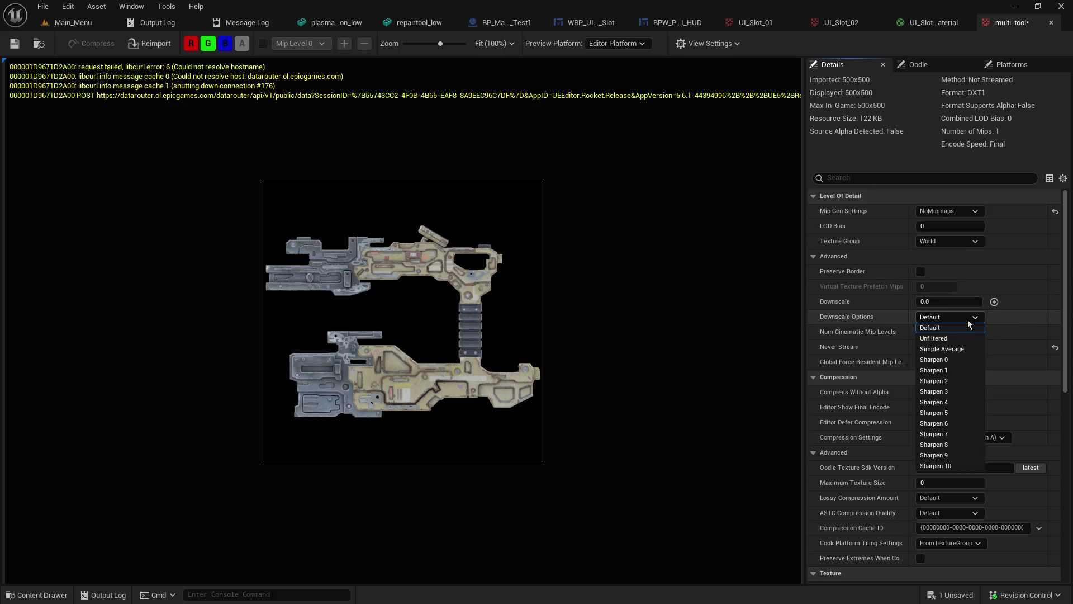
click(969, 328)
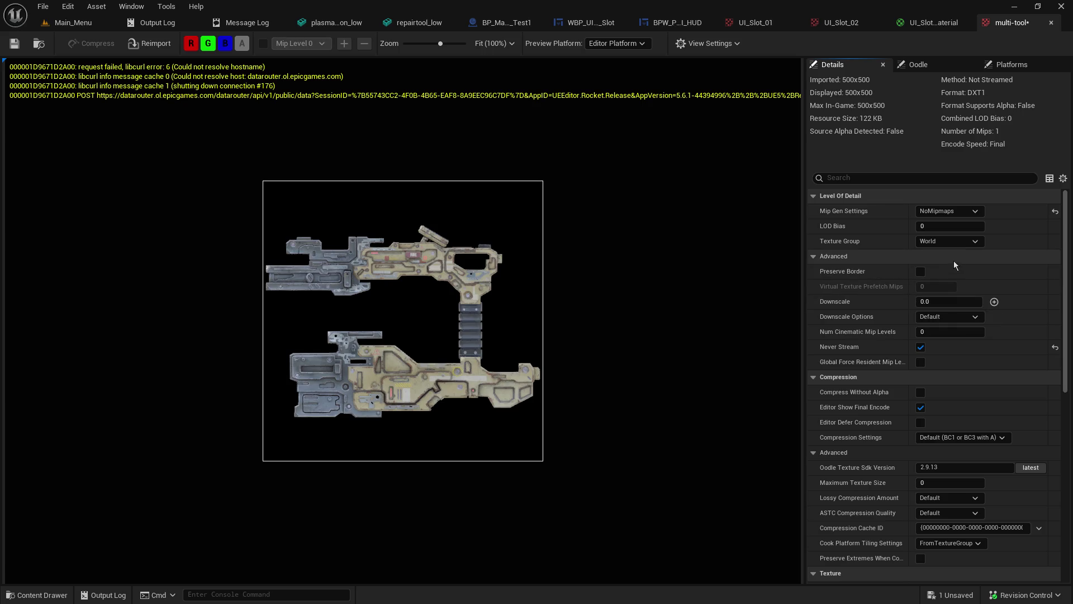
Step: Collapse and re-expand the level-of-detail Advanced settings, then scroll through the Details panel
click(867, 260)
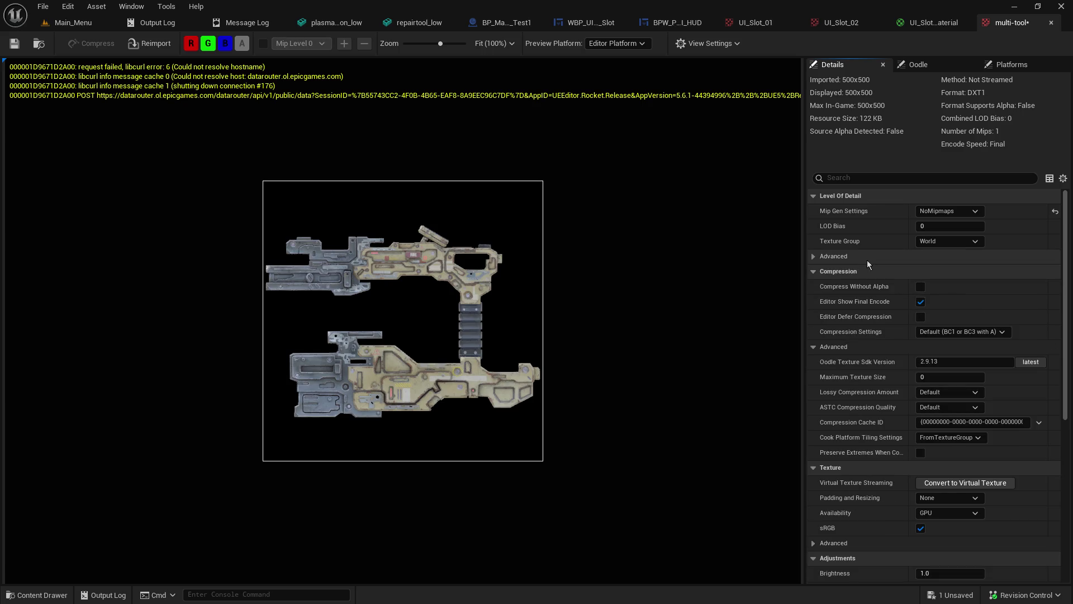
click(867, 260)
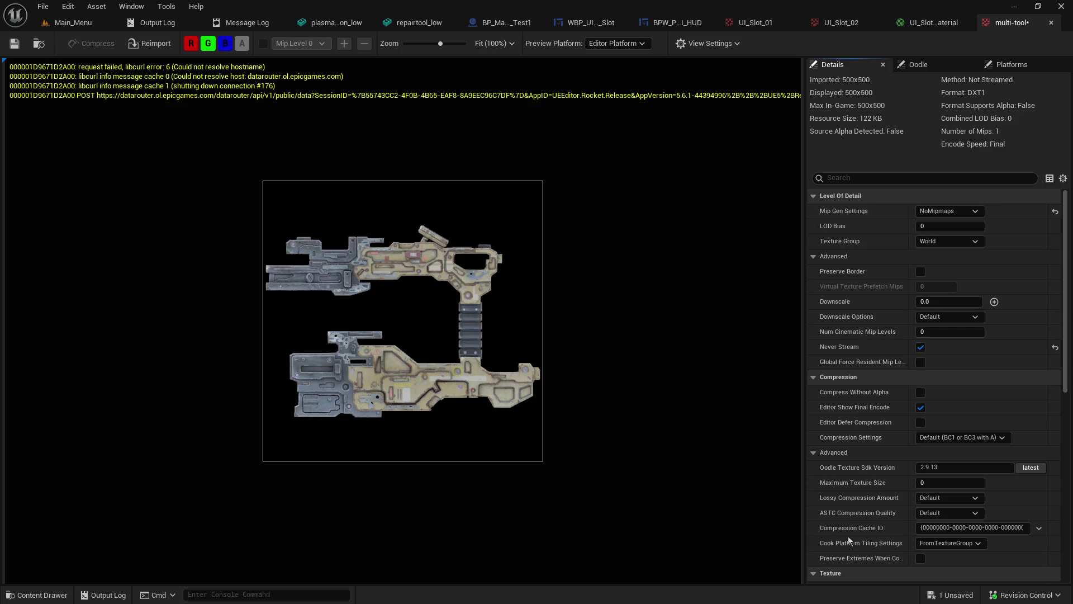
scroll(899, 495, down, 4)
scroll(899, 495, down, 3)
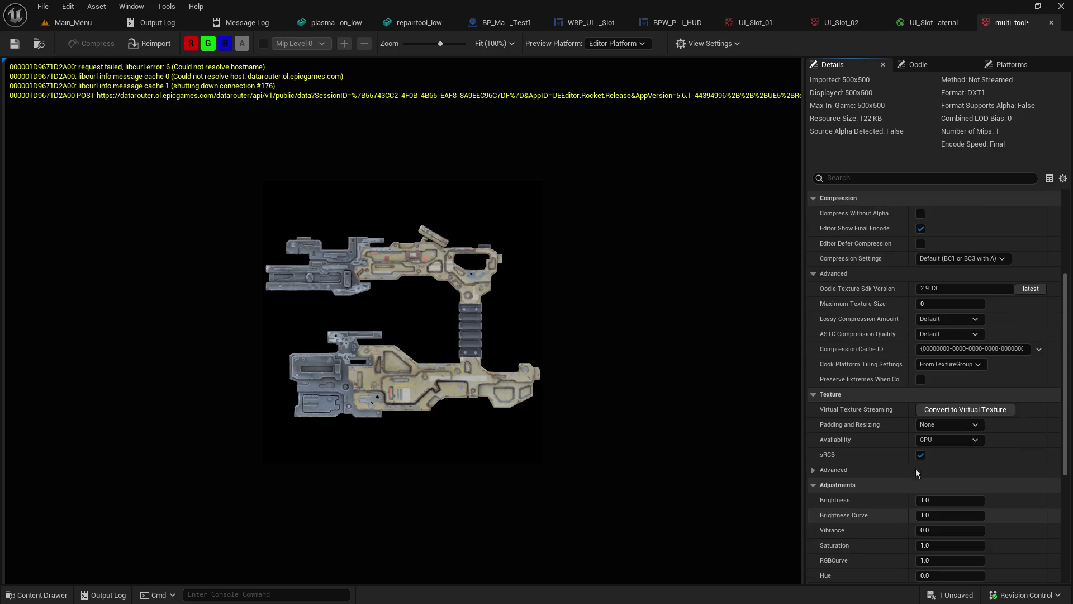
click(921, 454)
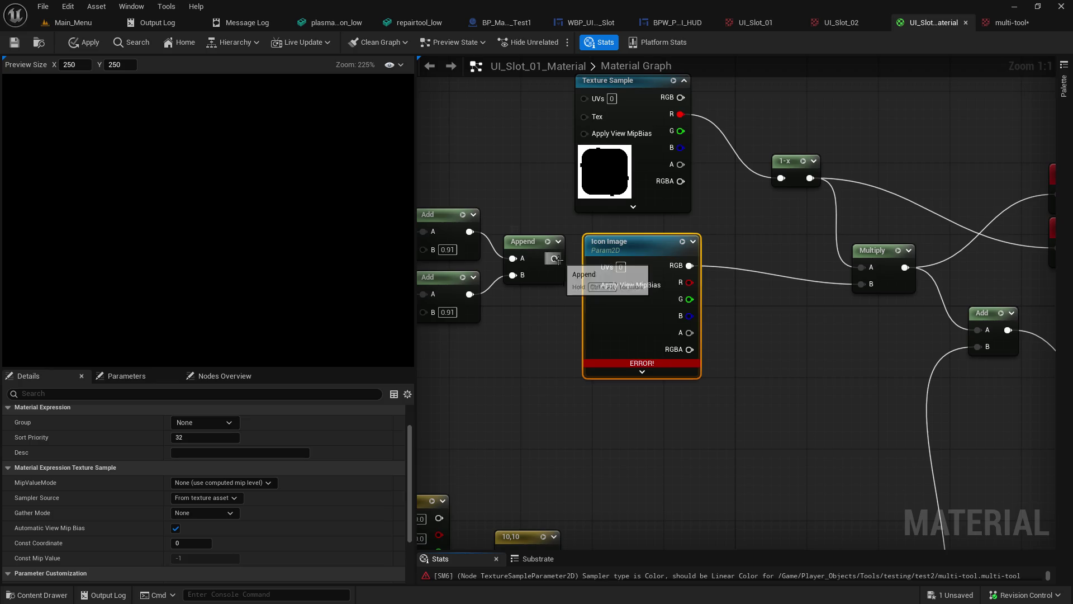
Step: Back in the multi-tool texture editor, turn sRGB off and then on again
mouse_move(610, 366)
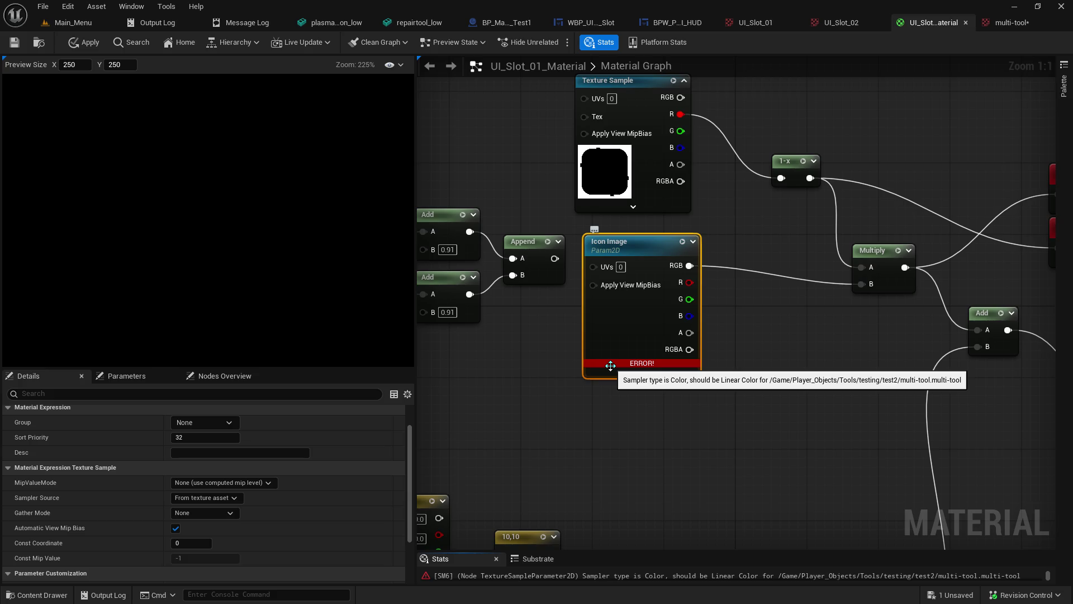
click(1010, 26)
click(921, 455)
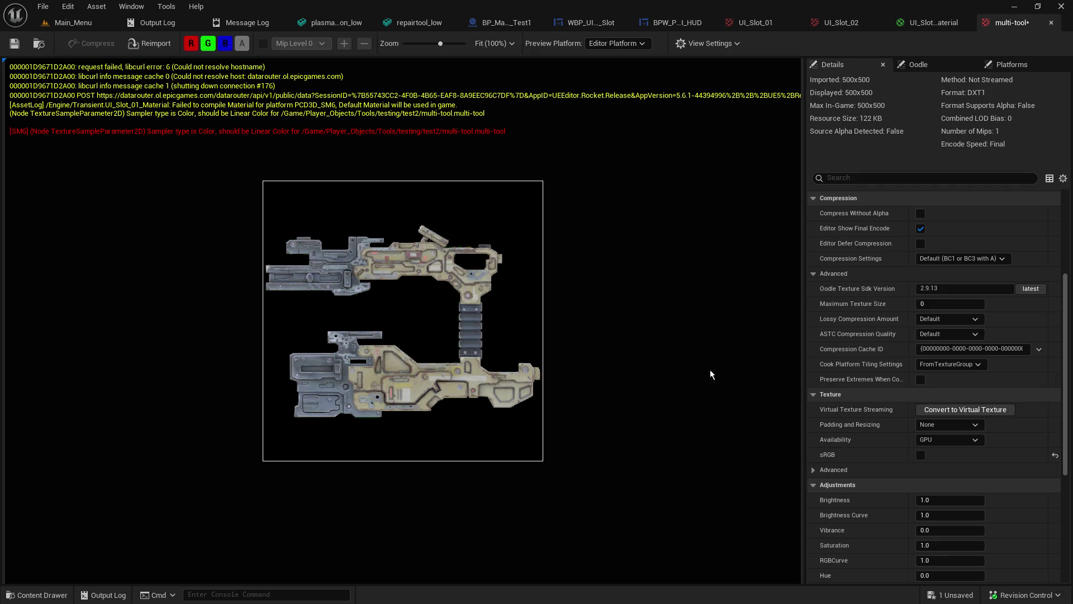
click(922, 454)
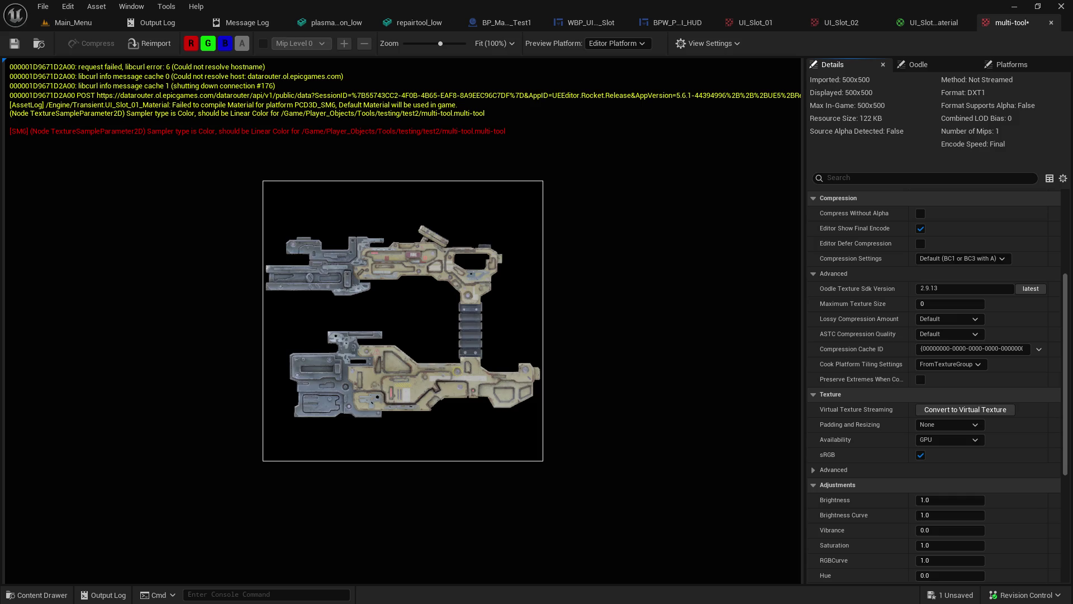
Step: Reimport the multi-tool texture and feed the Append output into UI_Slot_01_Material's Icon Image UVs
click(148, 47)
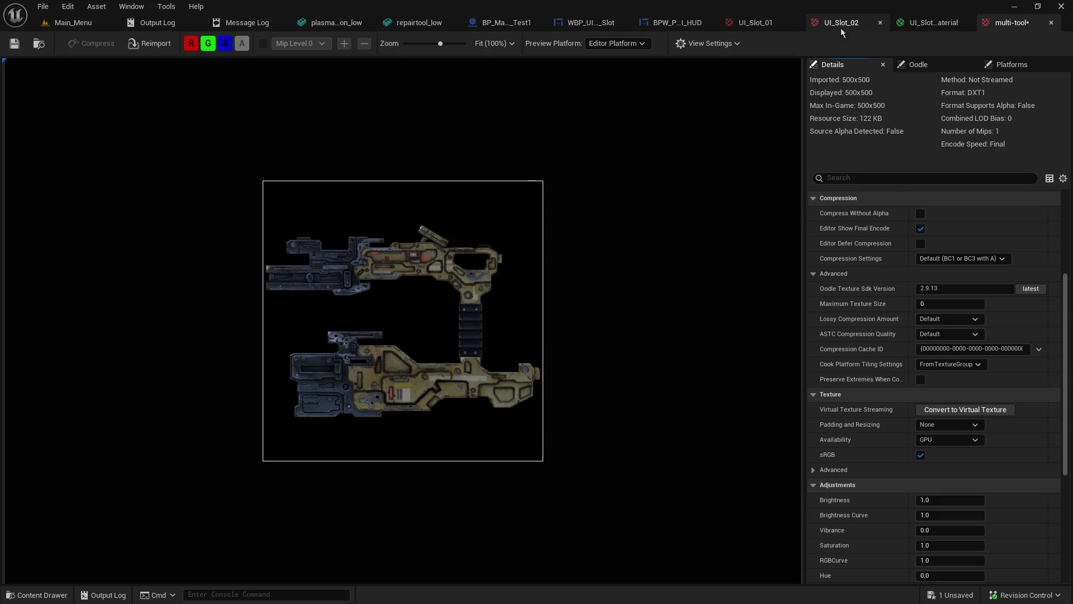
click(918, 28)
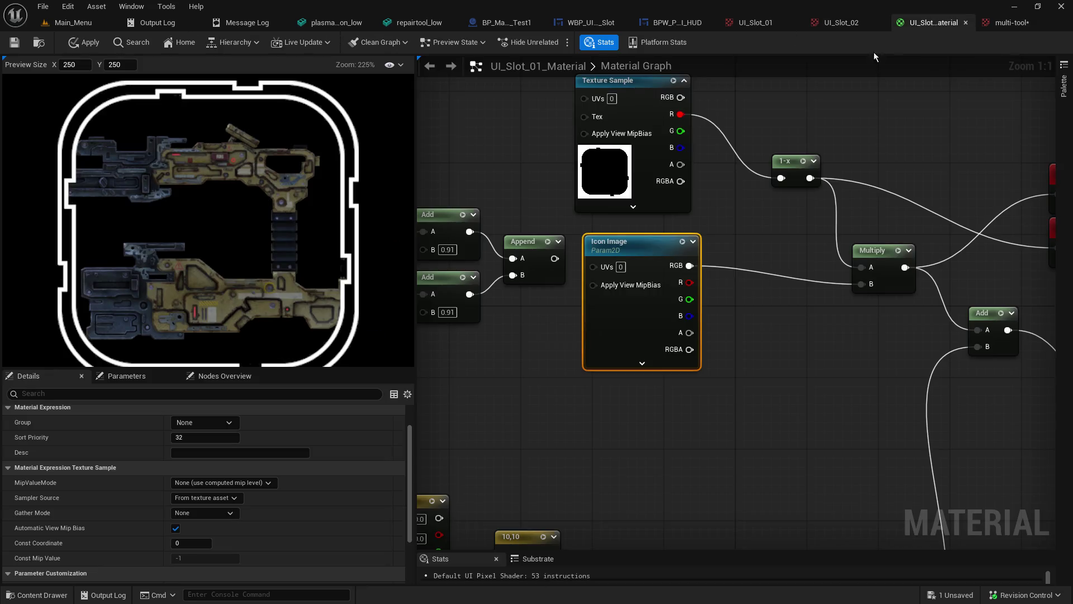
drag(555, 258, 591, 267)
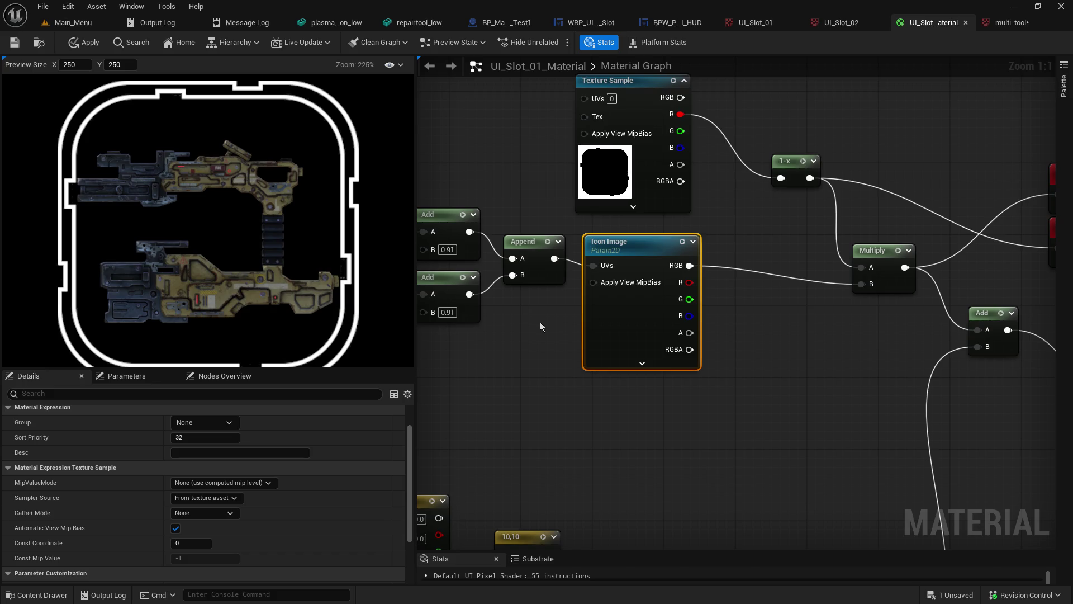
mouse_move(540, 323)
mouse_down()
mouse_move(970, 319)
mouse_move(370, 284)
mouse_move(505, 282)
mouse_move(513, 315)
mouse_up()
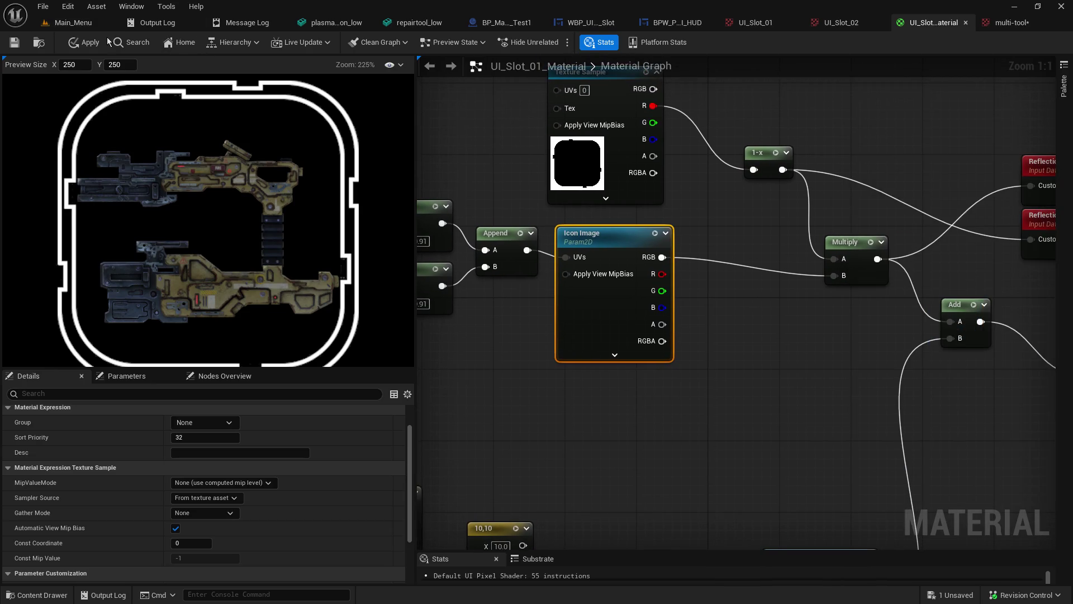
click(1004, 24)
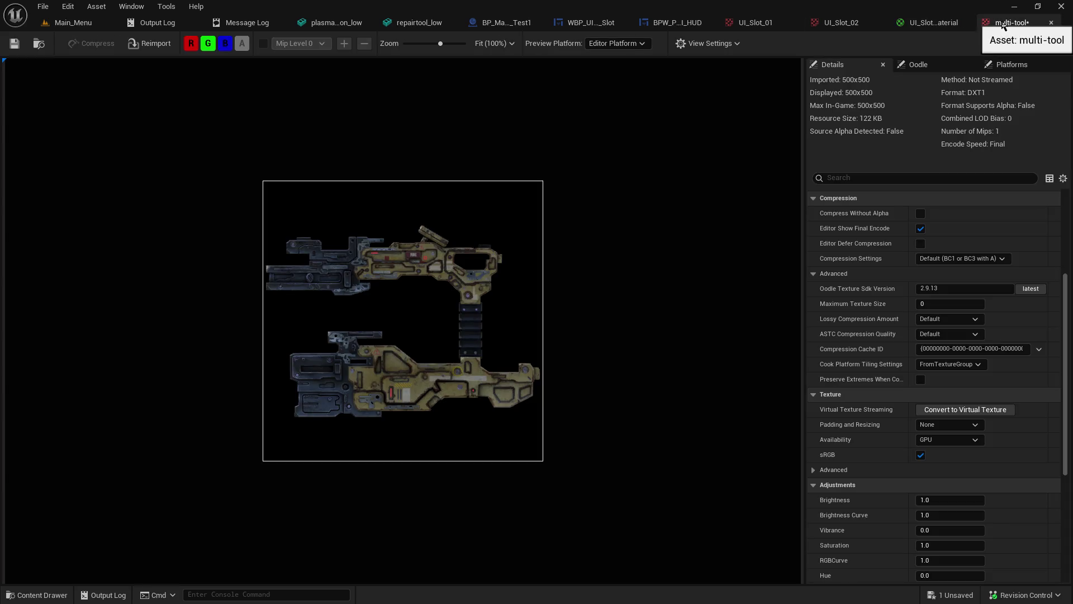
click(84, 22)
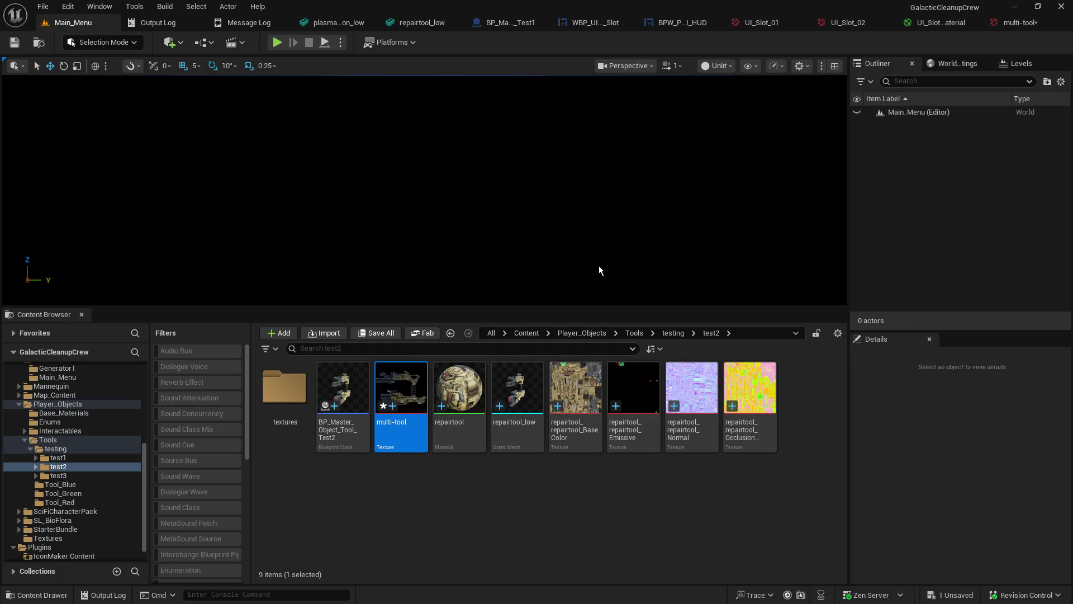
Step: In BP_Master_Object_Tool_Test2, rename Inv_Icon_ToolBlue to Inv_Icon_Tool_Multi and compile
double_click(366, 381)
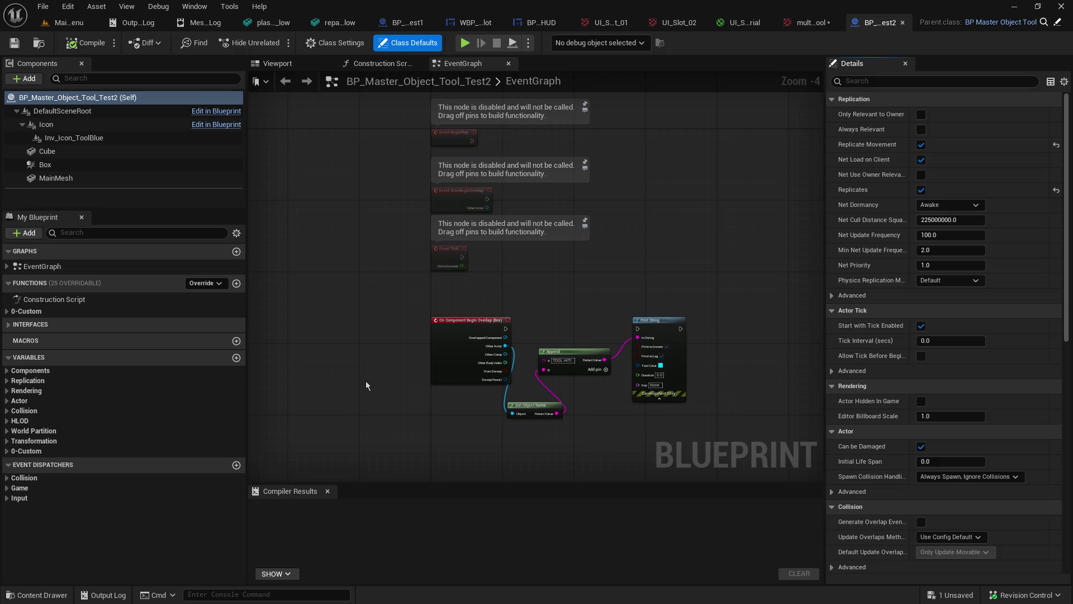
click(106, 129)
click(117, 134)
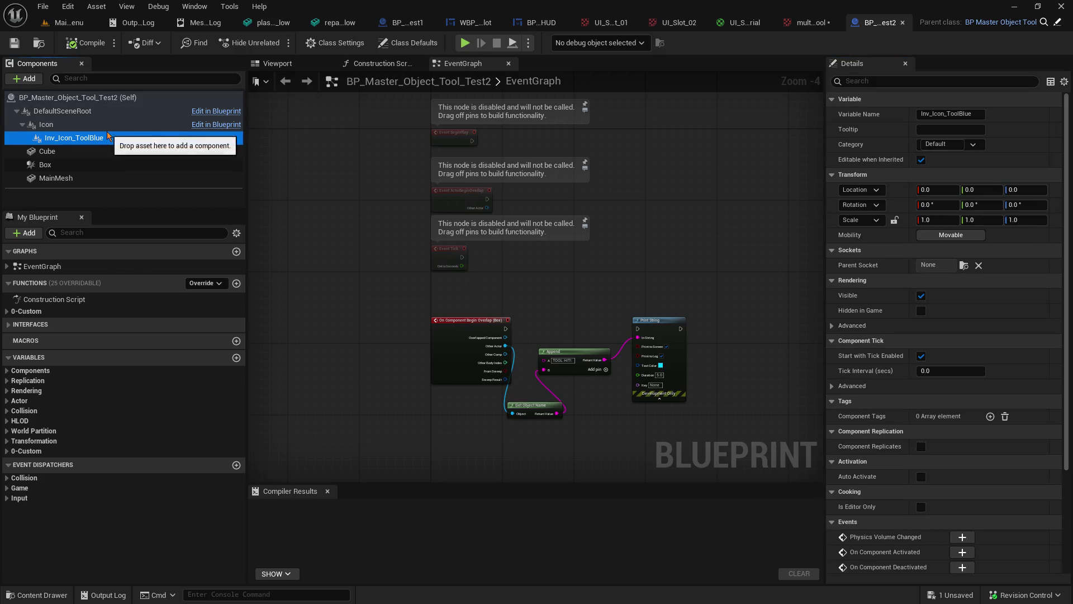
right_click(116, 125)
click(106, 138)
right_click(106, 138)
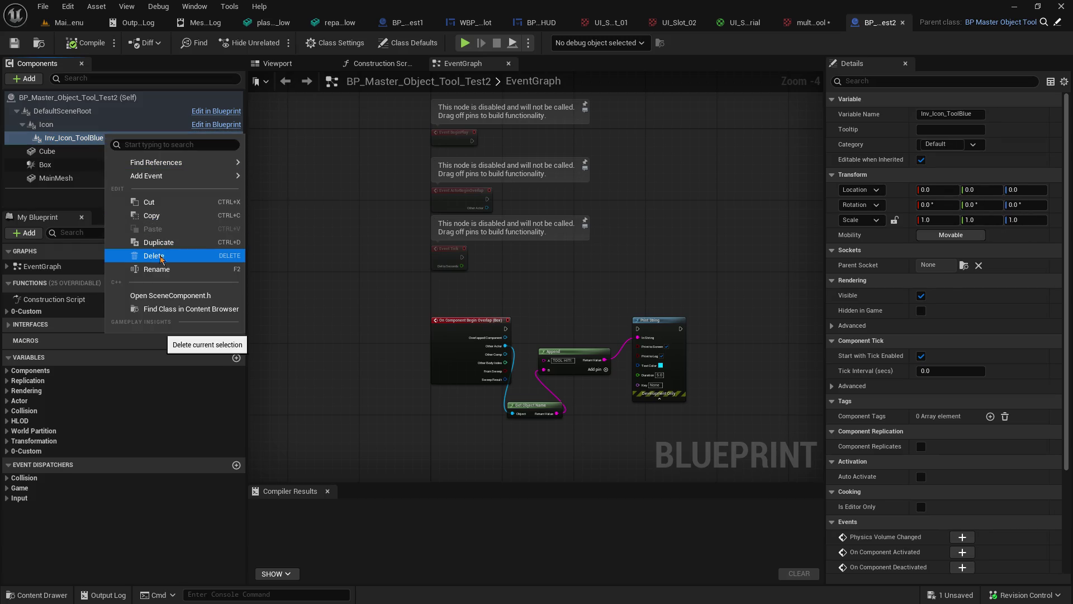
click(161, 270)
key(End)
key(BackSpace)
key(BackSpace)
key(BackSpace)
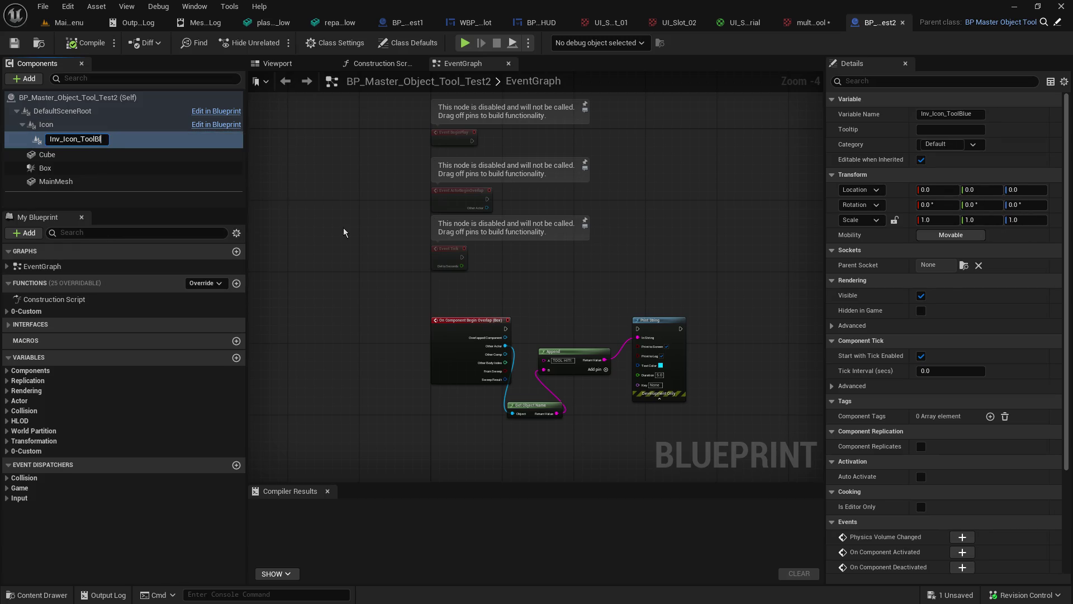
text(_Multi)
key(Return)
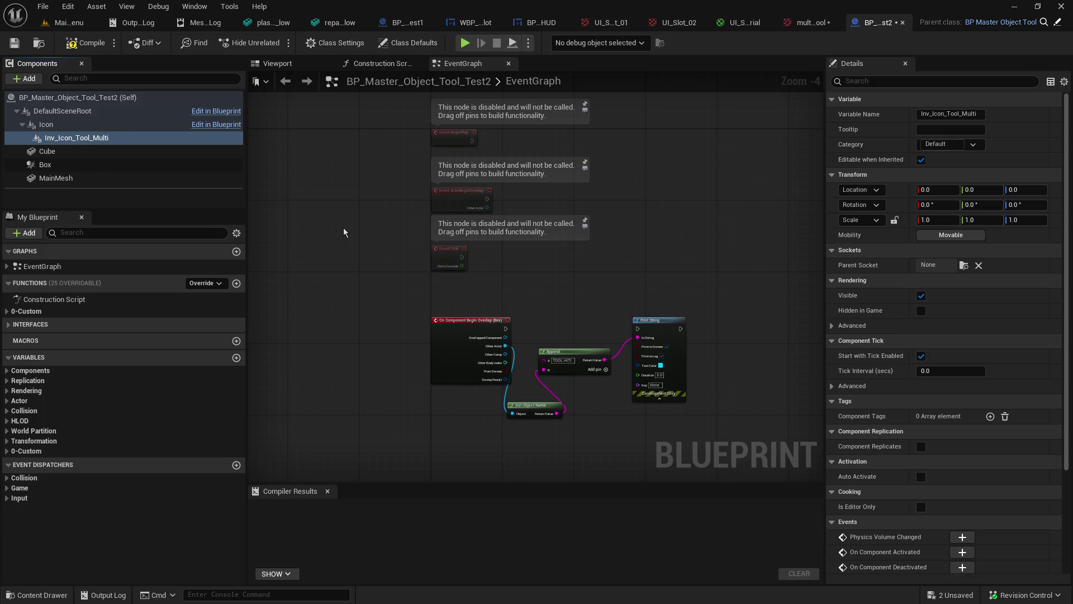
click(86, 43)
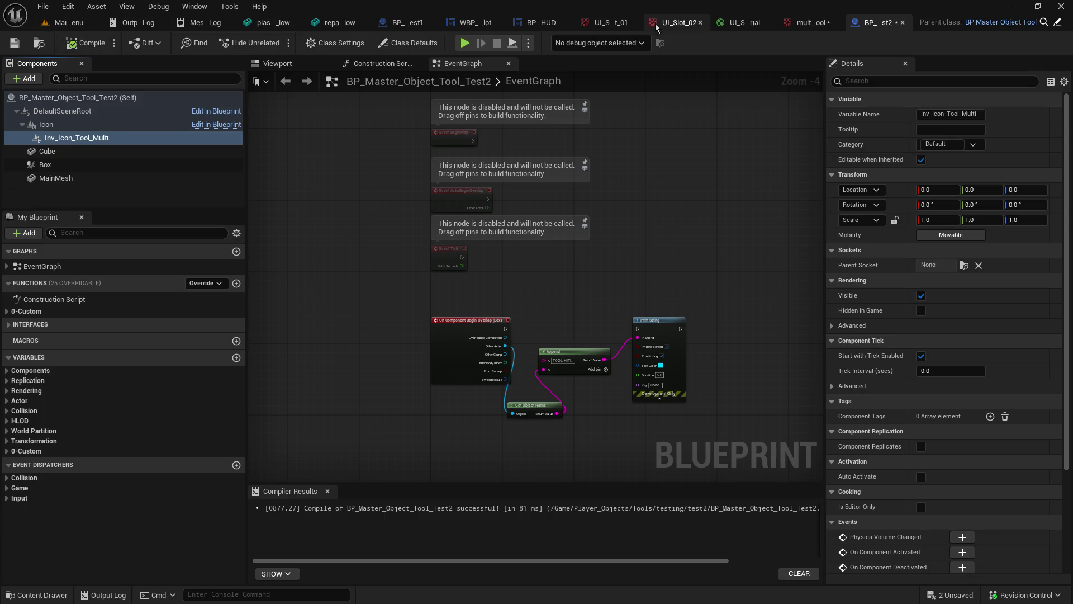
Step: Add an Inv_Icon_Tool_Multi case pin to the HUD graph's Switch on String node
click(480, 22)
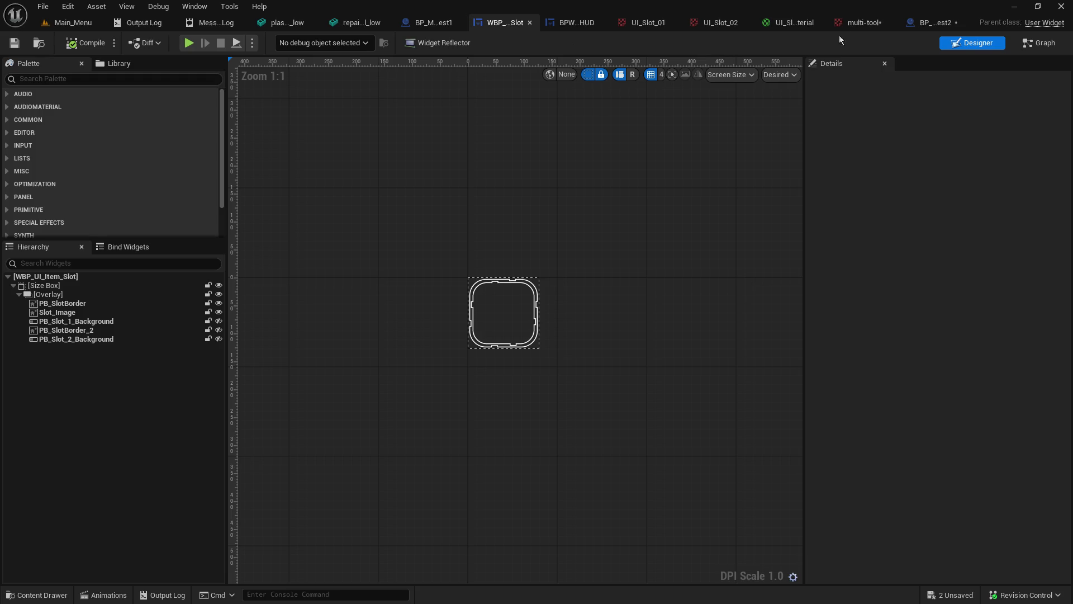
click(863, 23)
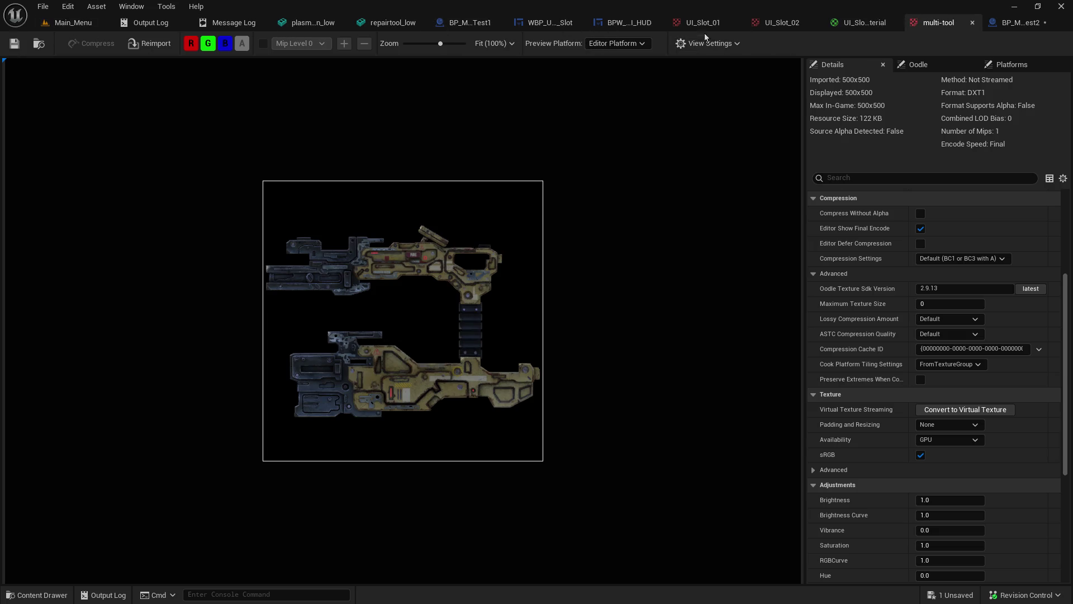
click(637, 23)
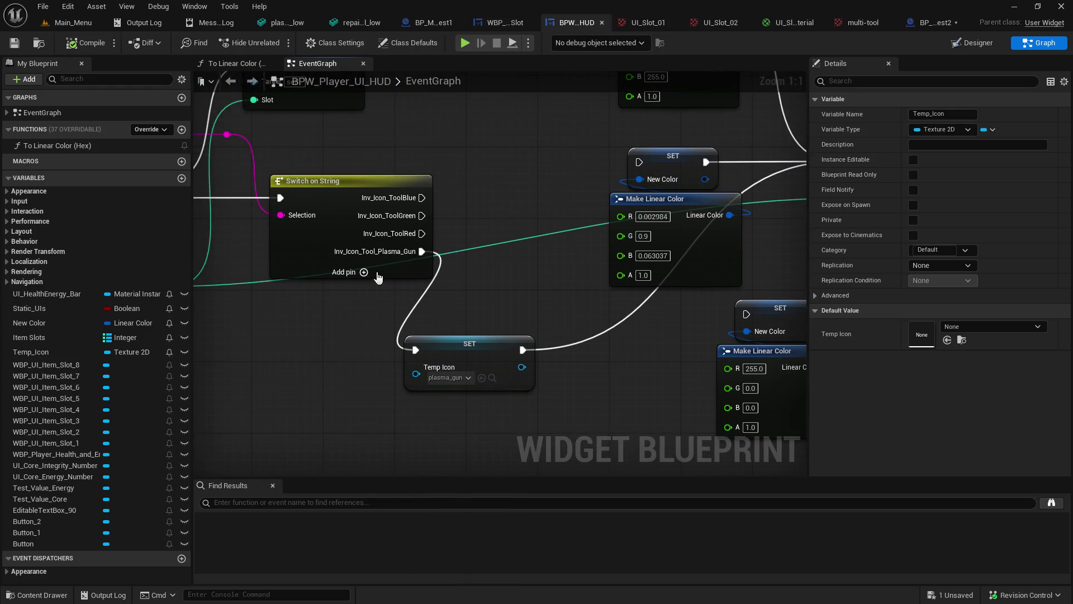
click(364, 273)
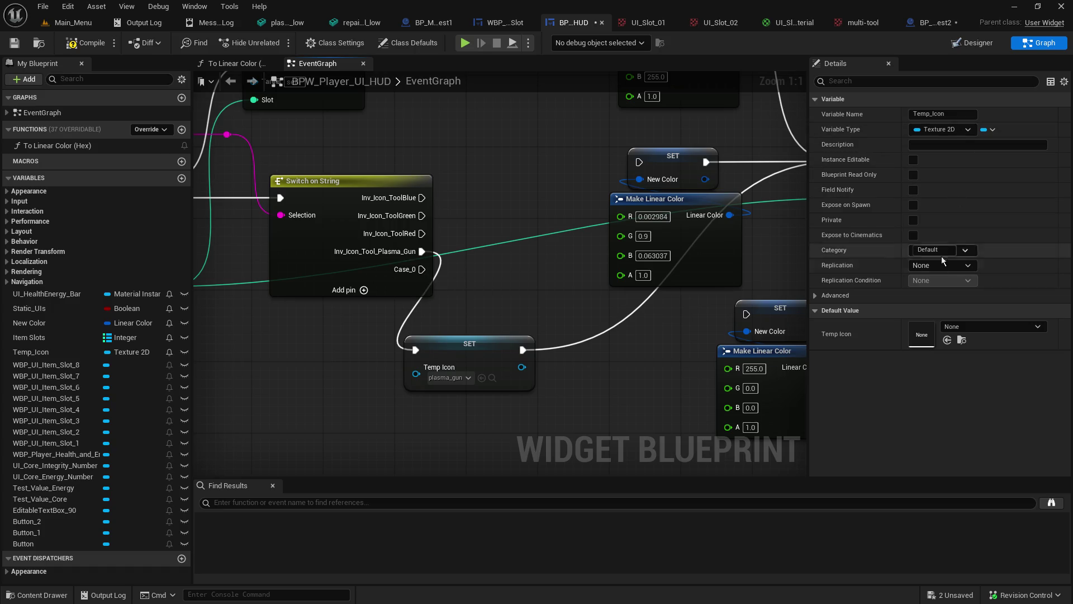
click(358, 268)
click(949, 194)
text(Inv_Icon_Tool_Multi)
key(Return)
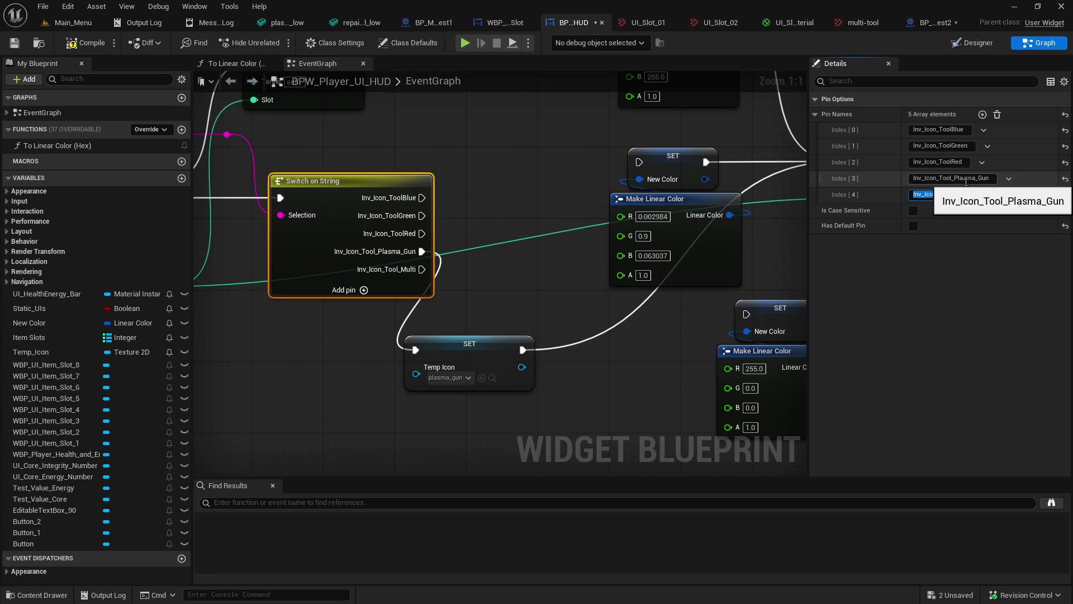
Step: Duplicate SET Temp Icon, run it from the Multi case, and set it to multi-tool
mouse_move(481, 352)
mouse_down()
mouse_move(598, 322)
mouse_move(585, 324)
mouse_up()
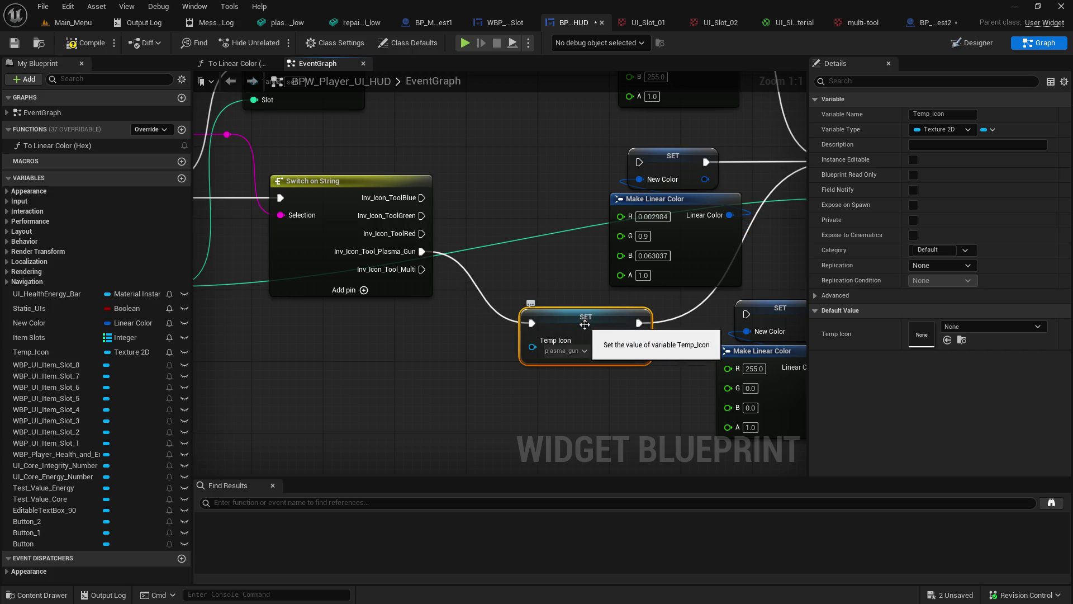
key(ctrl+d)
mouse_move(585, 331)
mouse_down()
mouse_move(558, 389)
mouse_move(567, 388)
mouse_up()
drag(422, 269, 523, 410)
click(468, 361)
mouse_move(423, 269)
mouse_down()
mouse_move(458, 325)
mouse_move(523, 386)
mouse_up()
click(559, 414)
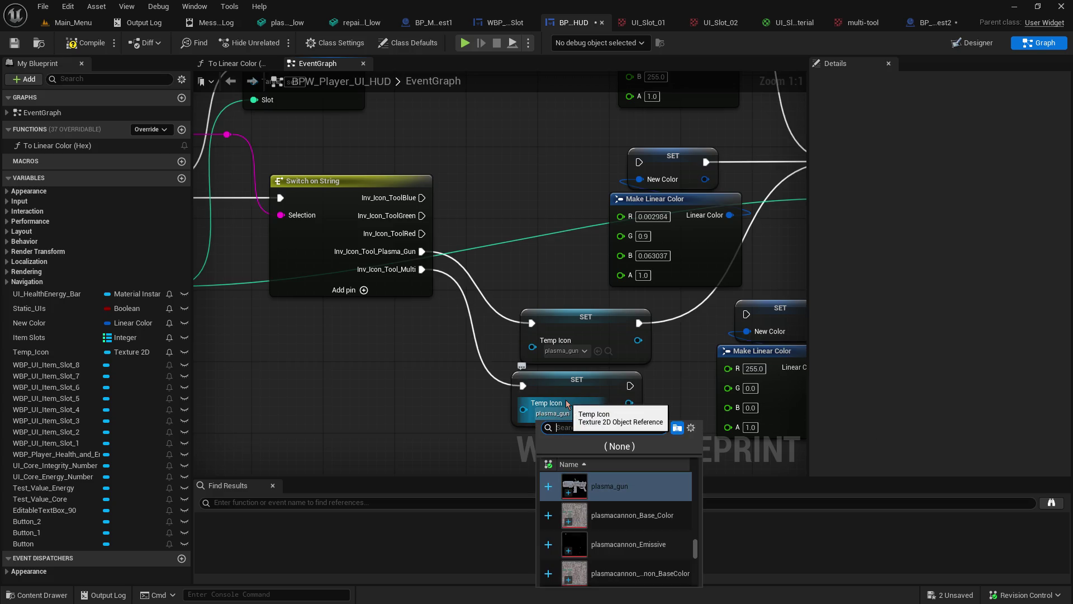
text(multi)
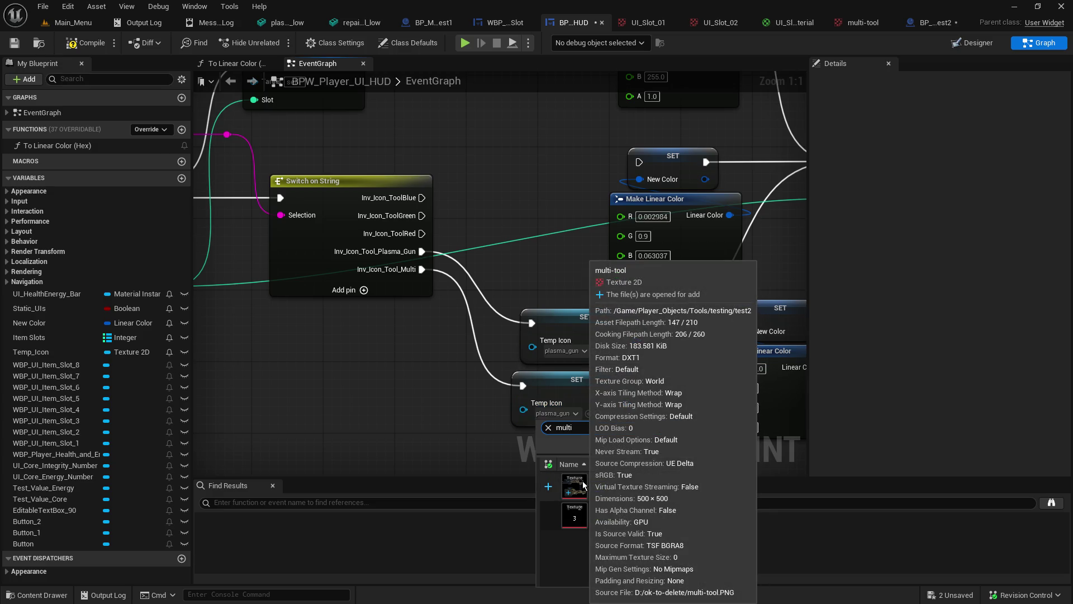
click(604, 485)
Step: Chain the new SET into Set Slot Image, add another SET Temp Icon, and save
mouse_move(659, 398)
mouse_down()
mouse_move(485, 421)
mouse_move(669, 185)
mouse_up()
mouse_move(233, 421)
mouse_down()
mouse_move(500, 139)
mouse_move(577, 107)
mouse_move(742, 103)
mouse_move(537, 43)
mouse_move(538, 63)
mouse_move(416, 77)
mouse_up()
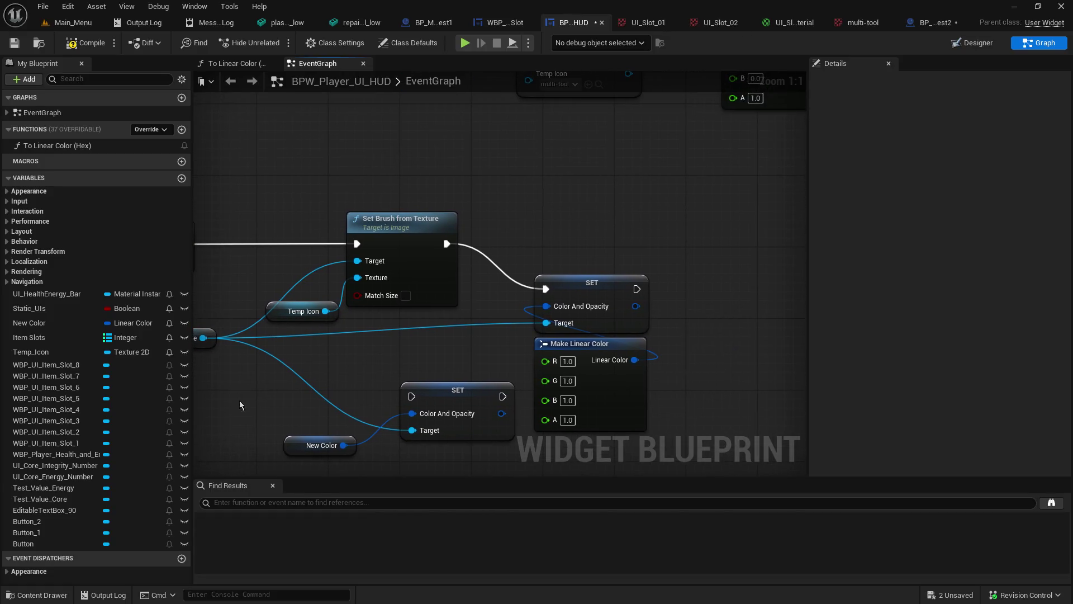
mouse_move(15, 357)
mouse_down()
mouse_move(744, 334)
mouse_move(752, 305)
mouse_up()
click(774, 322)
mouse_move(637, 289)
mouse_down()
mouse_move(752, 298)
mouse_move(716, 286)
mouse_up()
click(20, 45)
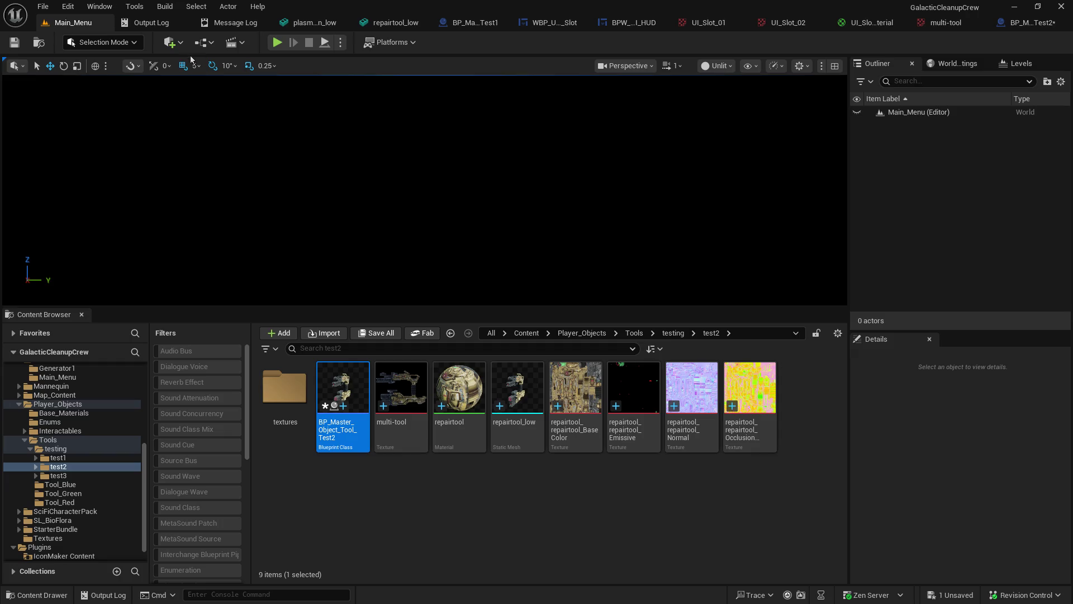
click(66, 23)
Step: Play-test as host, picking up the gun and multi-tool into inventory slots 1 and 2, then stop
drag(261, 305, 262, 468)
click(276, 43)
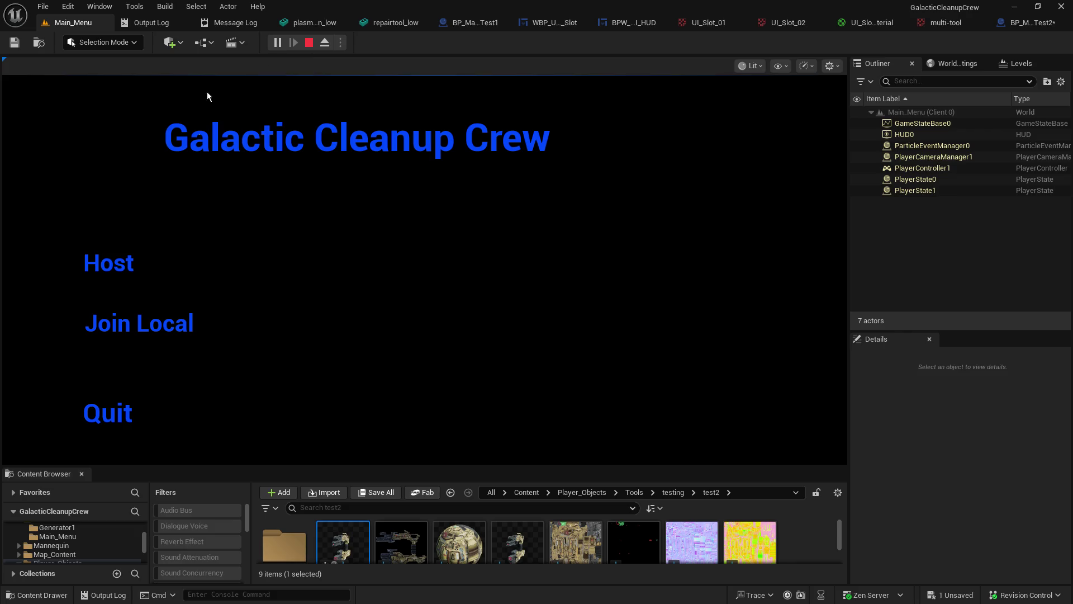
click(95, 260)
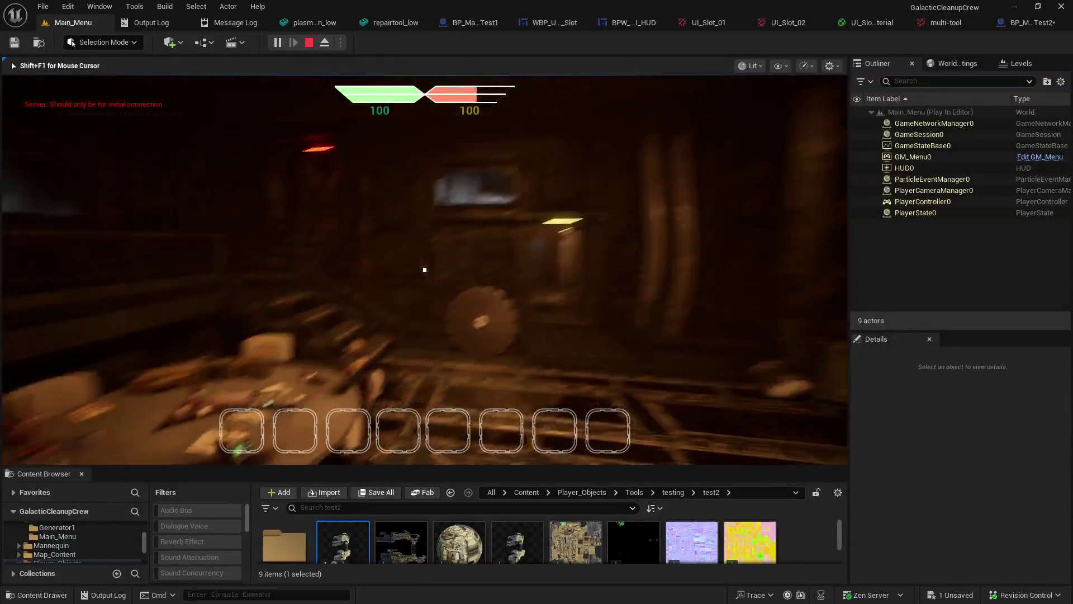
key(w)
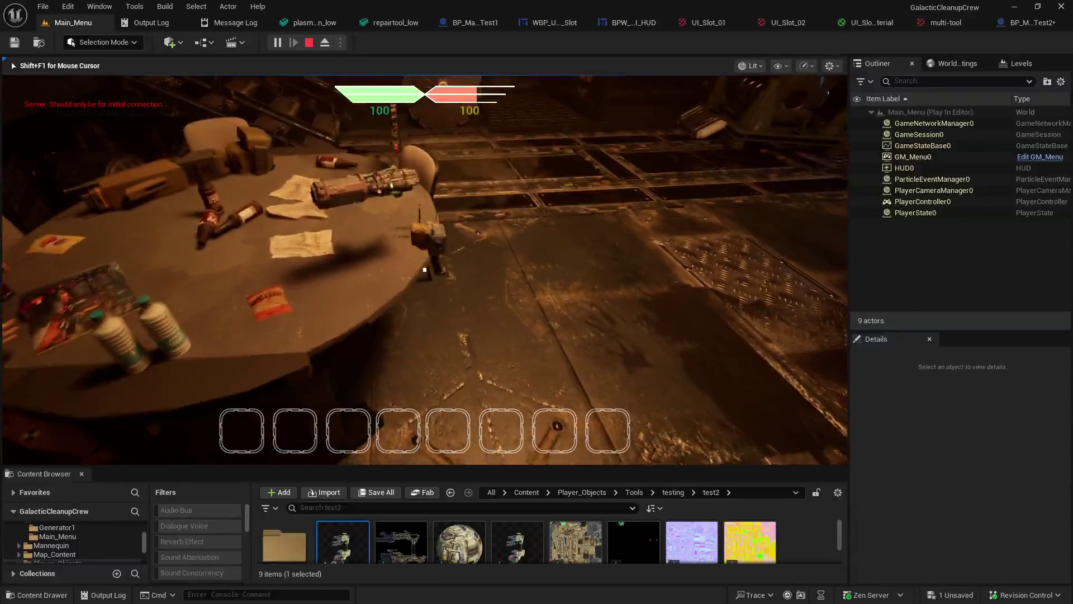
key(e)
key(s)
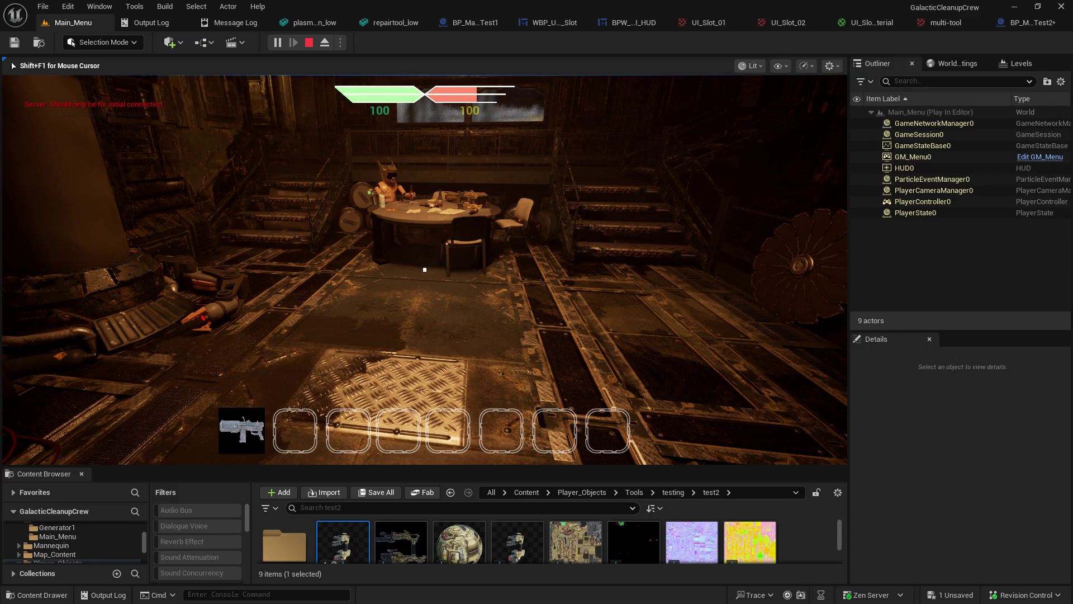
key(w)
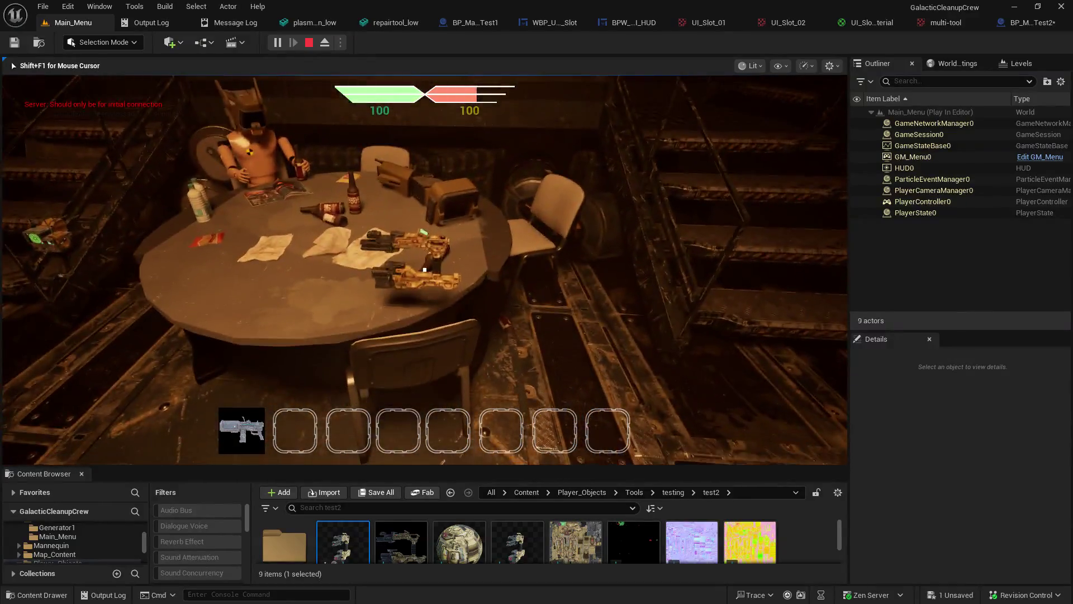
key(e)
key(w)
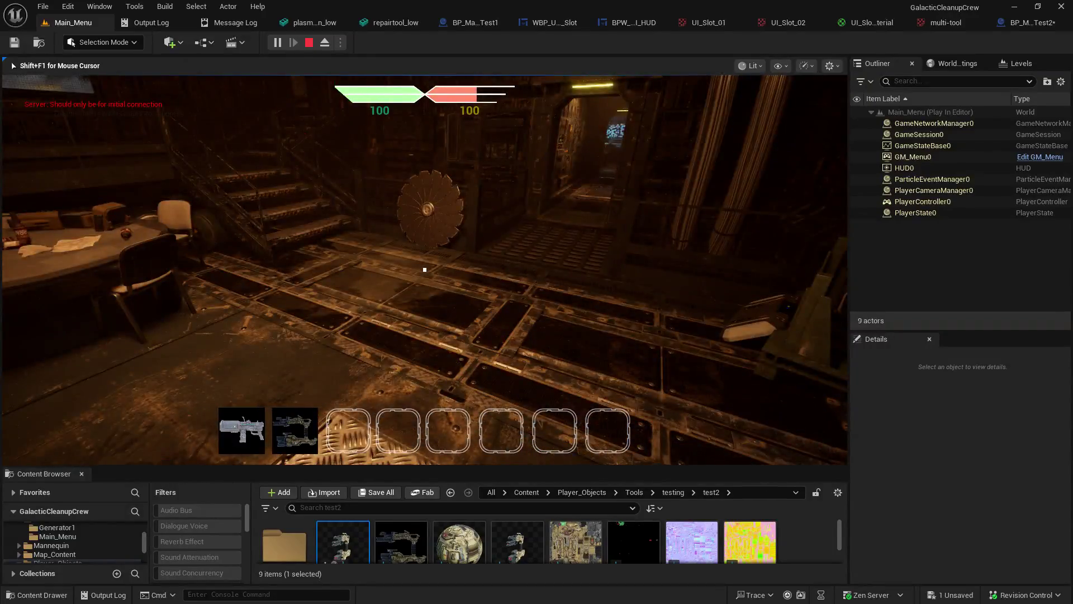
key(w)
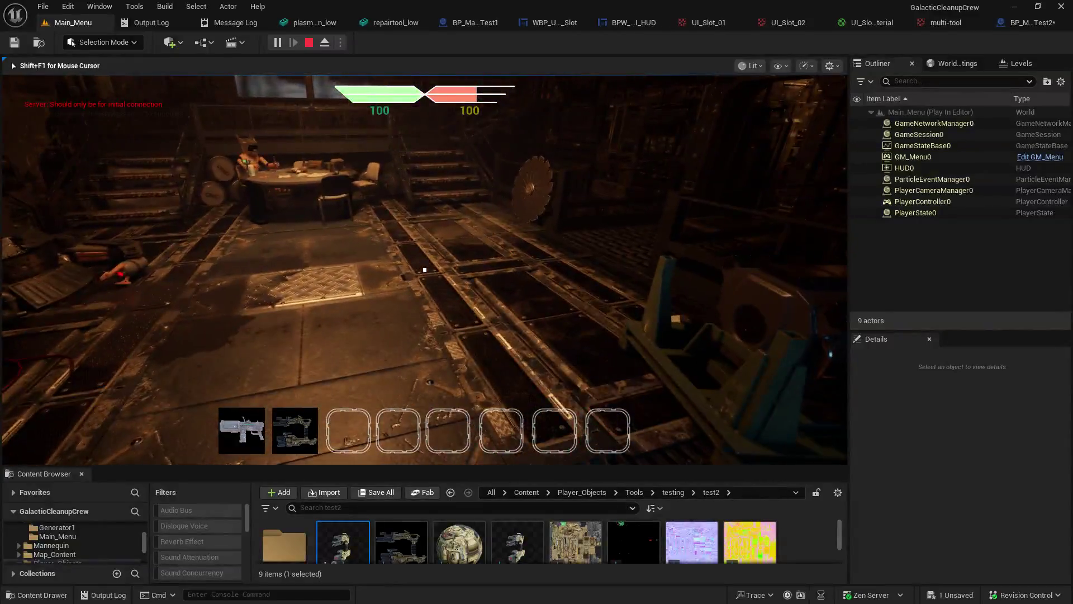
key(Escape)
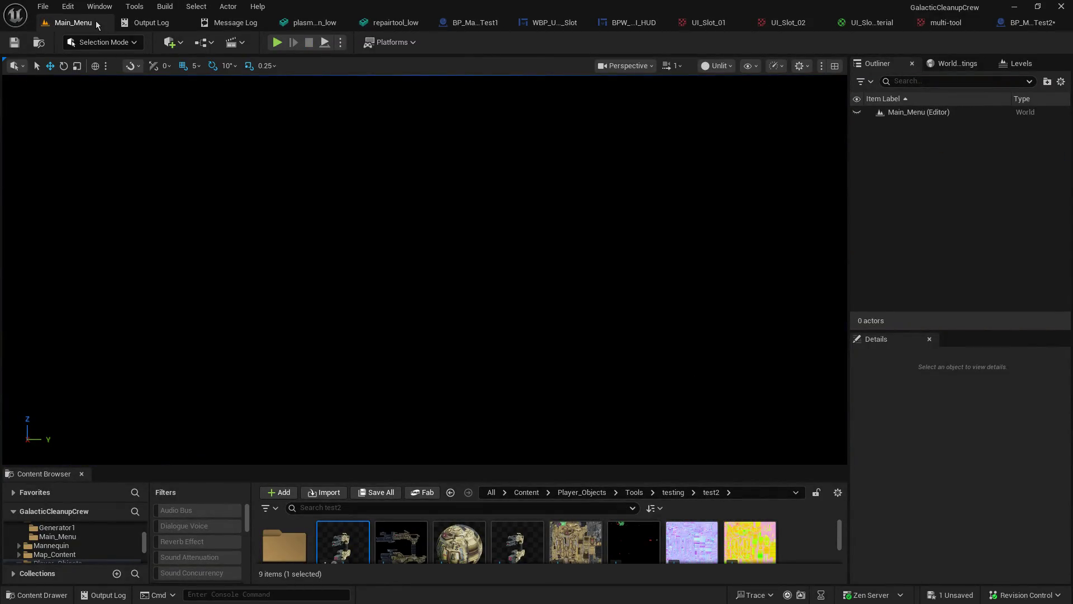
Step: Review the tool blueprints, UI_Slot_01_Material, UI_Slot_02 and WBP_UI_Item_Slot tabs, ending on the HUD graph
click(621, 23)
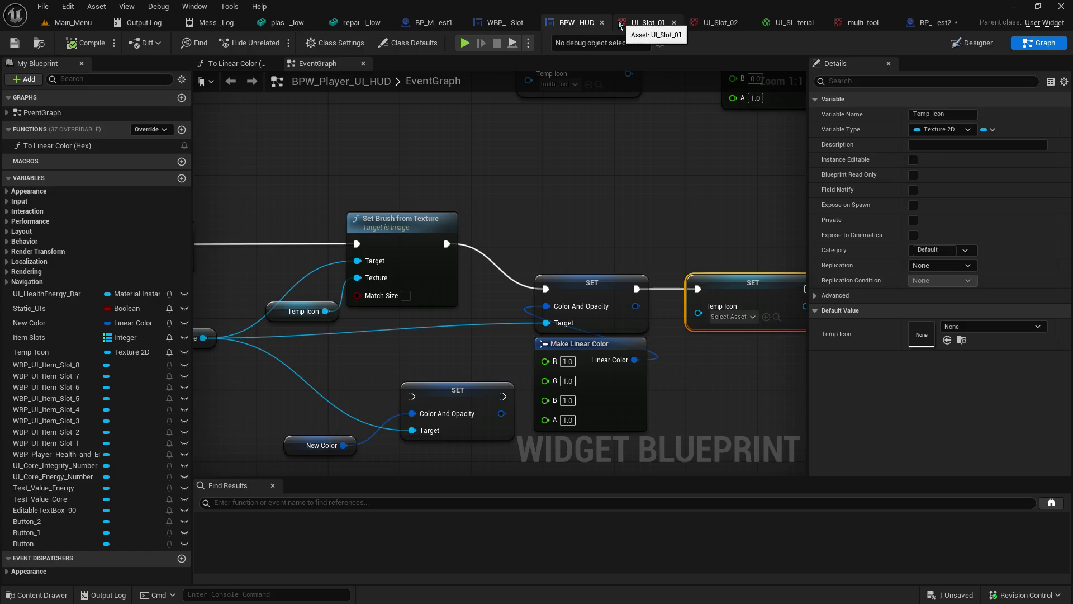
mouse_move(514, 192)
mouse_down()
mouse_move(559, 403)
mouse_move(455, 428)
mouse_move(476, 448)
mouse_up()
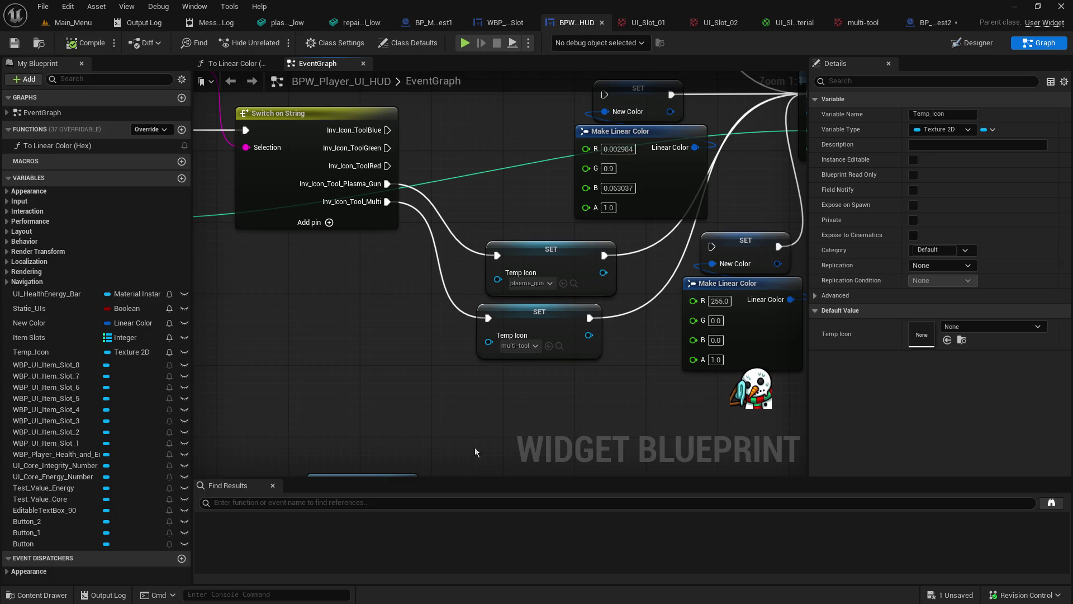
click(940, 24)
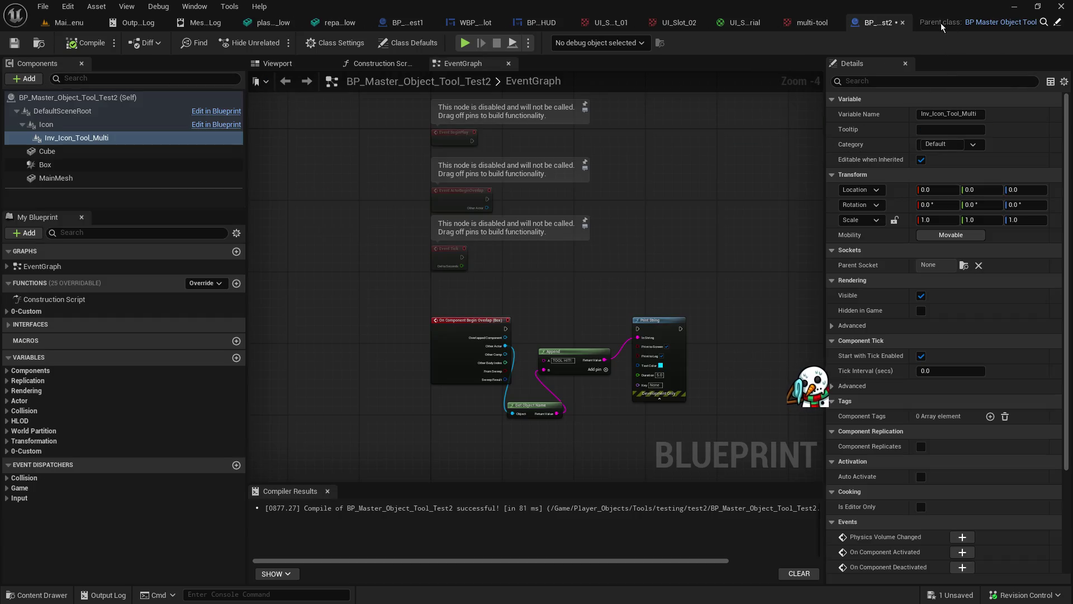
click(754, 27)
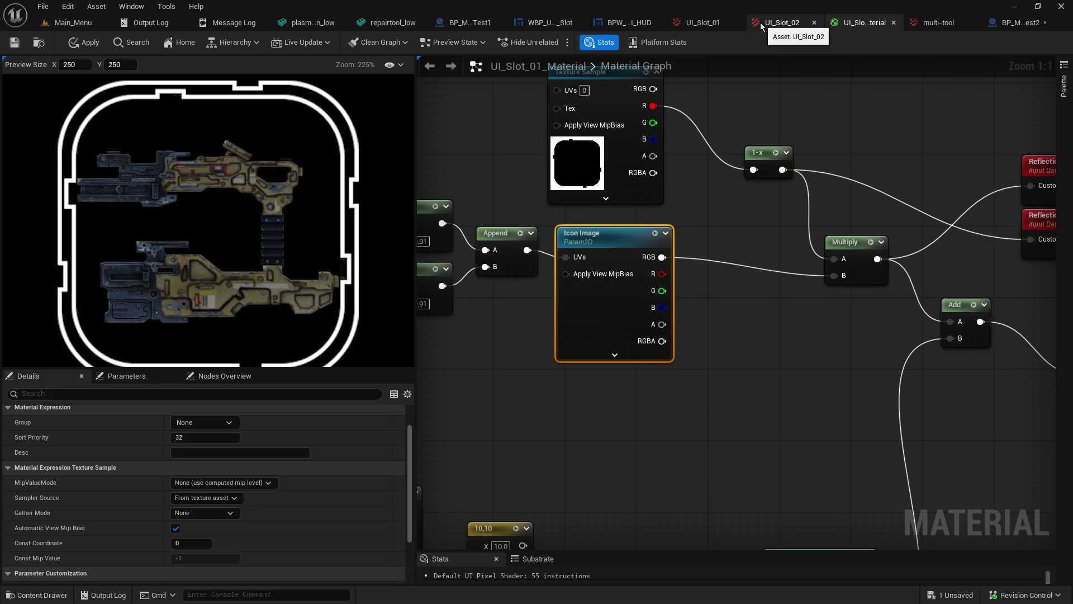
click(760, 22)
click(850, 25)
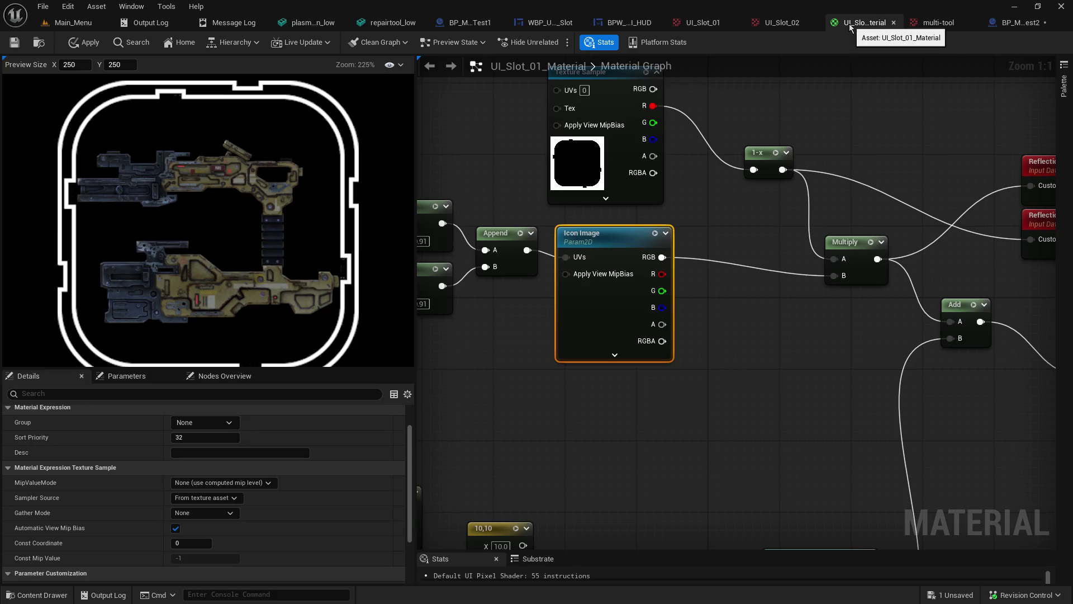
click(81, 21)
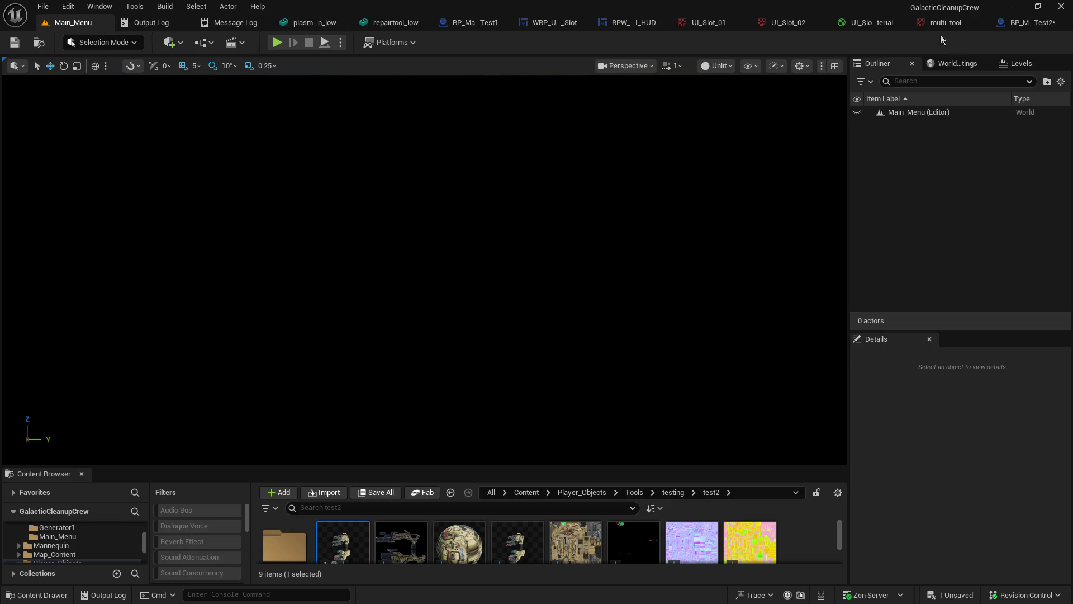
click(879, 25)
click(545, 22)
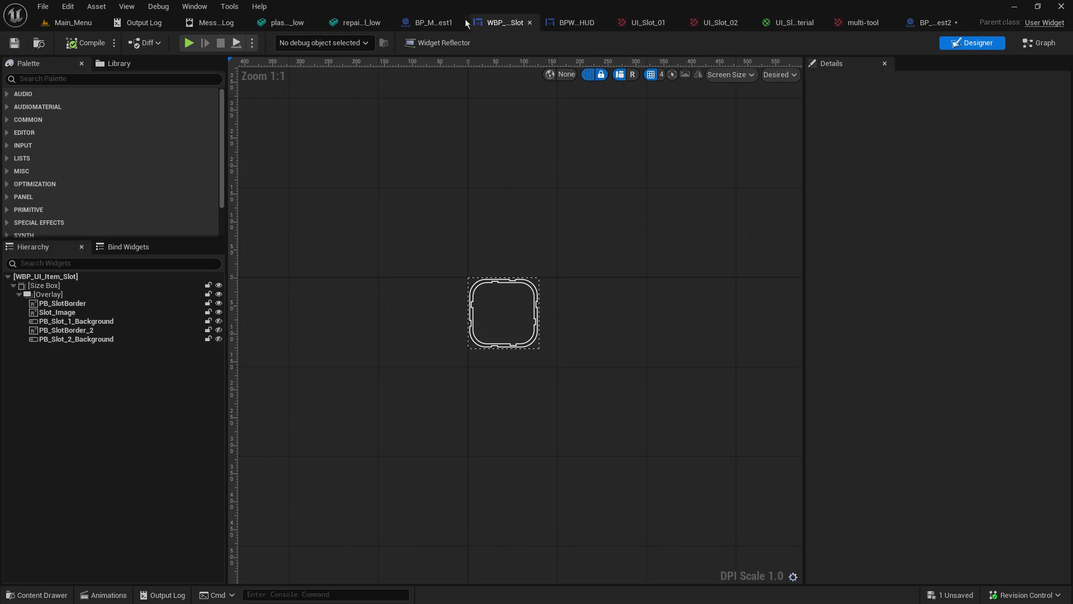
click(431, 22)
click(557, 25)
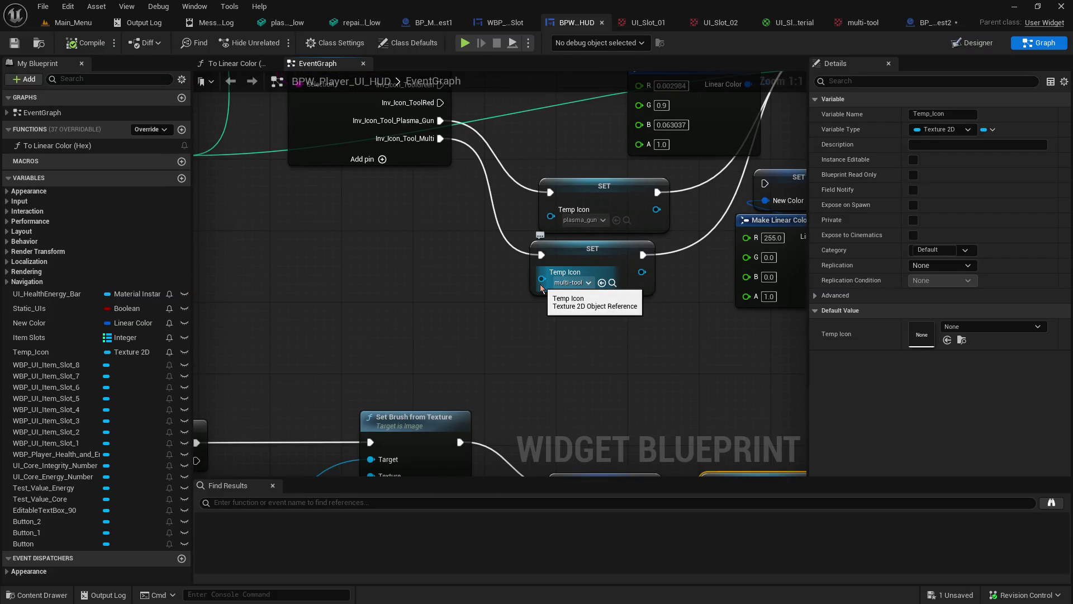
Step: Try a 'ui' texture for the multi-tool Temp Icon and a 'material' pin action, cancelling both
click(572, 284)
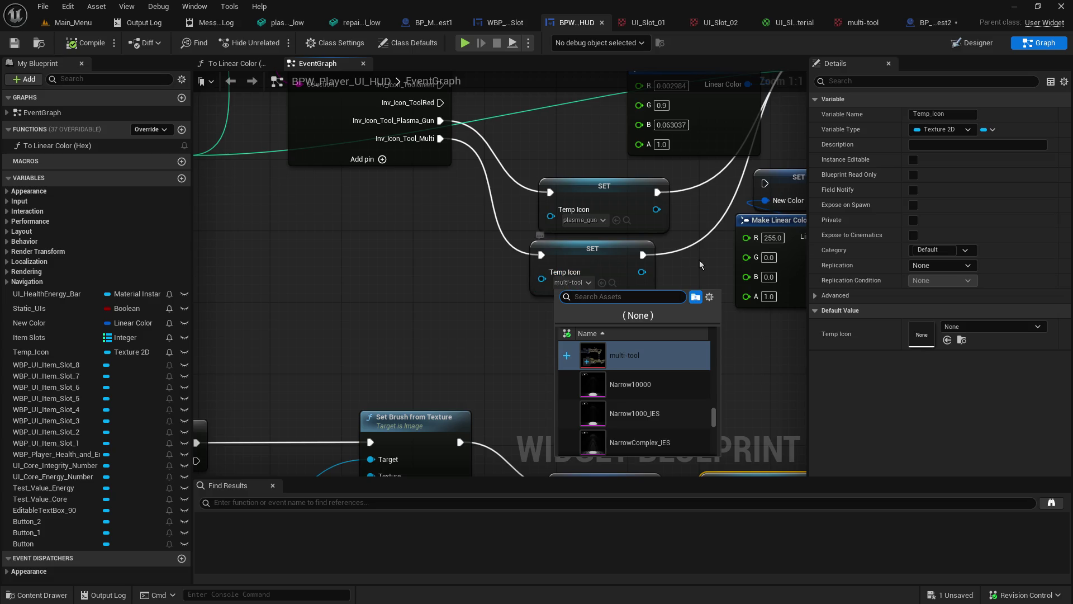
text(ui slot mat)
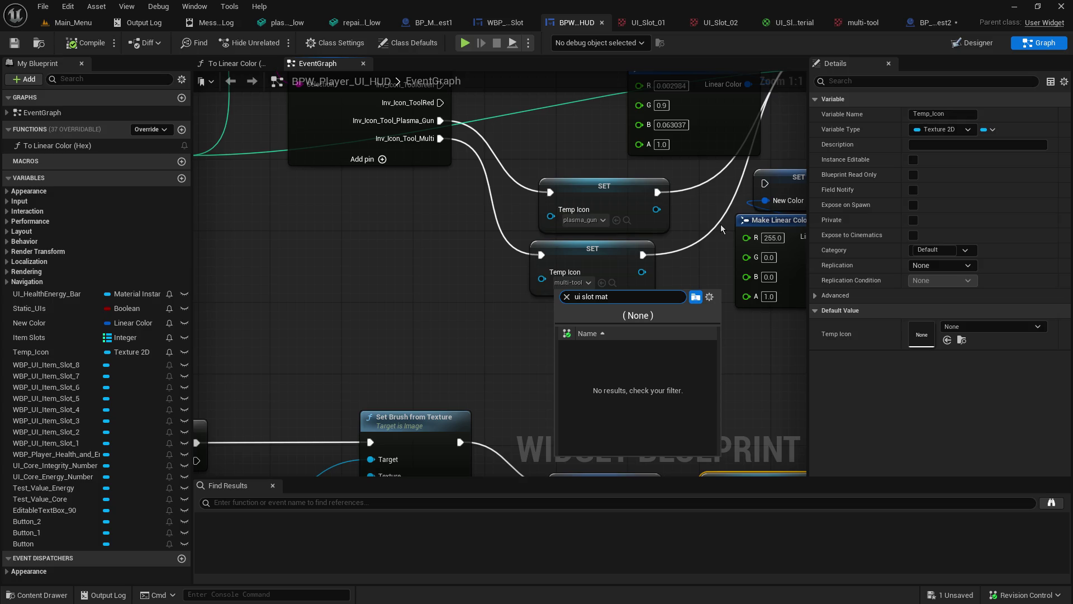
click(479, 332)
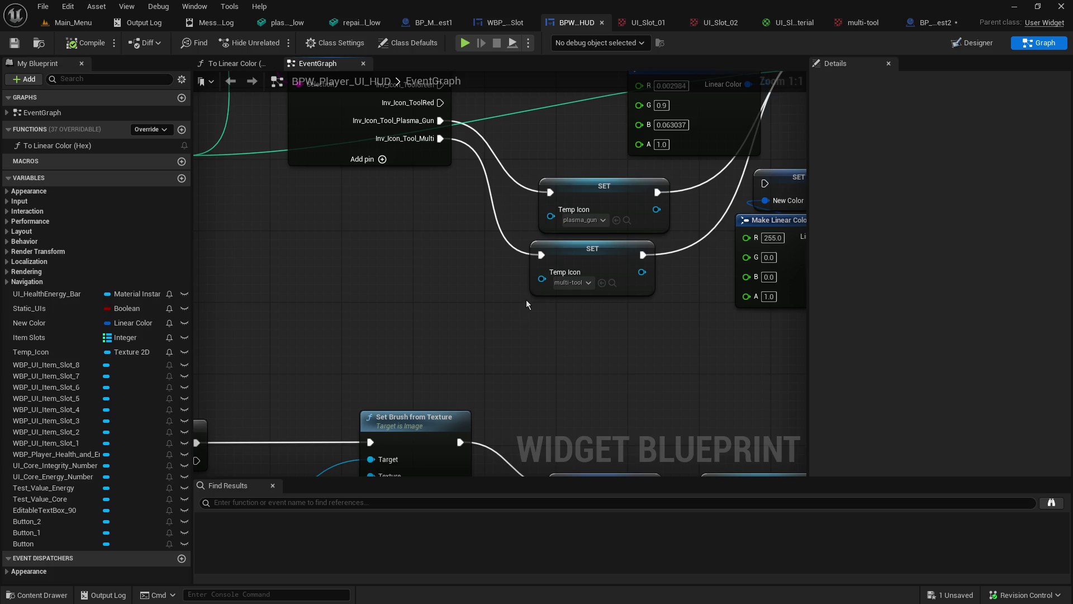
mouse_move(542, 278)
mouse_down()
mouse_move(453, 287)
mouse_move(451, 273)
mouse_up()
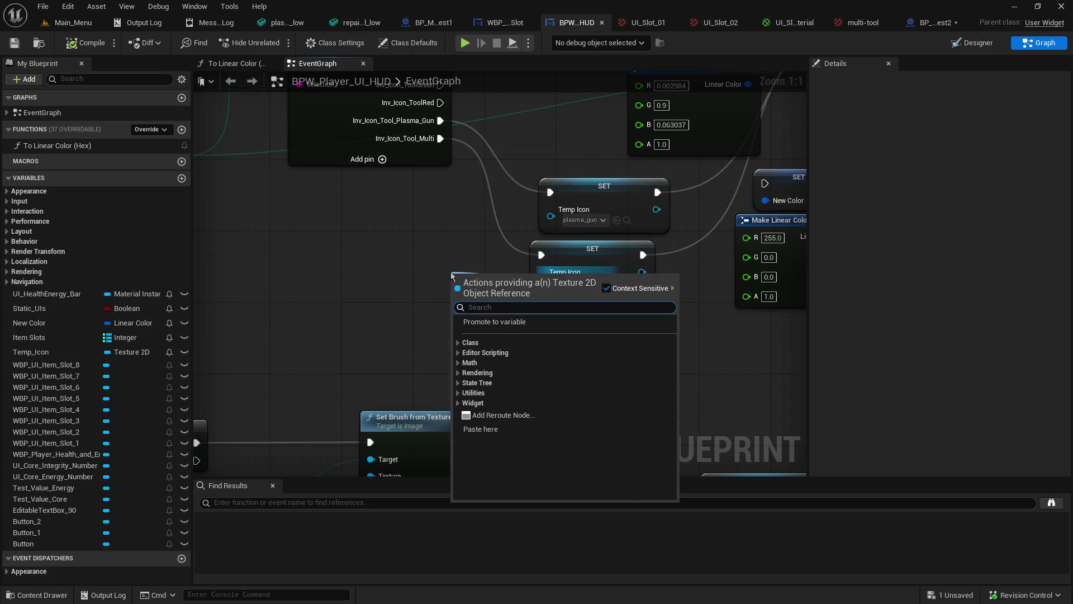
text(material)
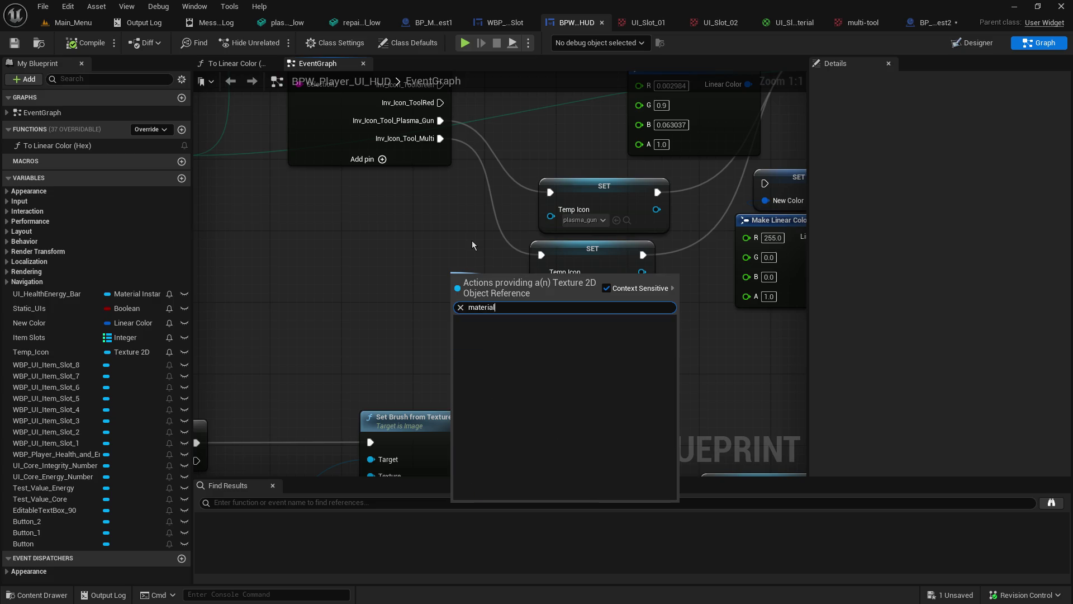
key(Escape)
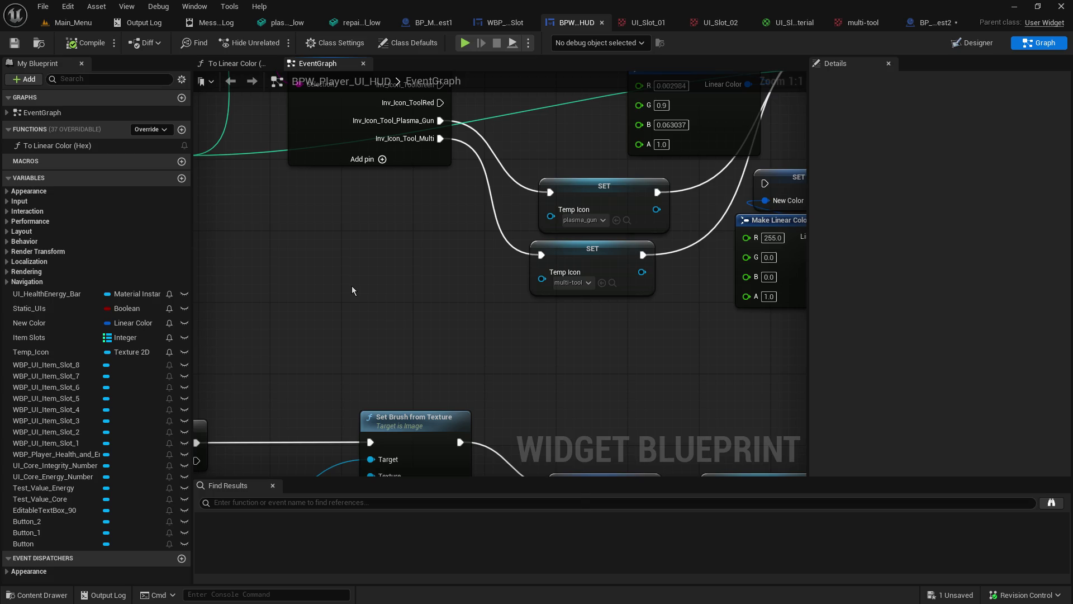
Step: Add a Create Dynamic Material Instance node from the graph's 'material' action search
right_click(352, 287)
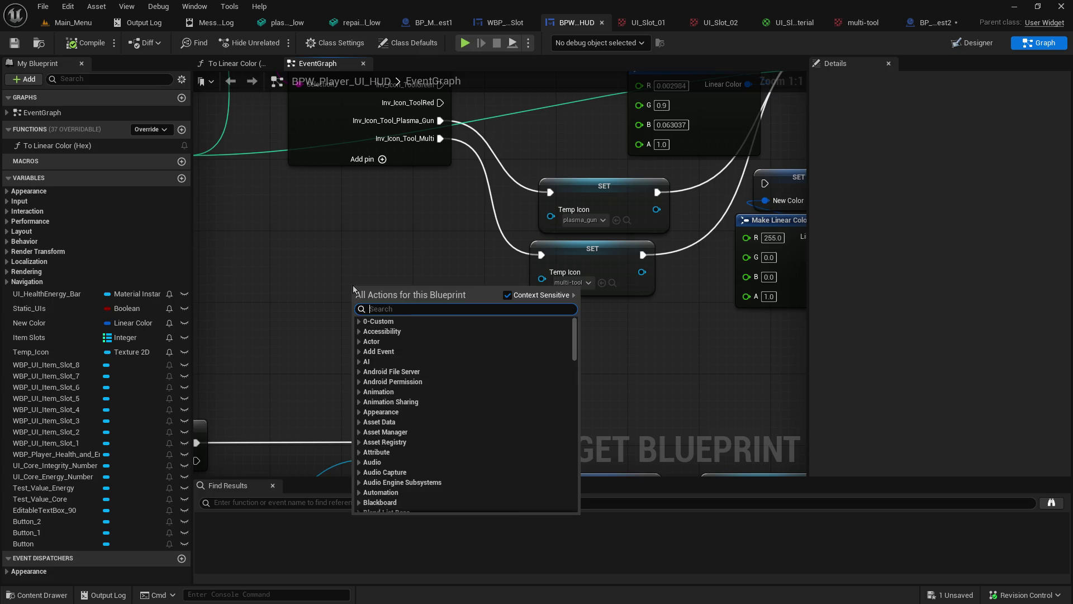
text(material)
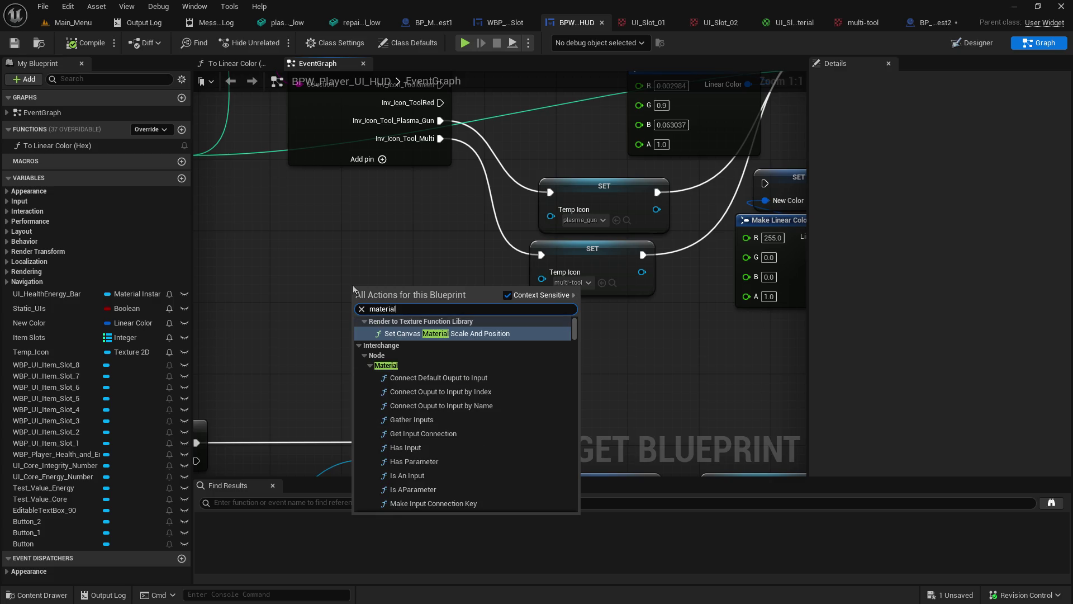
scroll(515, 434, down, 1)
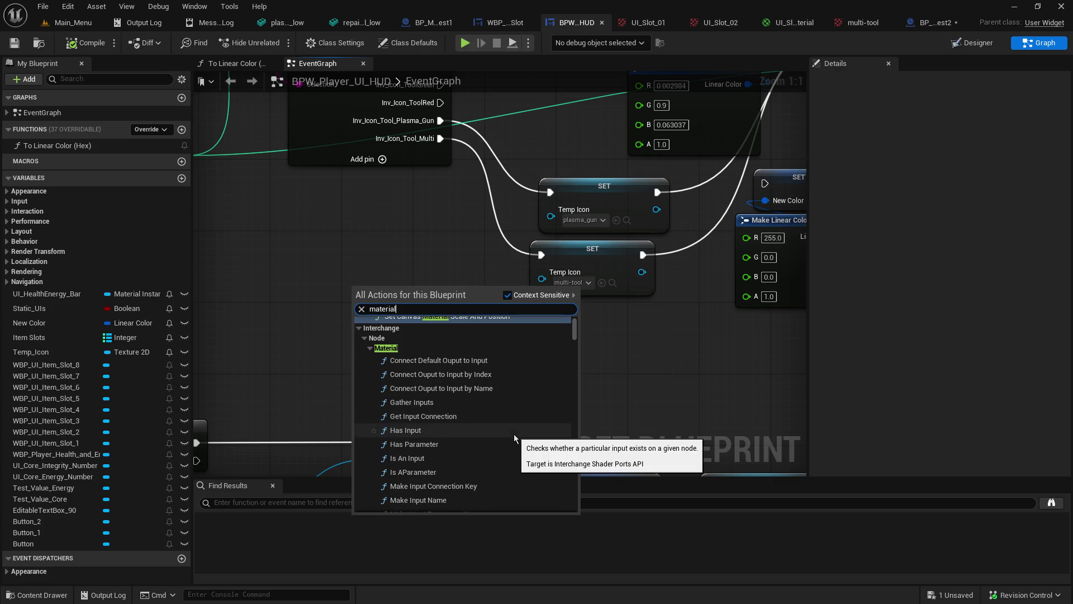
scroll(515, 434, down, 1)
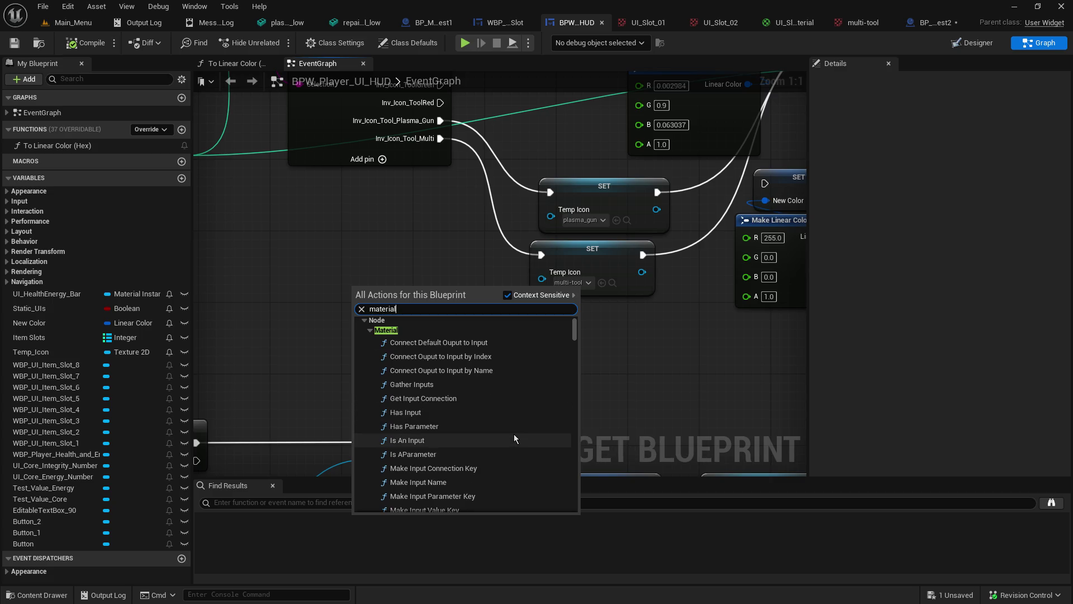
scroll(514, 434, down, 1)
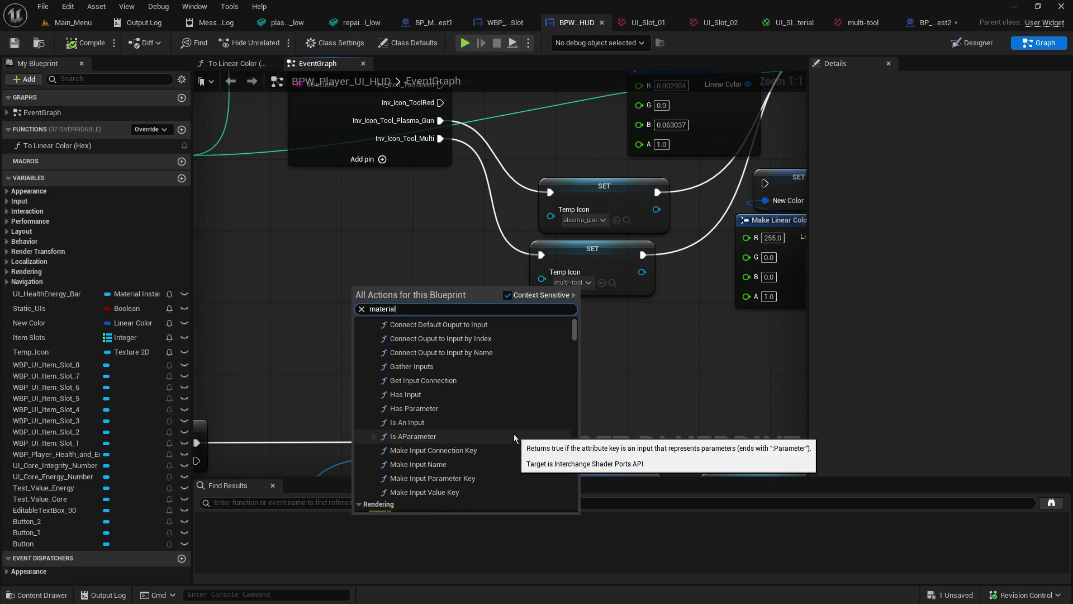
scroll(515, 434, down, 1)
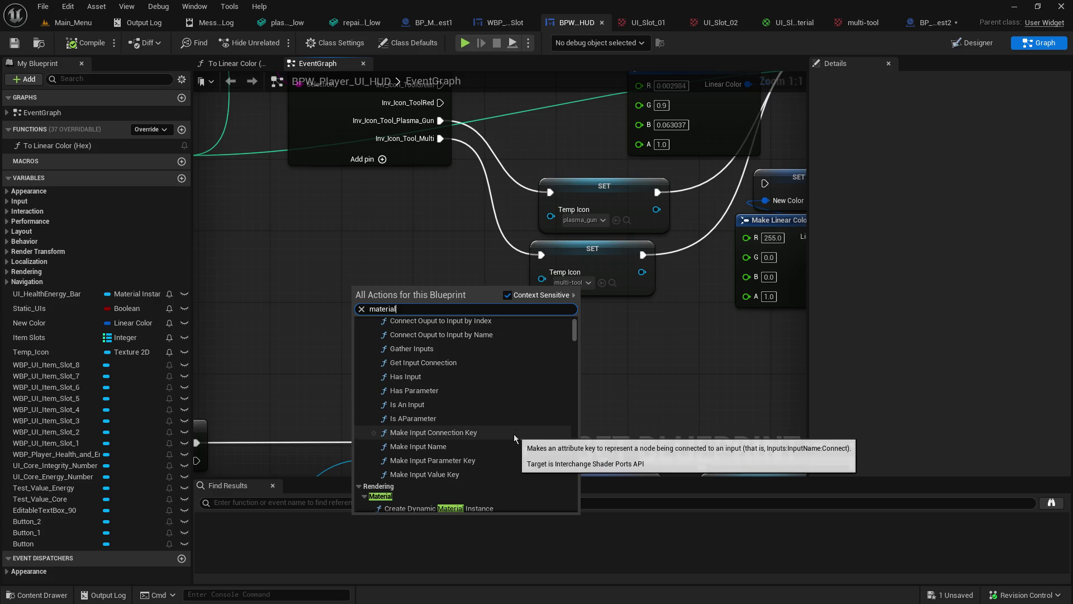
scroll(514, 434, down, 1)
scroll(514, 433, down, 1)
scroll(514, 435, down, 2)
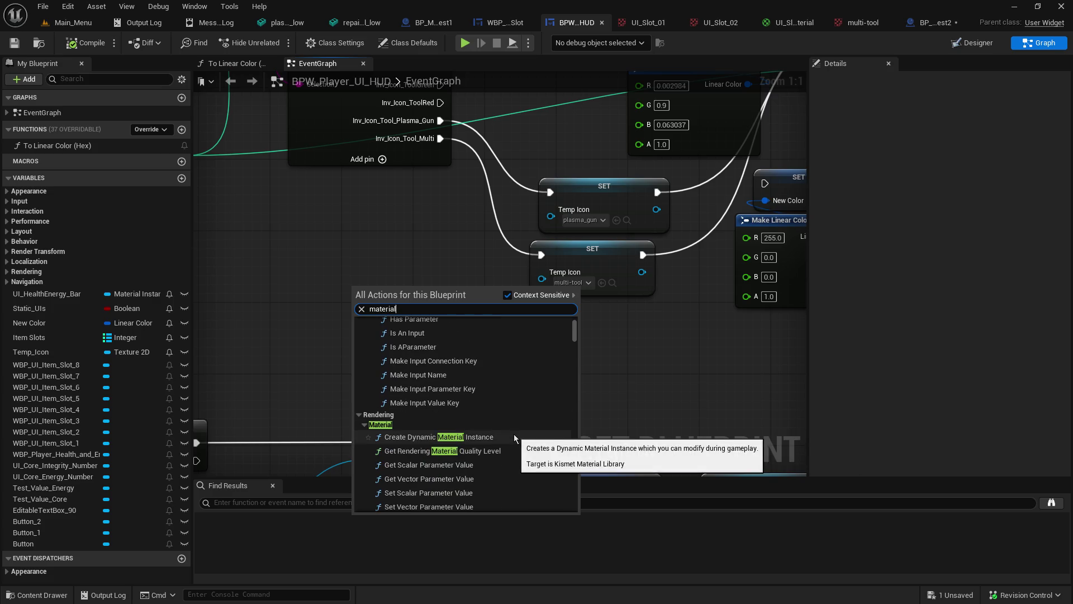
click(492, 437)
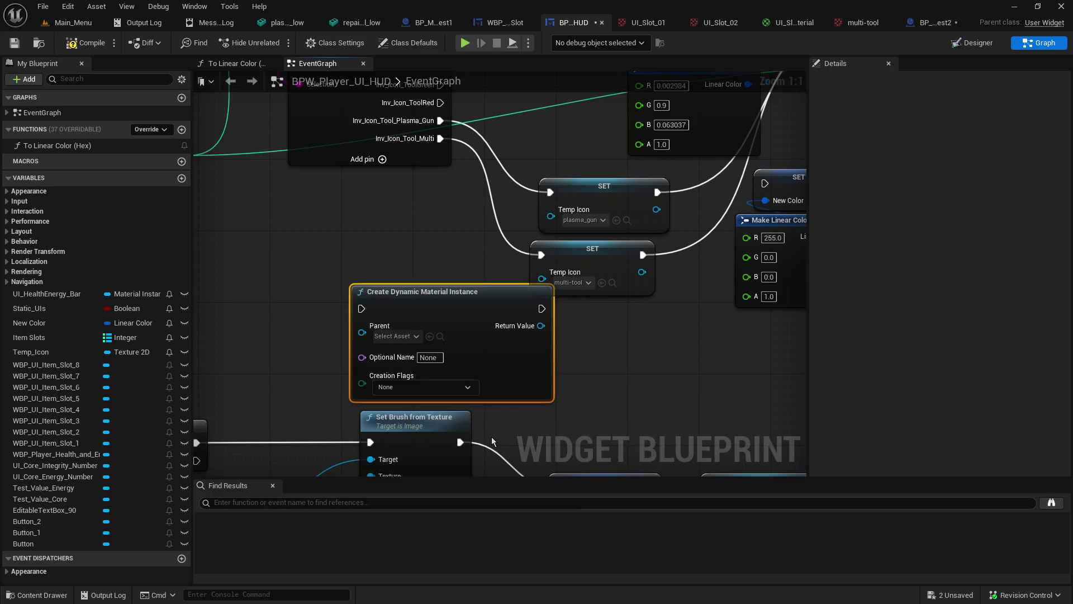
Step: Set the dynamic instance node's Parent to UI_Slot_01_Material and move it beside the setters
click(414, 340)
text(ui mater)
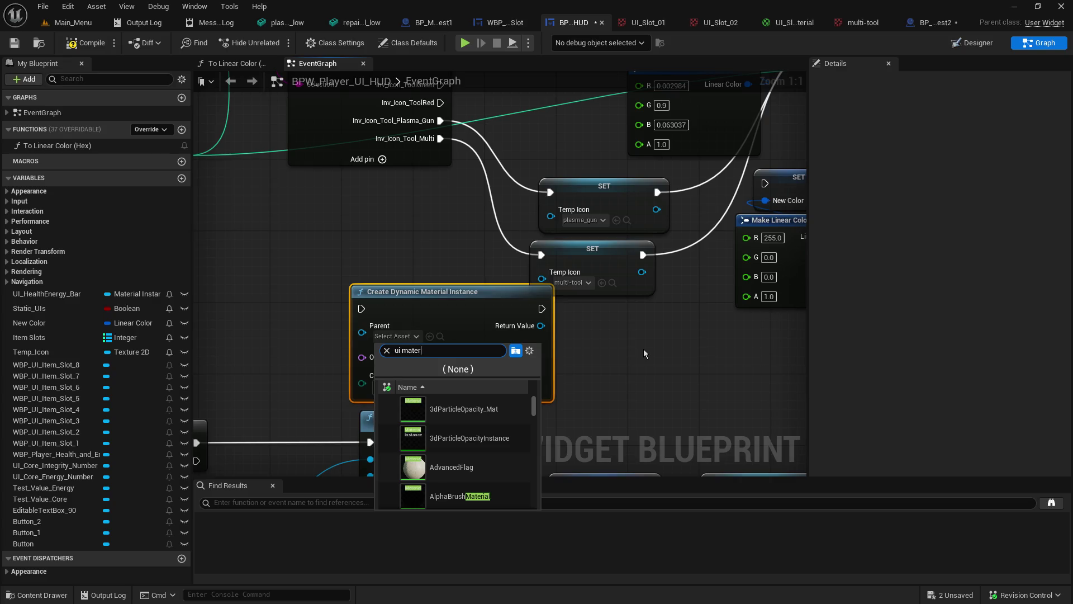
text(ial)
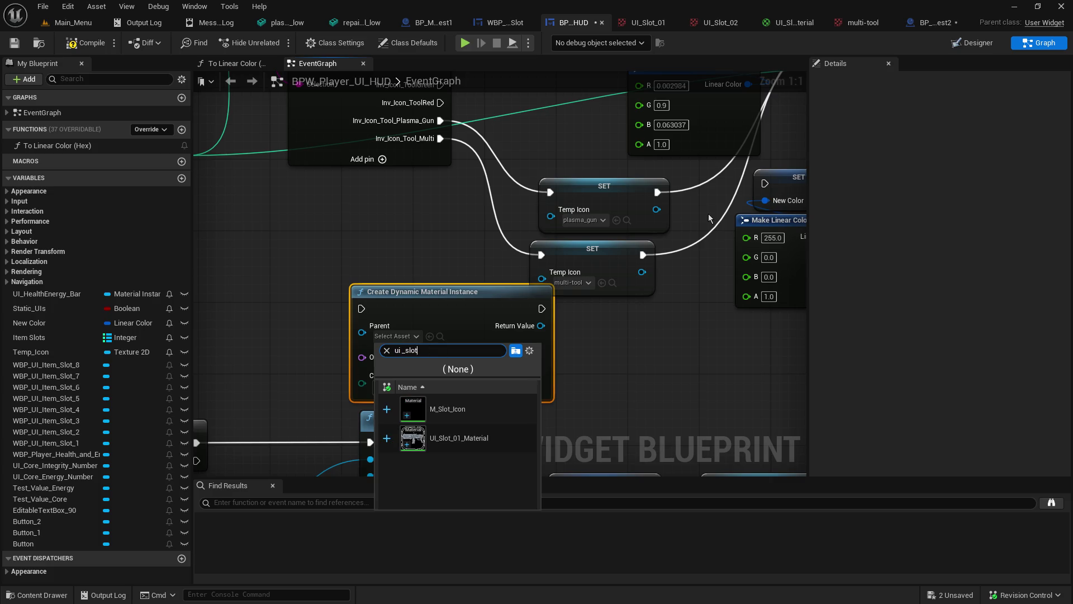
click(511, 432)
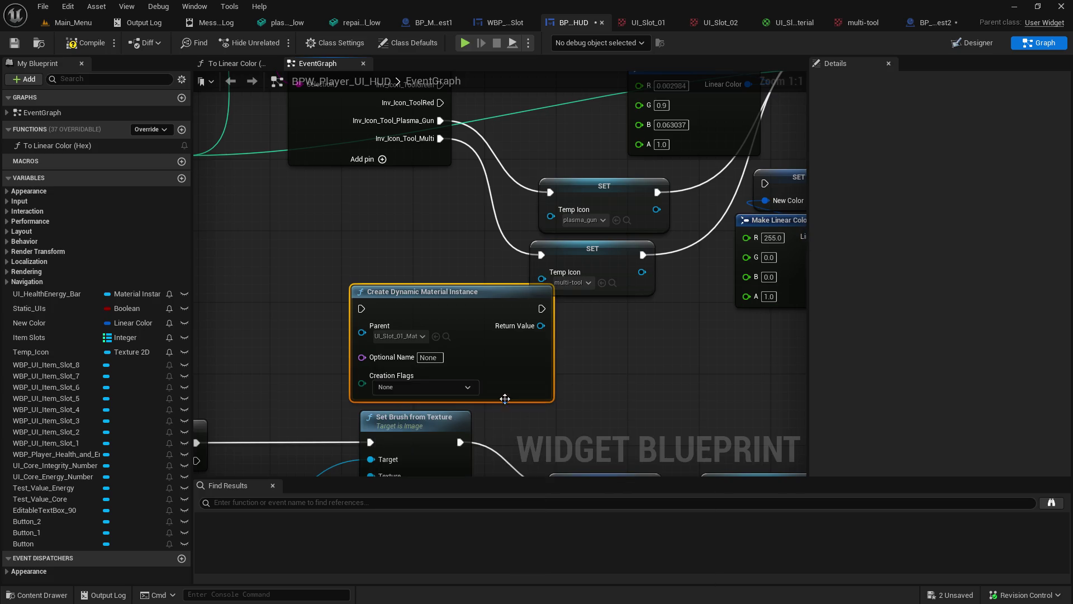
drag(424, 301, 379, 265)
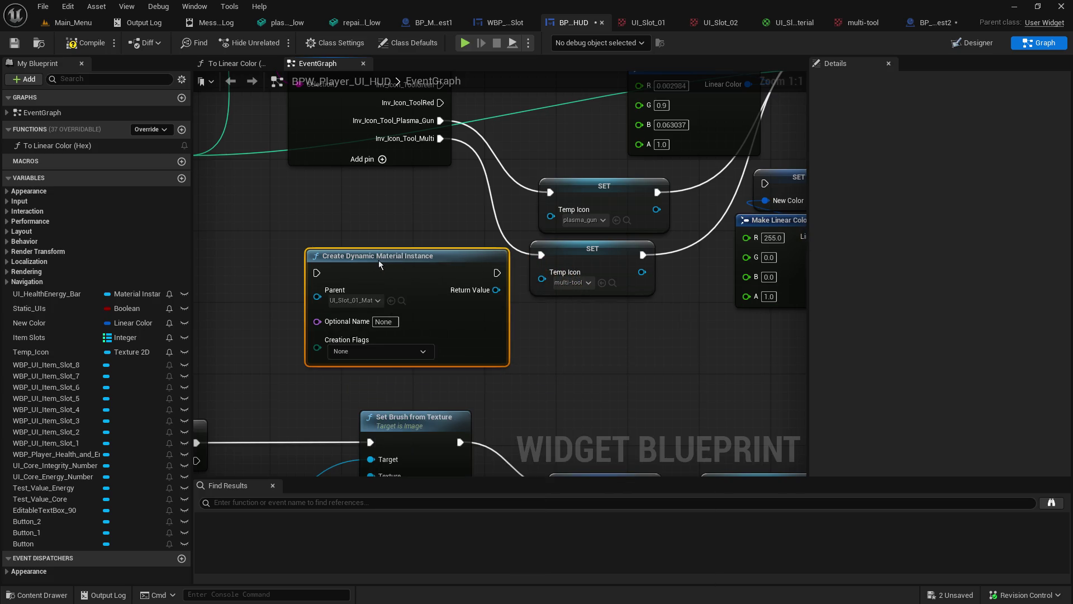
Step: Run the instance node from the Inv_Icon_Tool_Multi case and pull a wire from its Return Value
mouse_move(496, 289)
mouse_down()
mouse_move(553, 281)
mouse_move(523, 335)
mouse_up()
key(Escape)
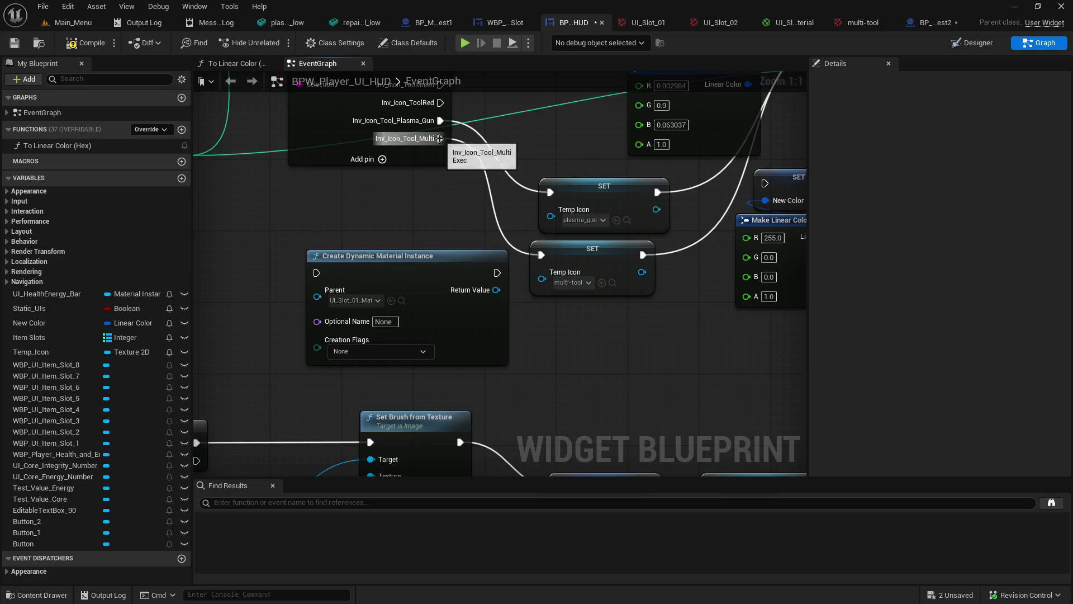
mouse_move(441, 120)
mouse_down()
mouse_move(456, 127)
mouse_move(317, 272)
mouse_move(479, 212)
mouse_up()
key(Escape)
drag(447, 138, 318, 273)
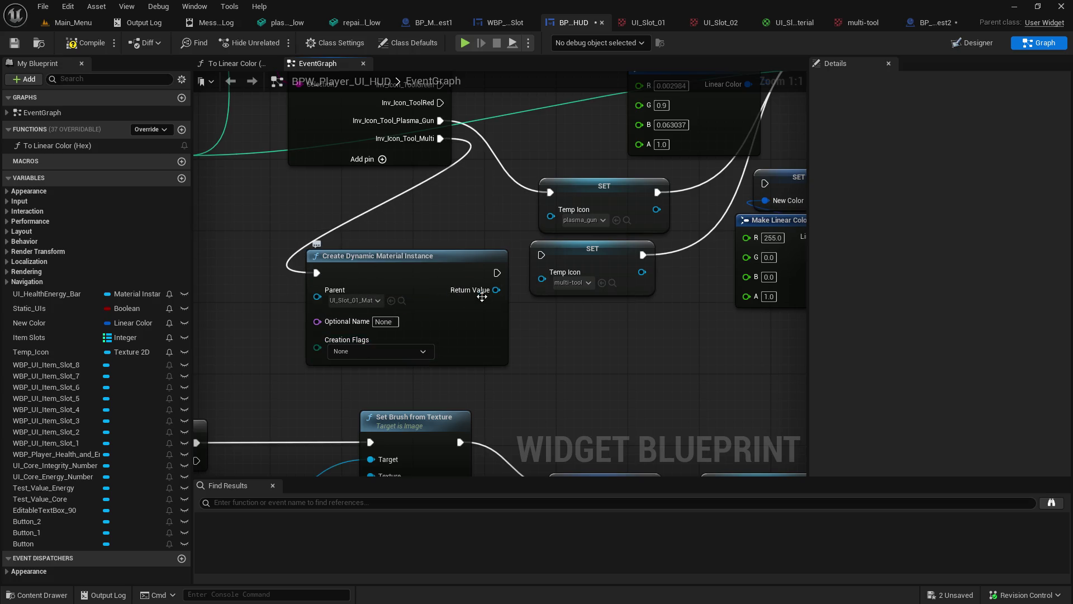
mouse_move(455, 270)
mouse_down()
mouse_move(384, 288)
mouse_move(486, 338)
mouse_move(541, 333)
mouse_up()
Step: Add a Set Object Parameter node from the instance's Return Value, then check the slot material's parameters
text(set)
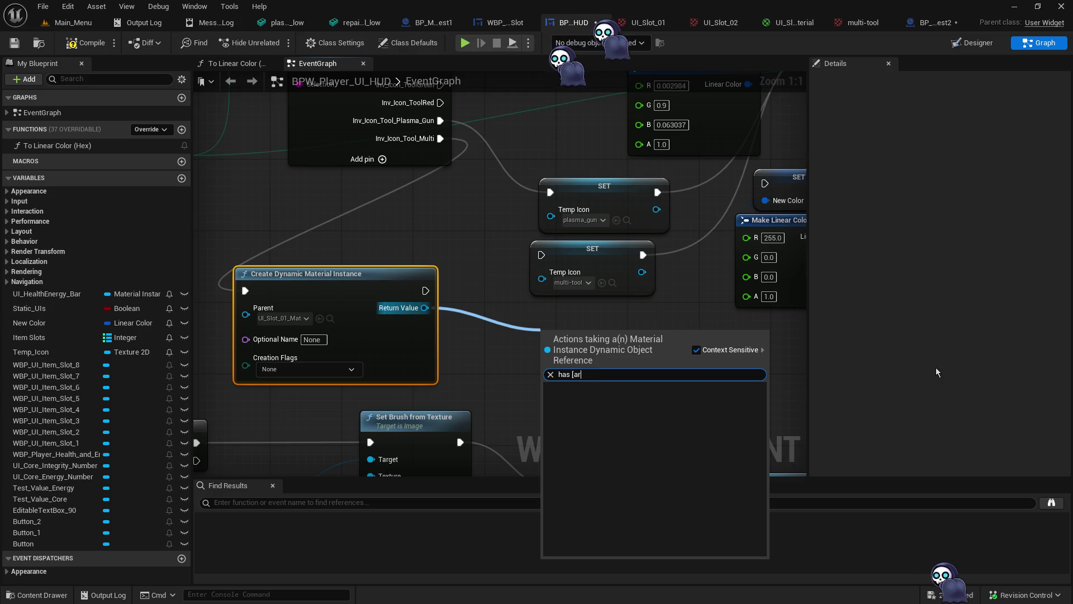
key(BackSpace)
key(BackSpace)
key(BackSpace)
text(param)
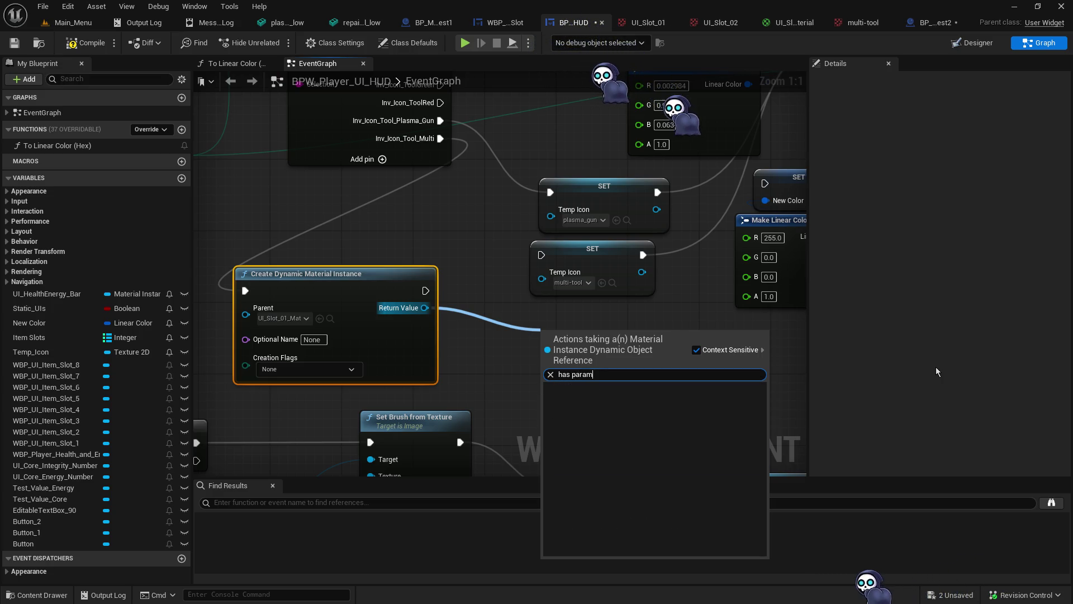
key(BackSpace)
key(BackSpace)
key(BackSpace)
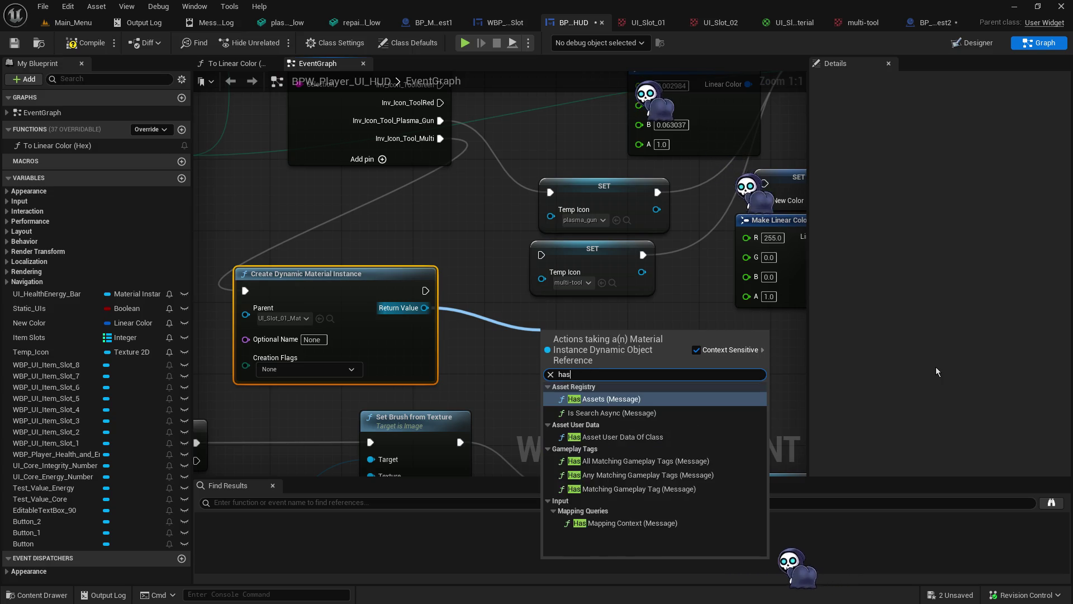
key(BackSpace)
key(BackSpace)
key(BackSpace)
text(pa)
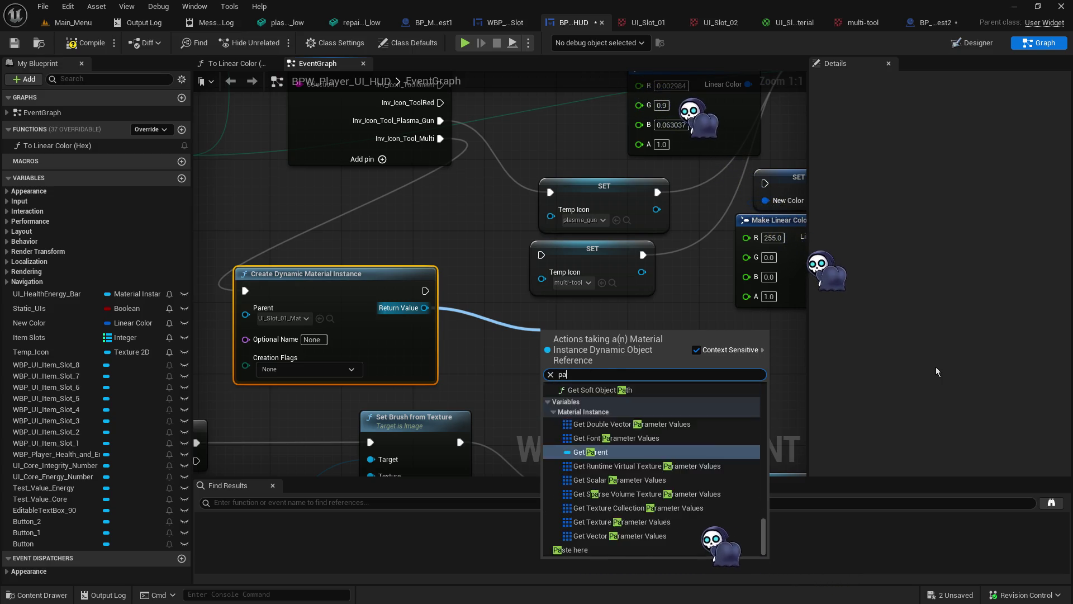
text(ra)
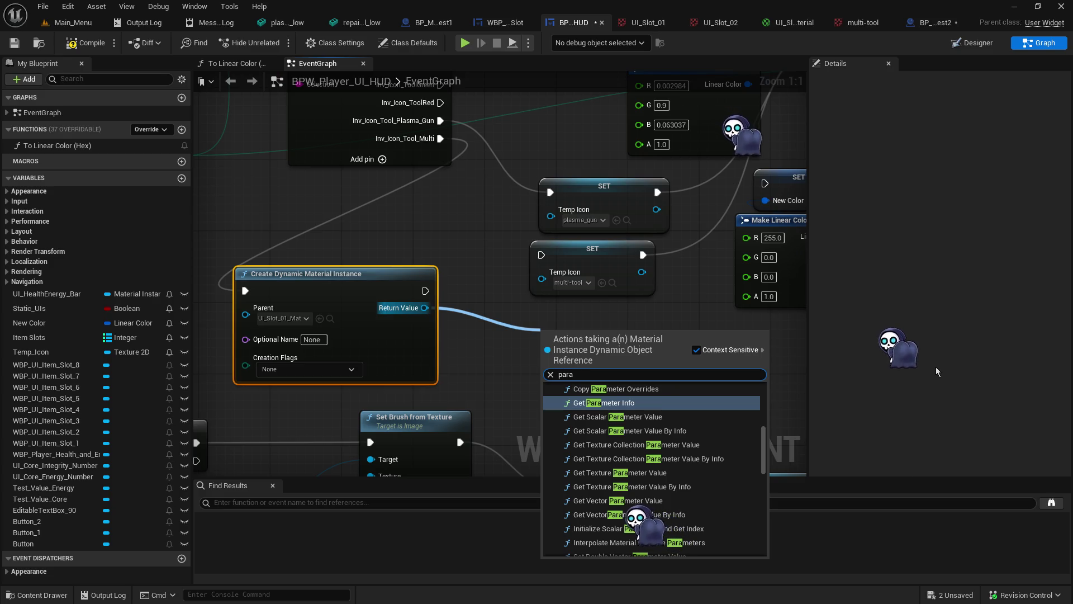
scroll(661, 446, down, 1)
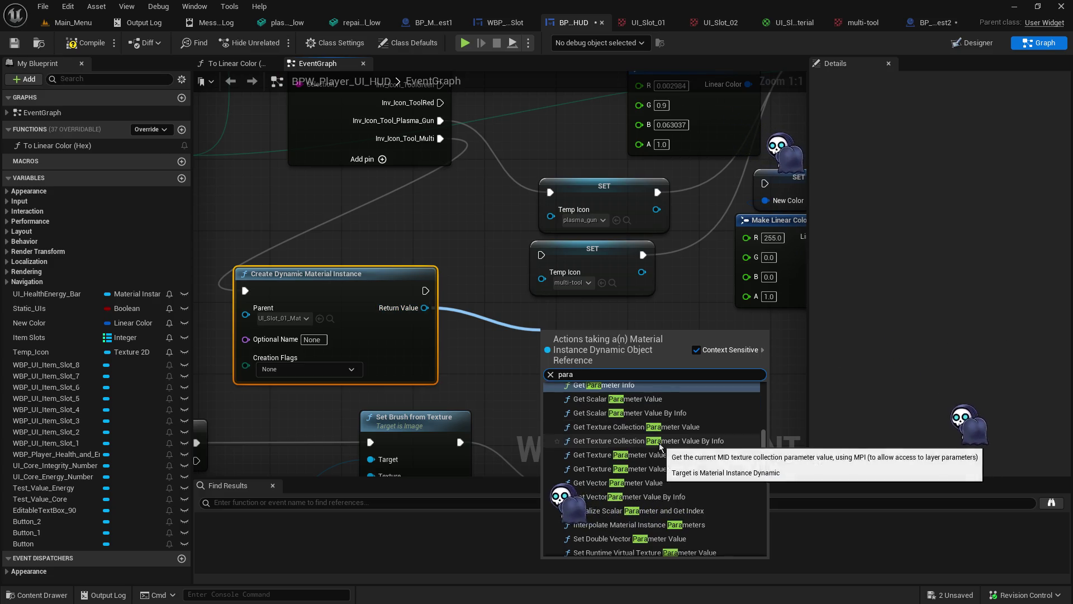
scroll(661, 446, down, 5)
scroll(661, 446, down, 2)
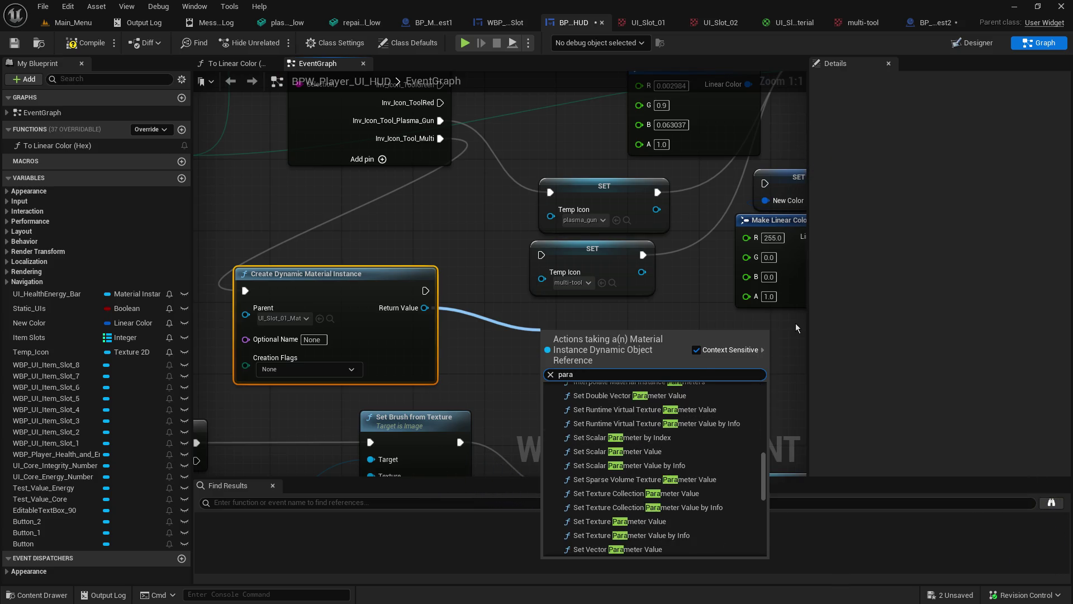
text(meter)
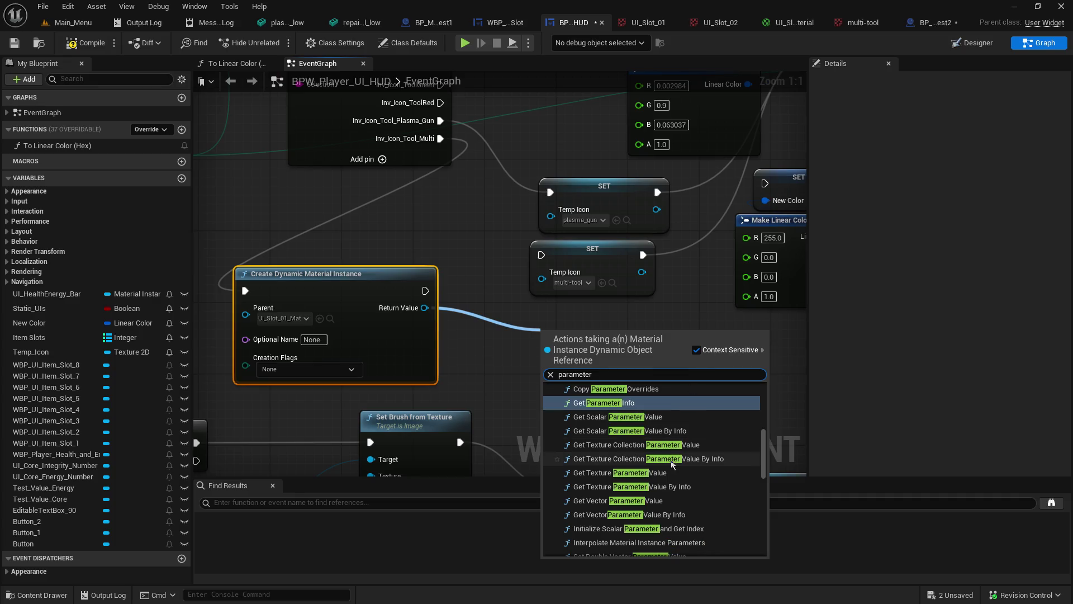
scroll(665, 475, up, 8)
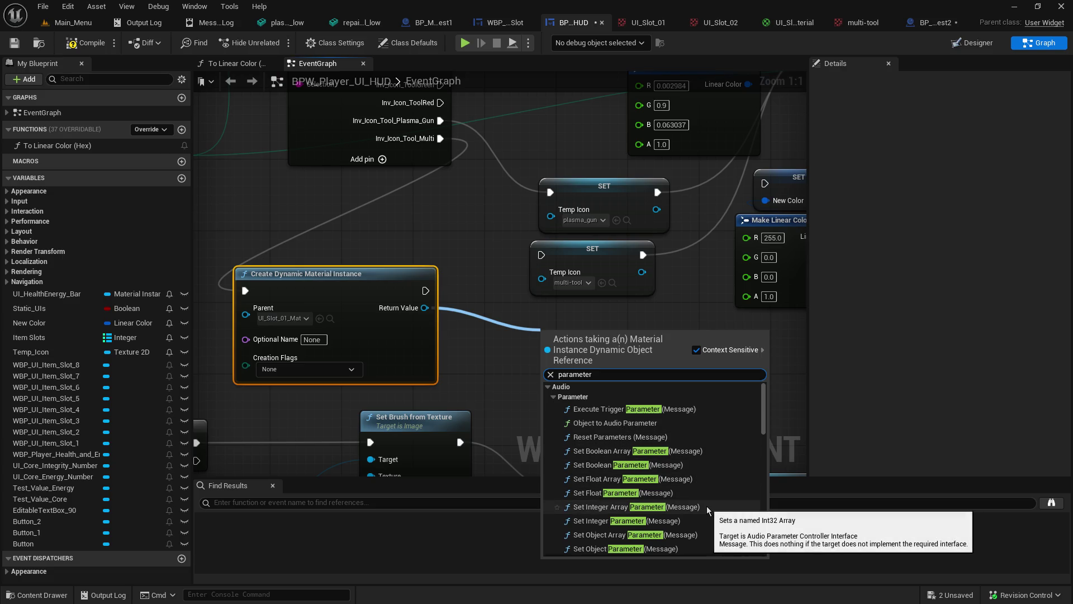
scroll(700, 523, down, 2)
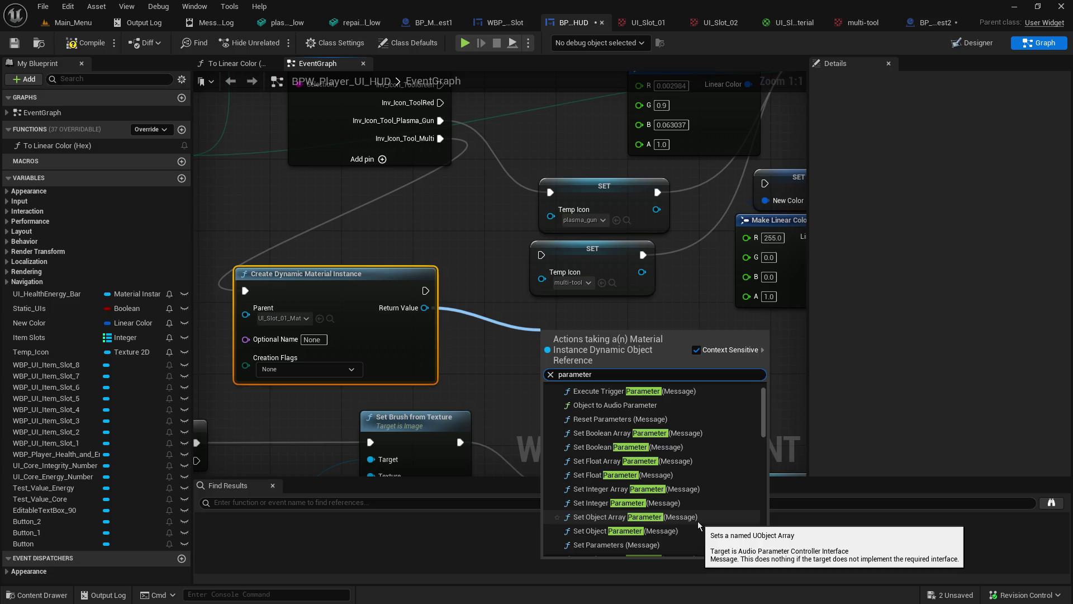
scroll(699, 525, down, 1)
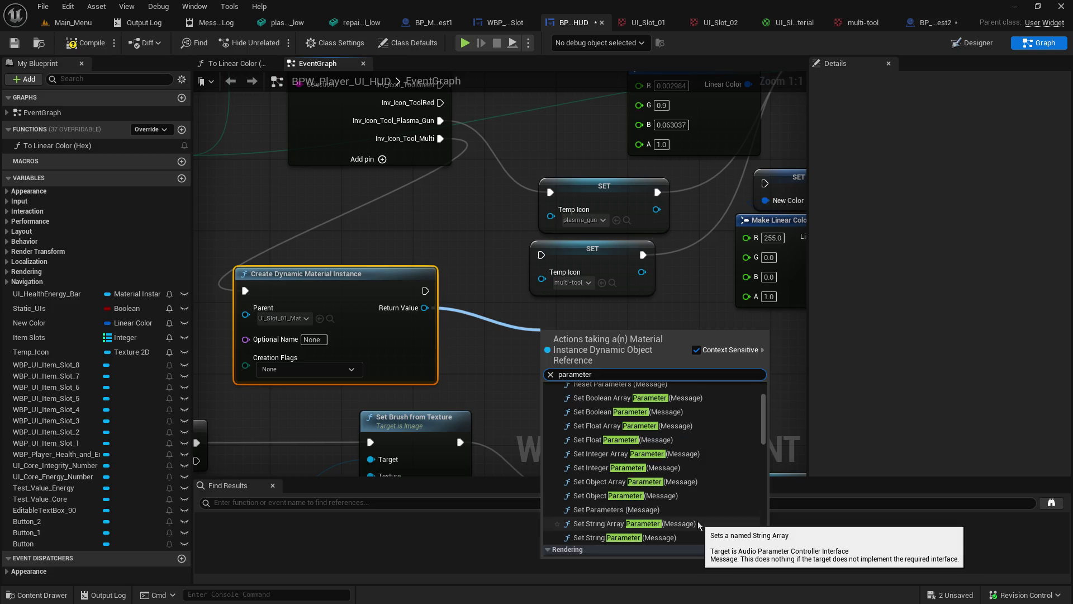
click(625, 496)
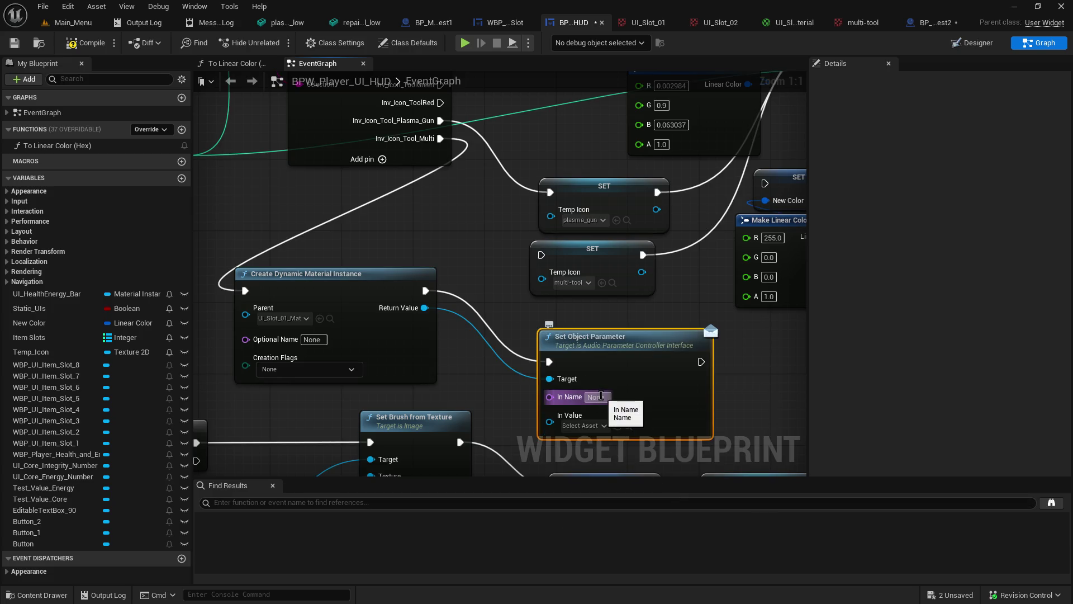
click(785, 25)
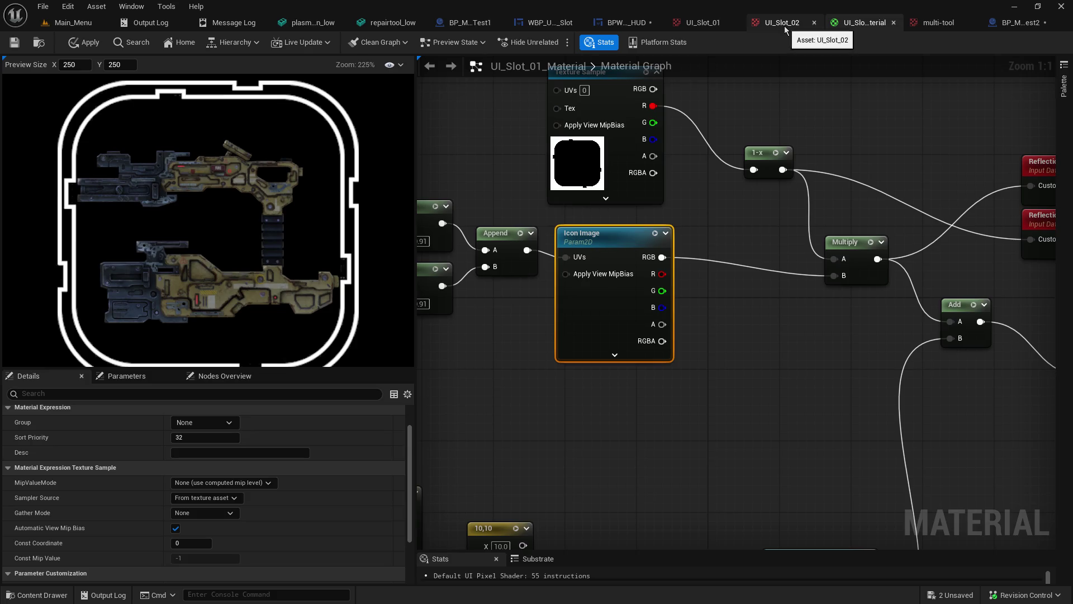
Step: Switch via the Main_Menu tab back to the blueprint tabs and the HUD event graph
click(76, 23)
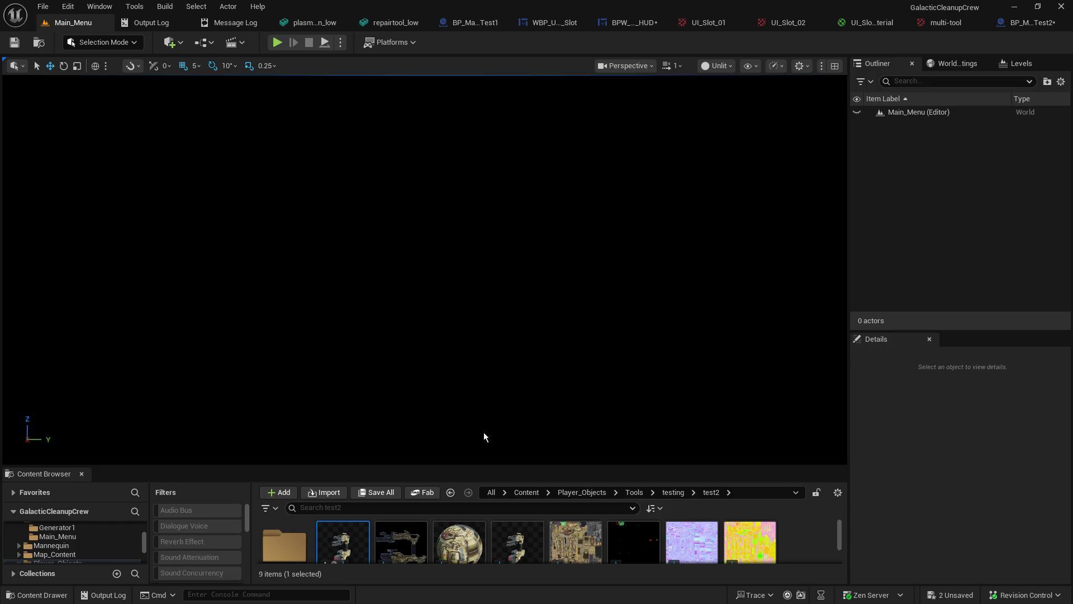
click(475, 22)
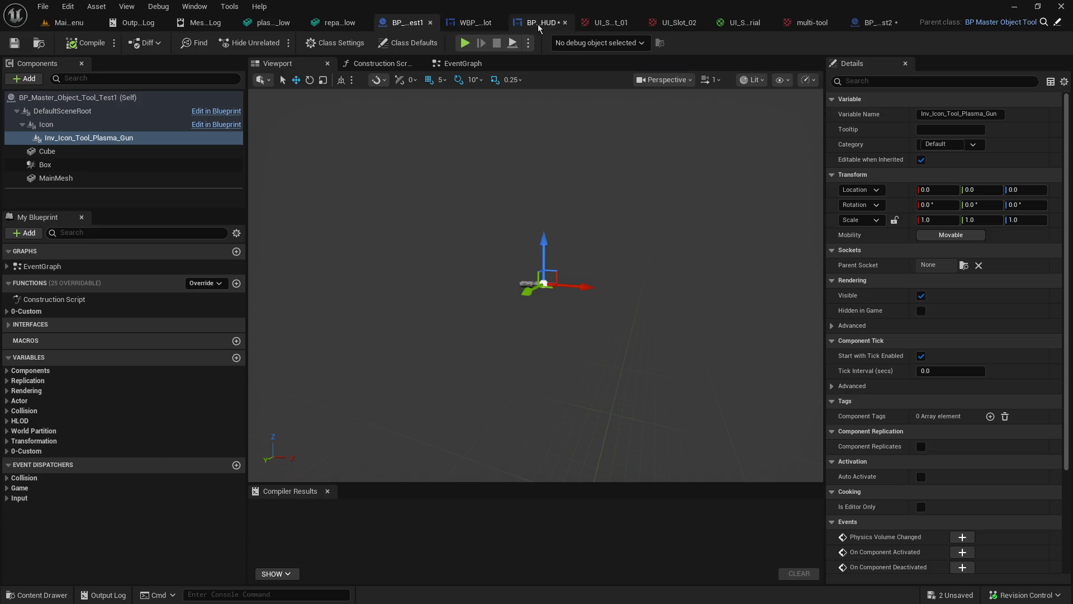
click(565, 22)
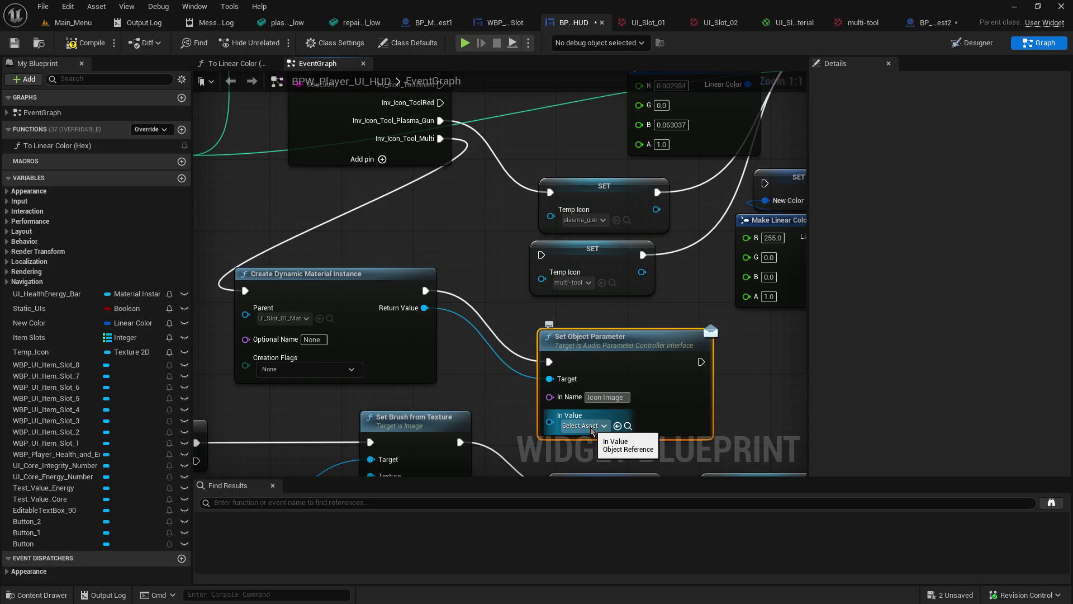
Step: Abandon a 'ui_icon' search from In Value and delete the Set Object Parameter node
drag(550, 423, 476, 381)
text(ui)
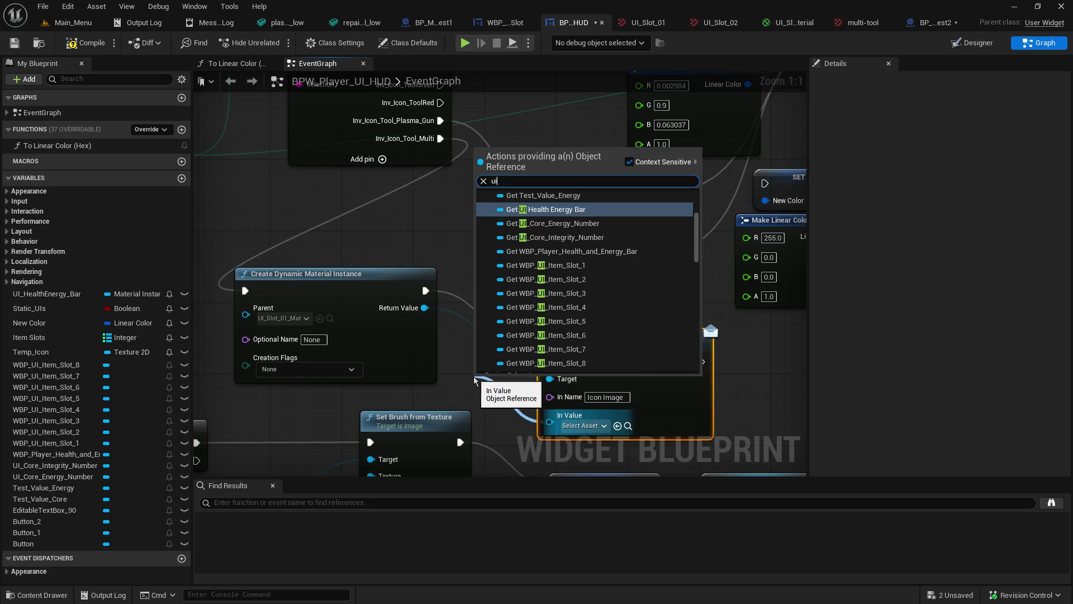
text(_icon)
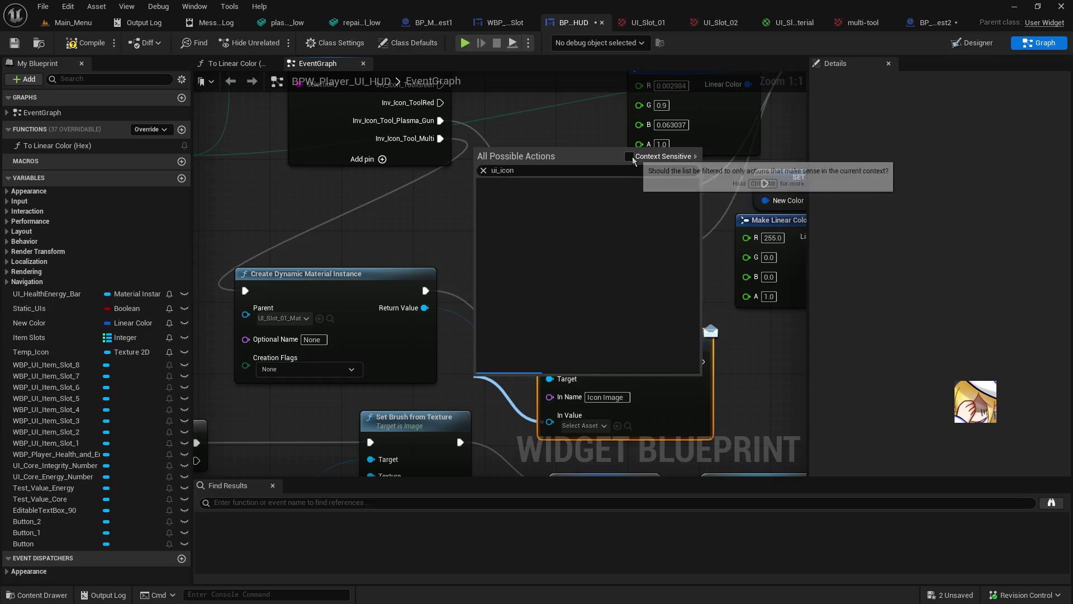
click(794, 421)
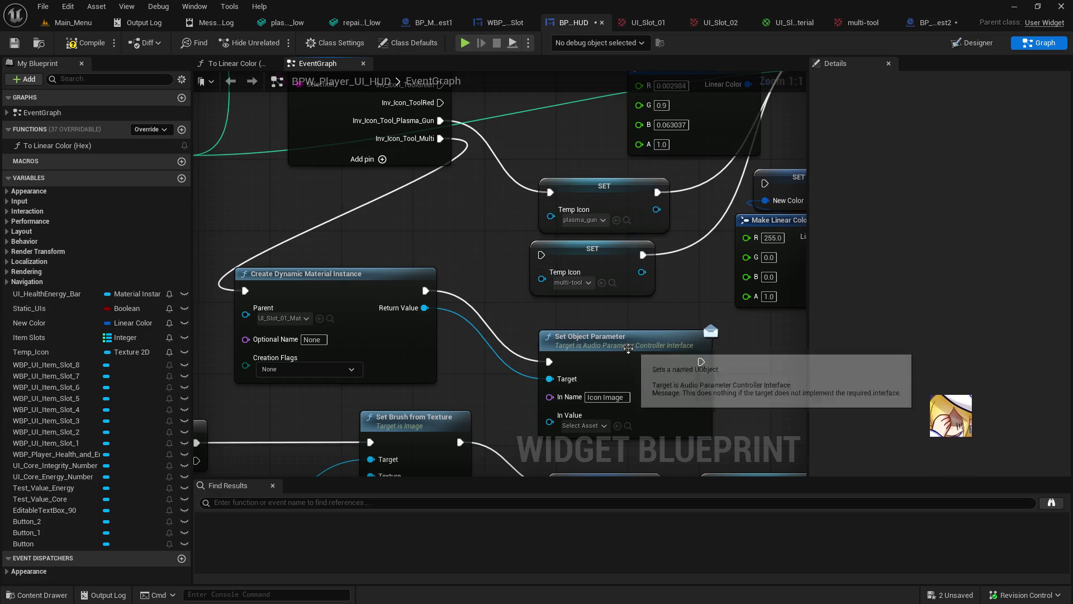
key(Delete)
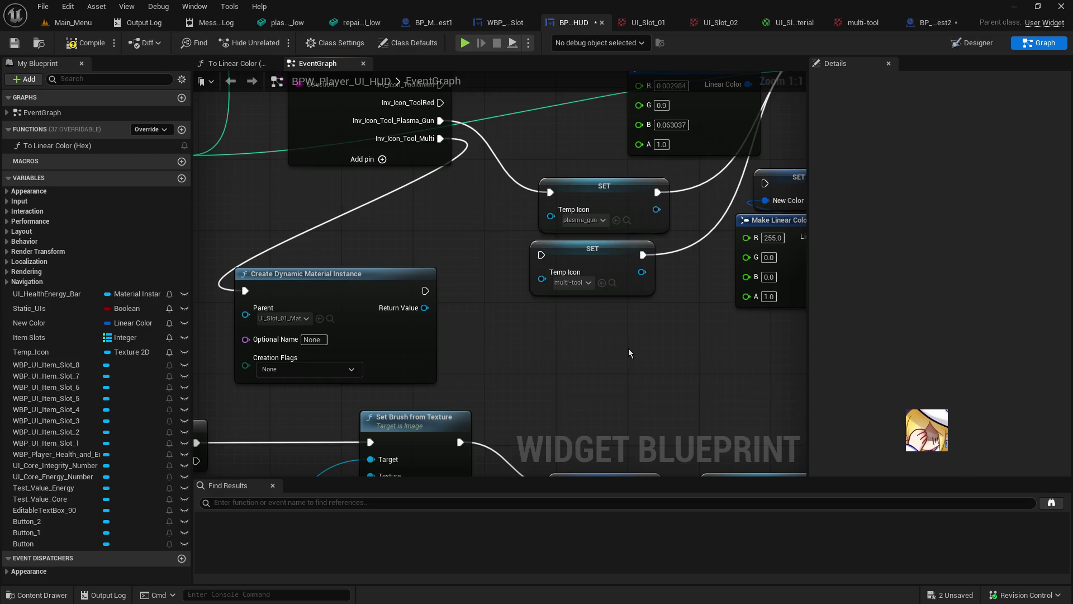
Step: Add a Set Texture Parameter Value node from the instance's Return Value and search 'UI_' for its Value texture
drag(425, 308, 545, 338)
text(set parameter)
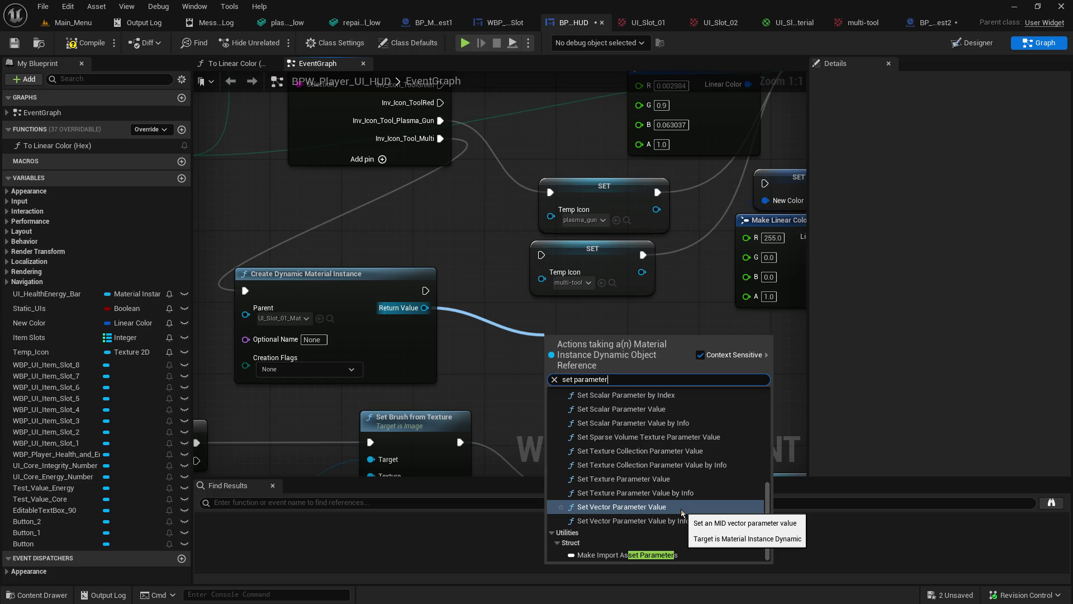
scroll(682, 512, up, 4)
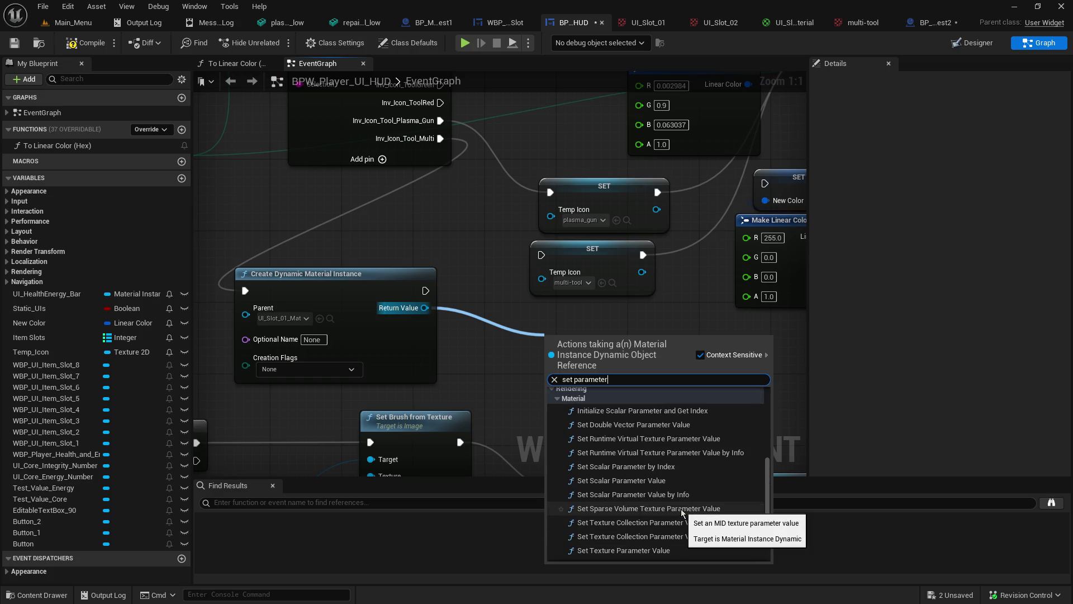
scroll(682, 512, down, 4)
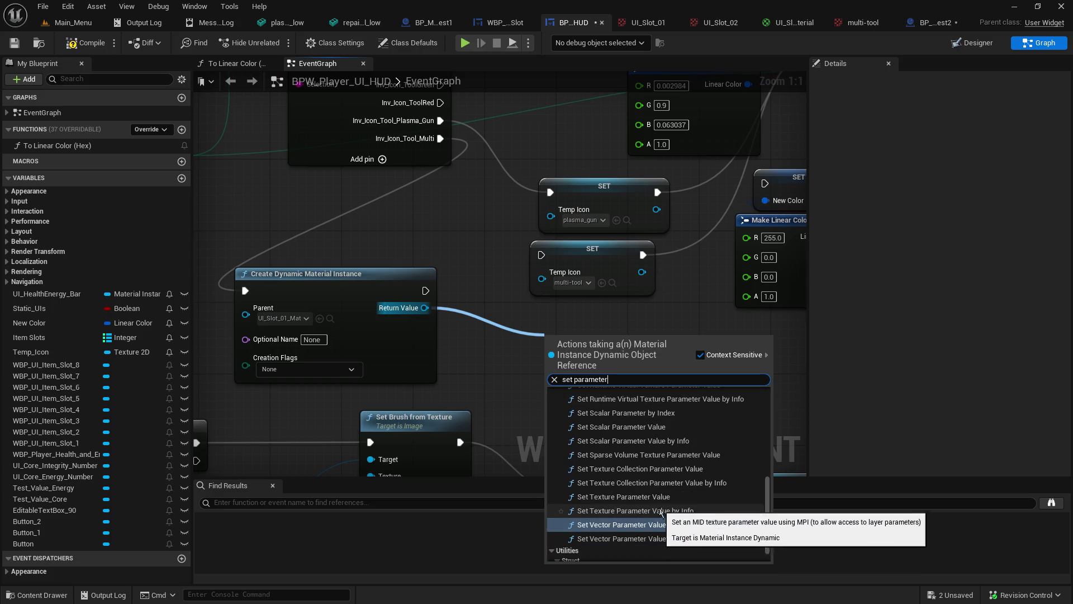
click(694, 498)
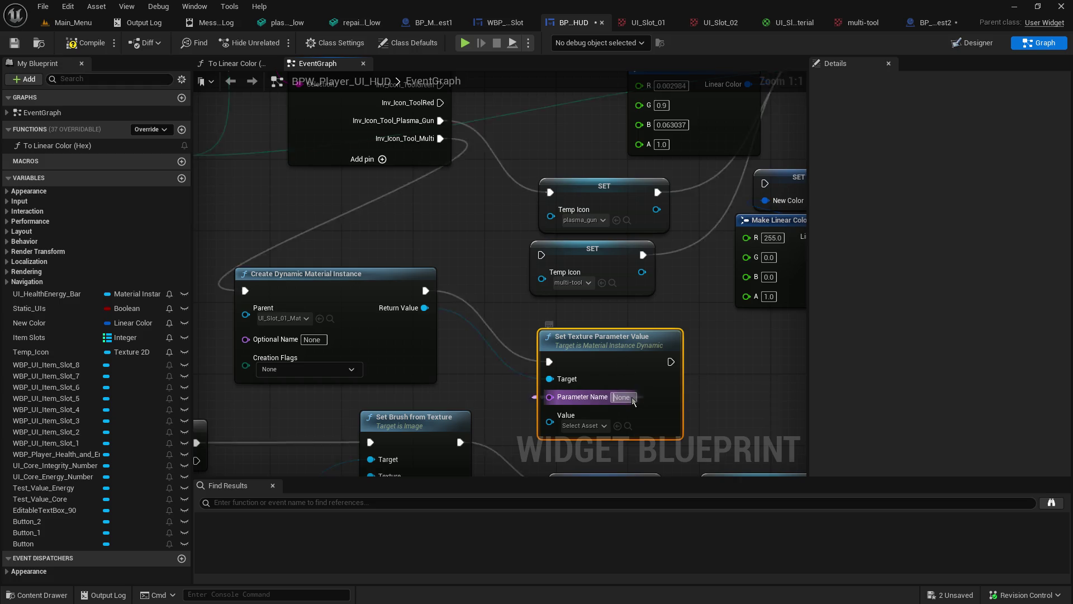
click(569, 427)
text(UI)
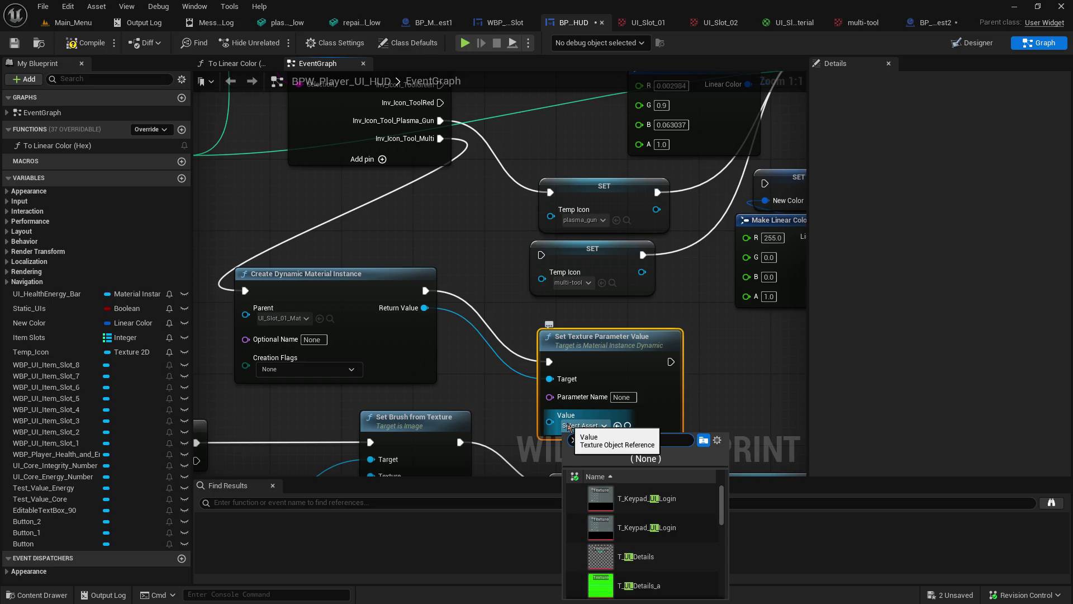
text(_)
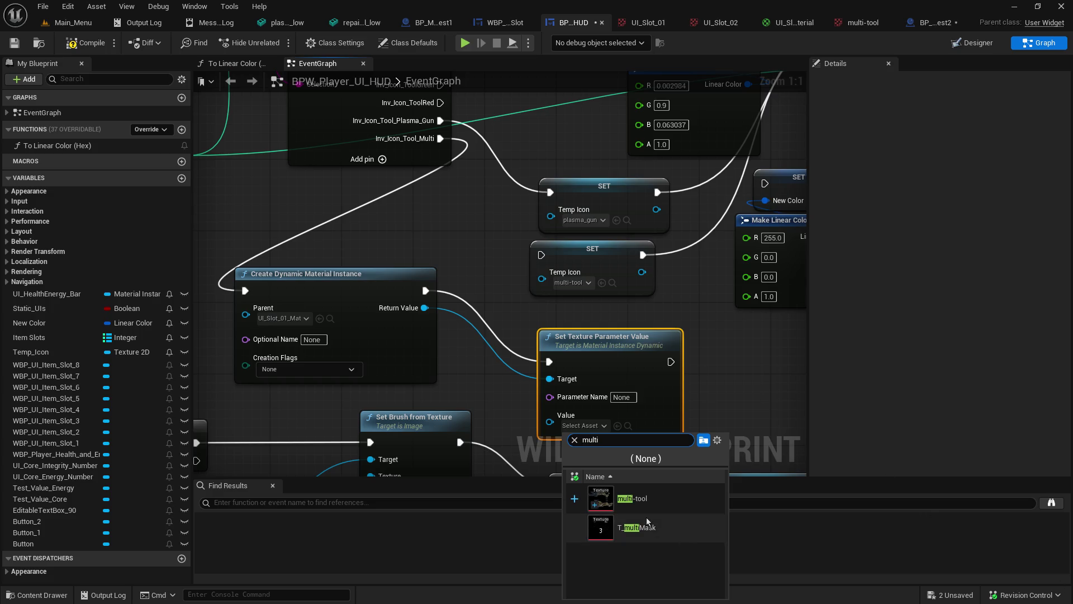
Step: Set the node's Value to the multi-tool texture and move it up-left toward the material instance node
click(652, 502)
drag(570, 338, 540, 321)
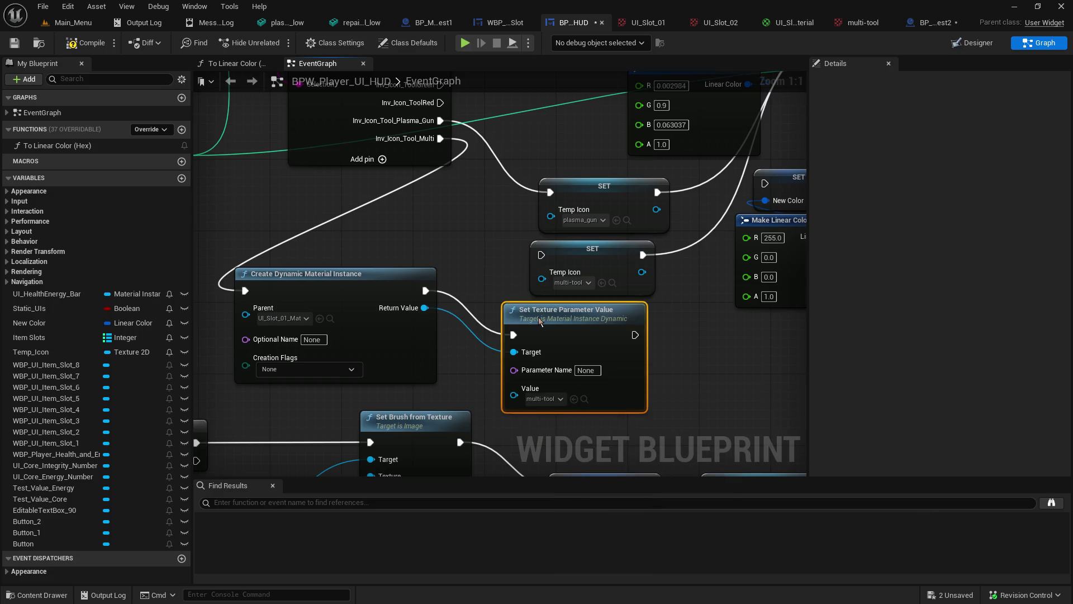
click(591, 371)
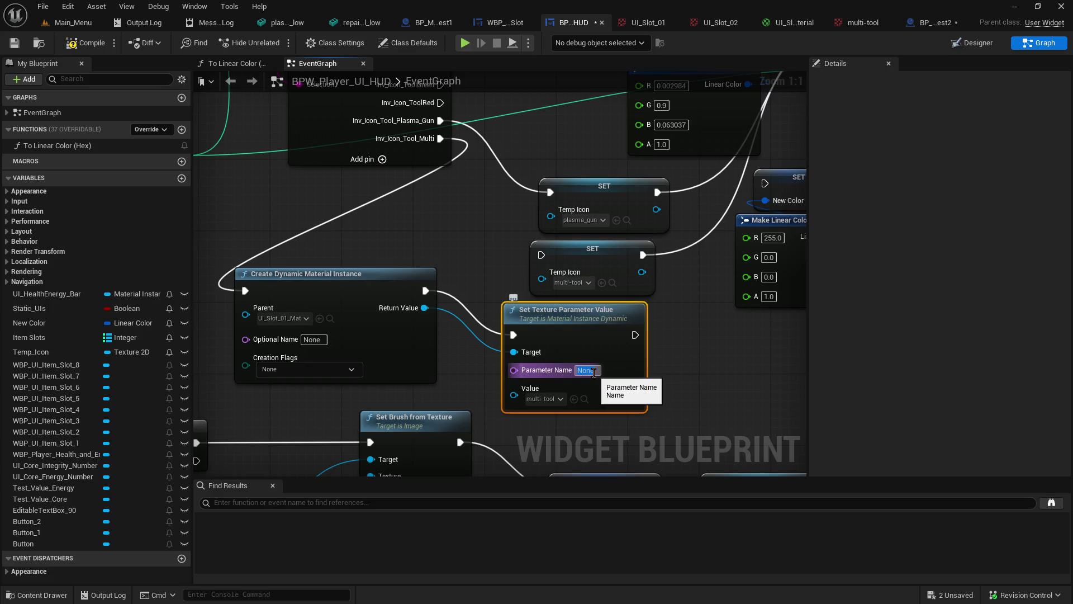
Step: Glance at the item slot widget and tool object blueprint, then return to the HUD event graph
click(789, 23)
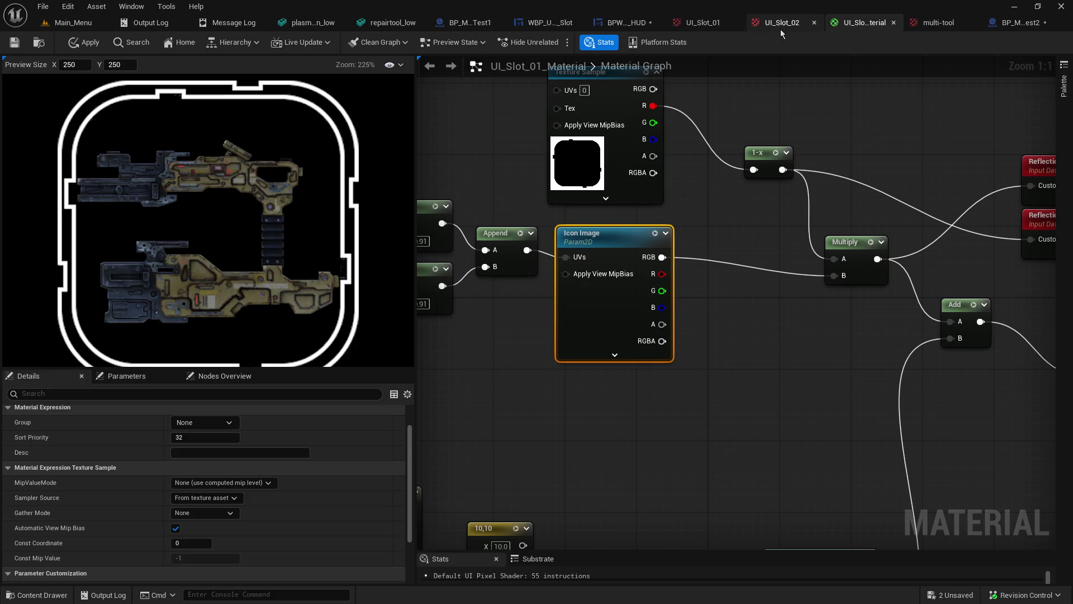
click(506, 23)
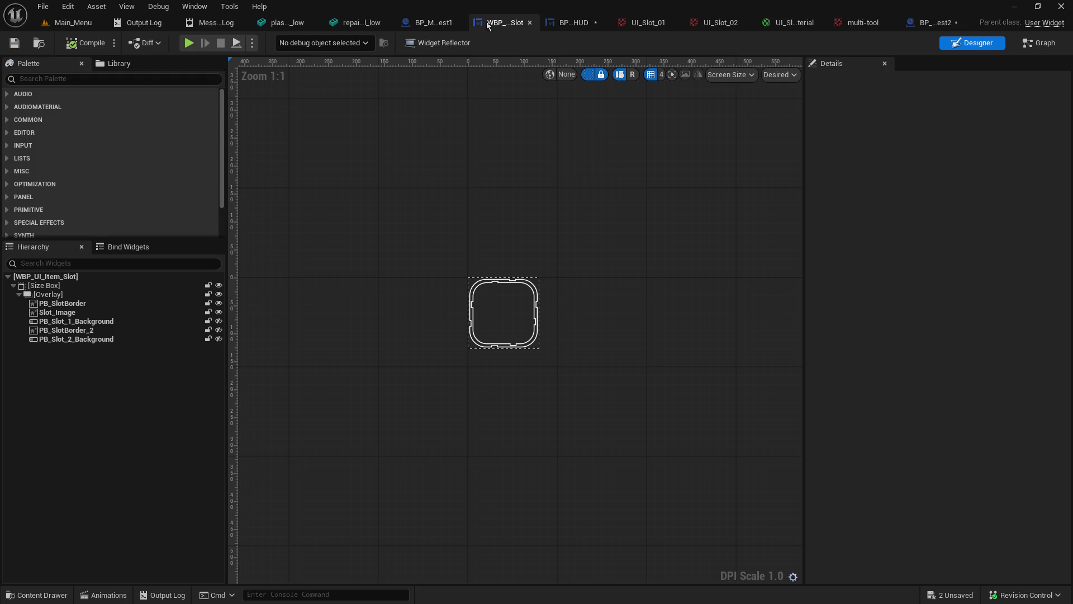
click(433, 22)
click(541, 24)
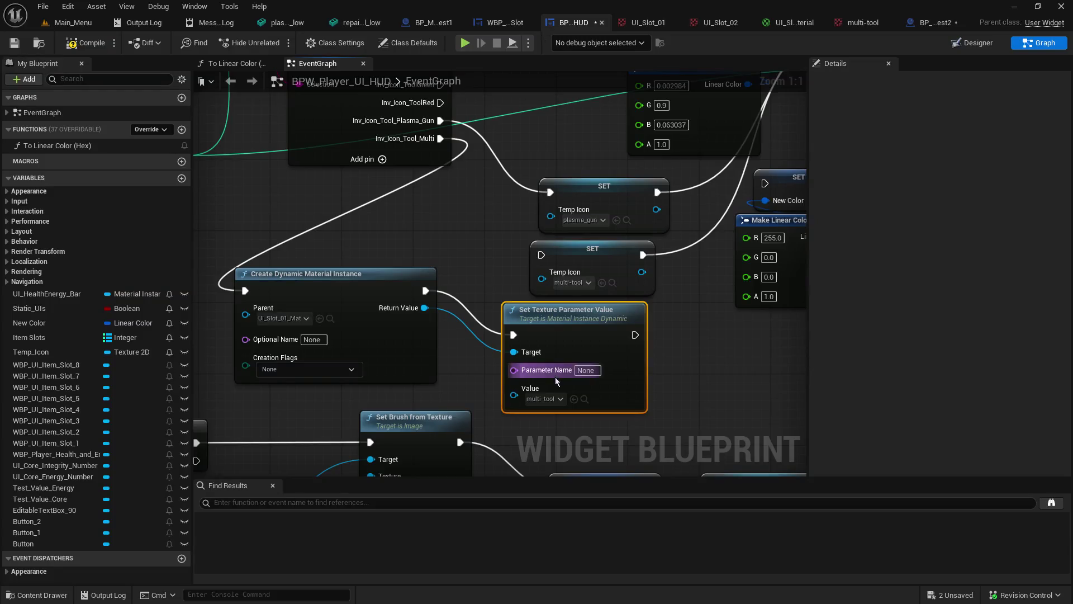
Step: Replace the None Parameter Name with 'Icon Image'
click(586, 371)
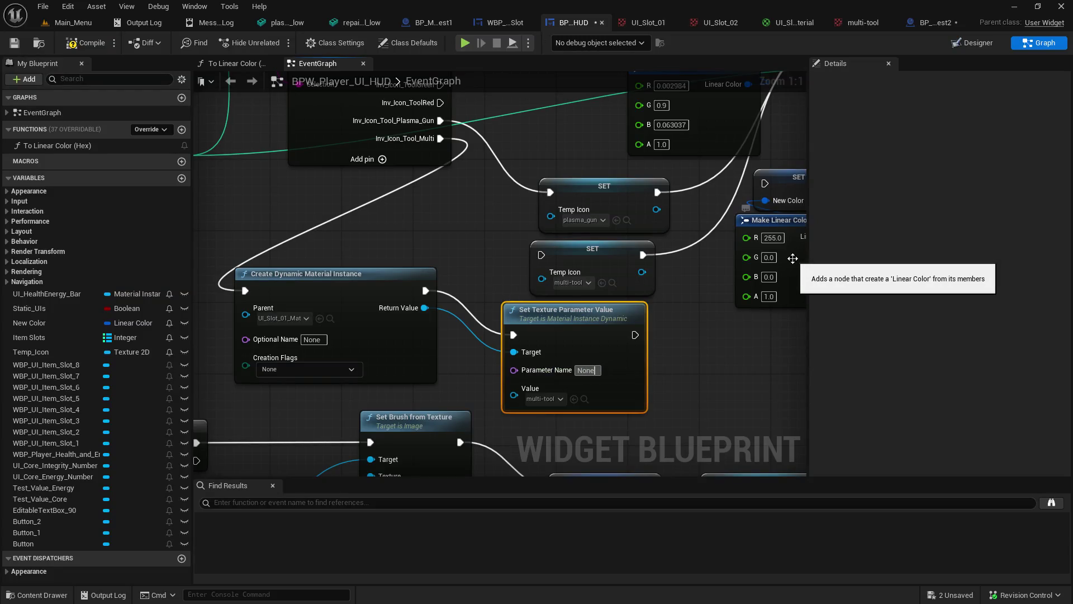
text(Icon Image)
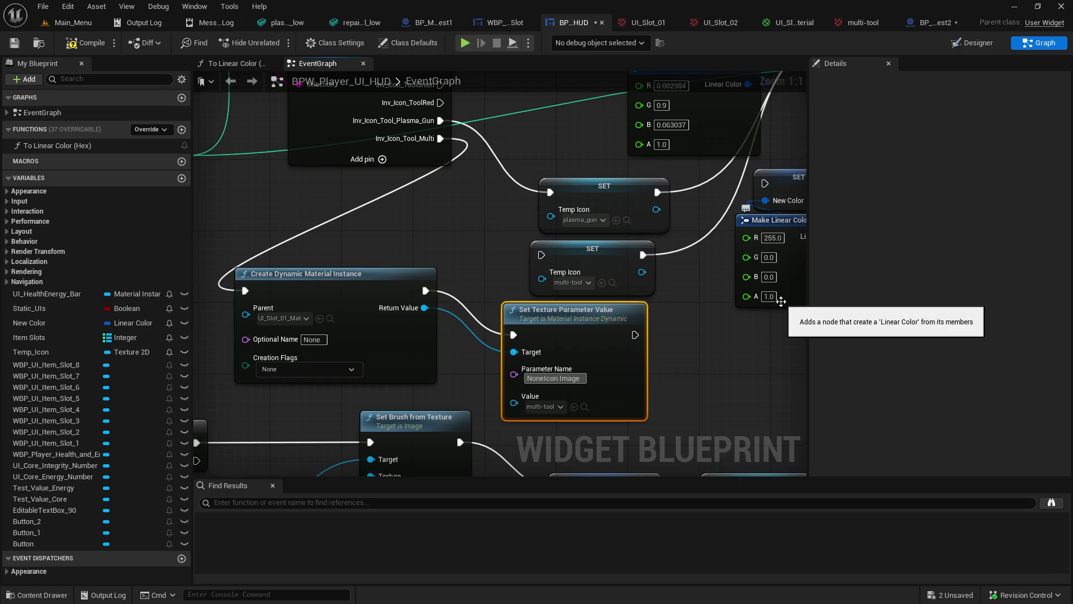
key(Home)
key(Delete)
key(Delete)
key(Delete)
key(Return)
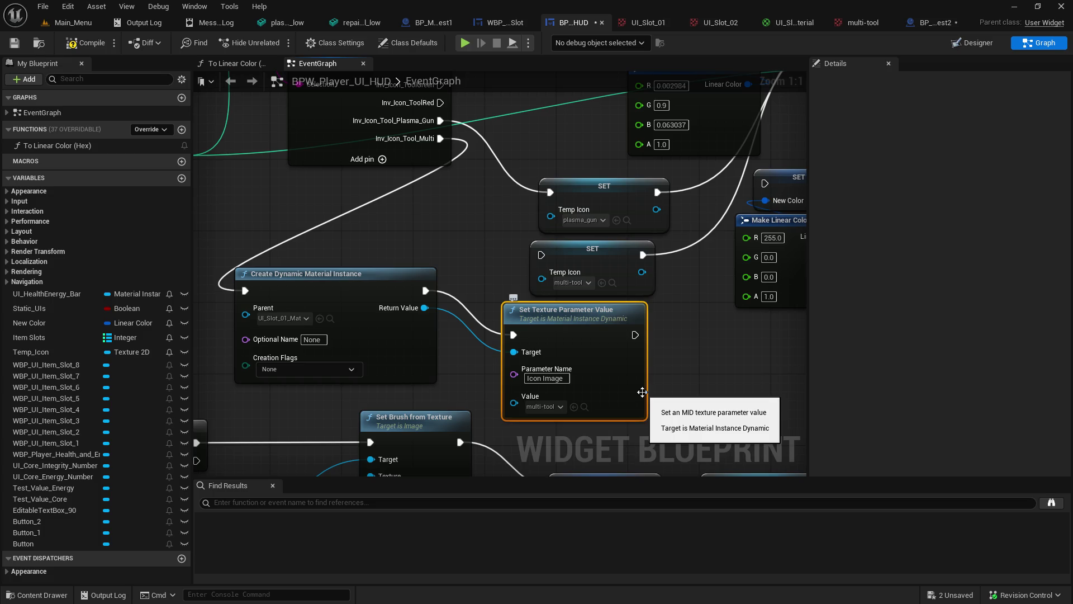
Step: Shift the node right and search 'Temp' from the material instance's Return Value
drag(581, 320, 661, 328)
drag(424, 308, 467, 347)
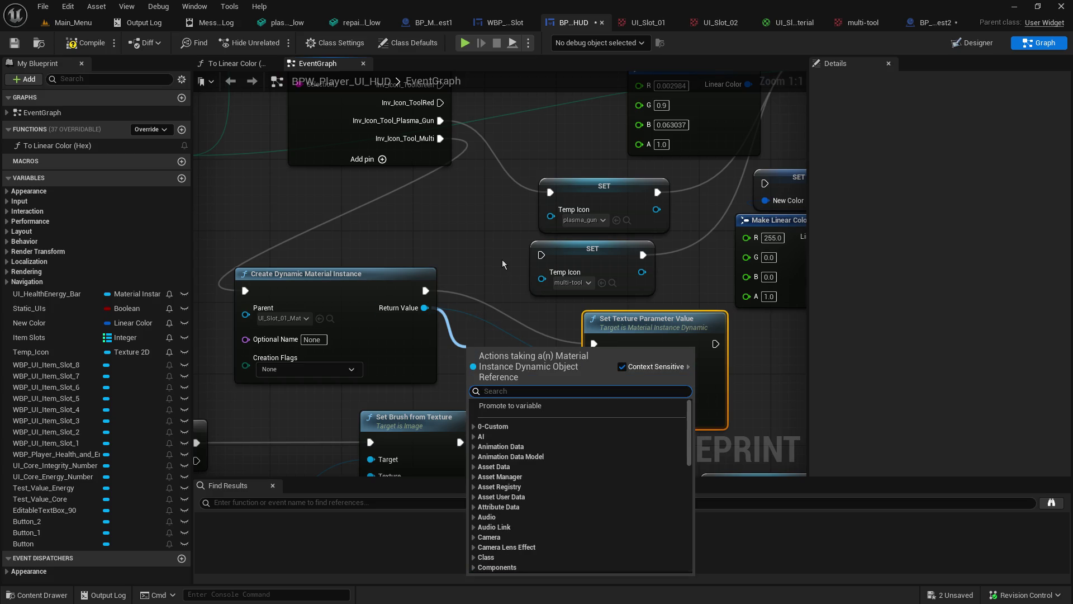
text(Temp)
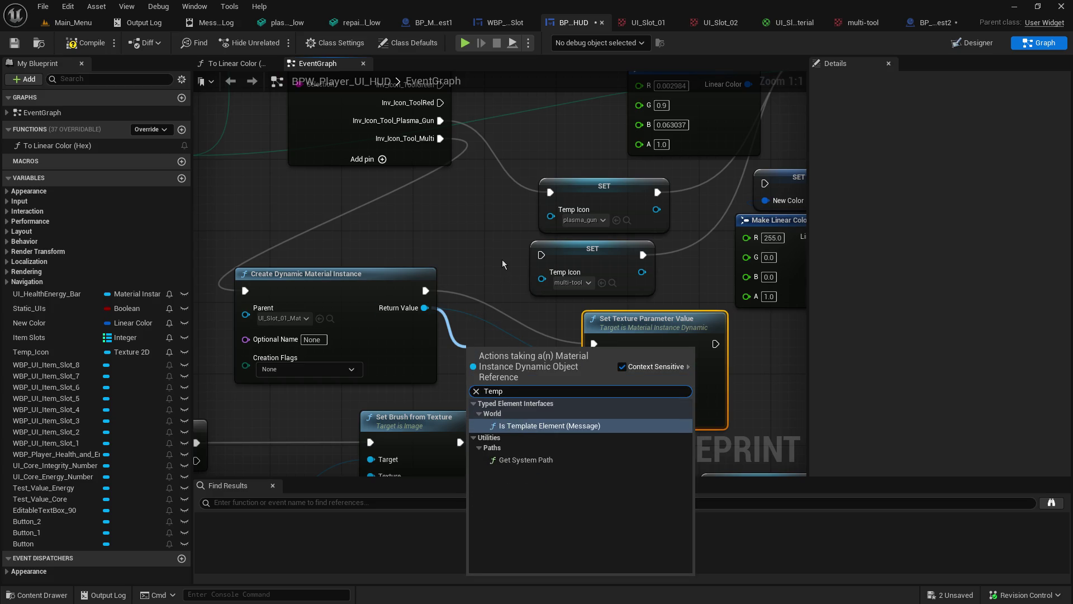
Step: Promote the dynamic material instance output to a variable named Temp Material Instance
click(475, 241)
drag(425, 308, 478, 354)
click(540, 410)
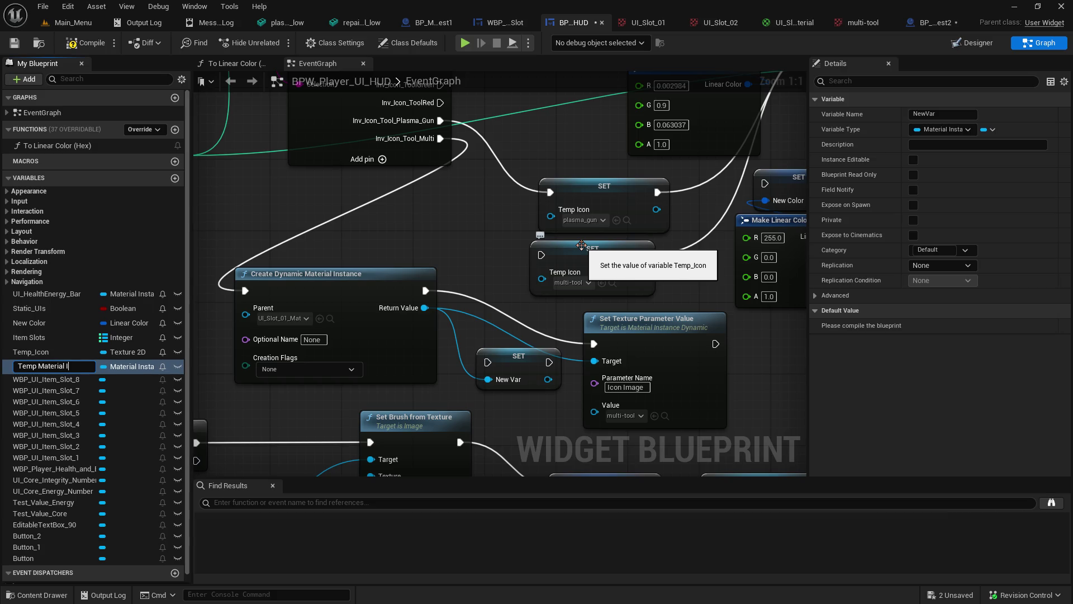
text(nstance)
key(Return)
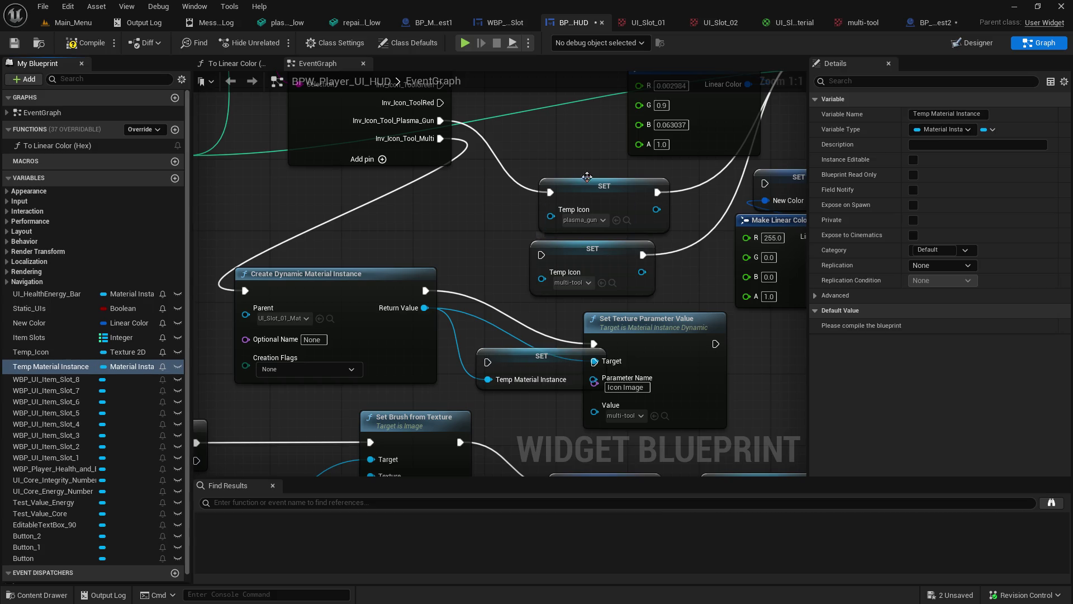
Step: Feed SET Temp Material Instance into Target and route execution through SET into Set Texture Parameter Value
drag(650, 322, 711, 340)
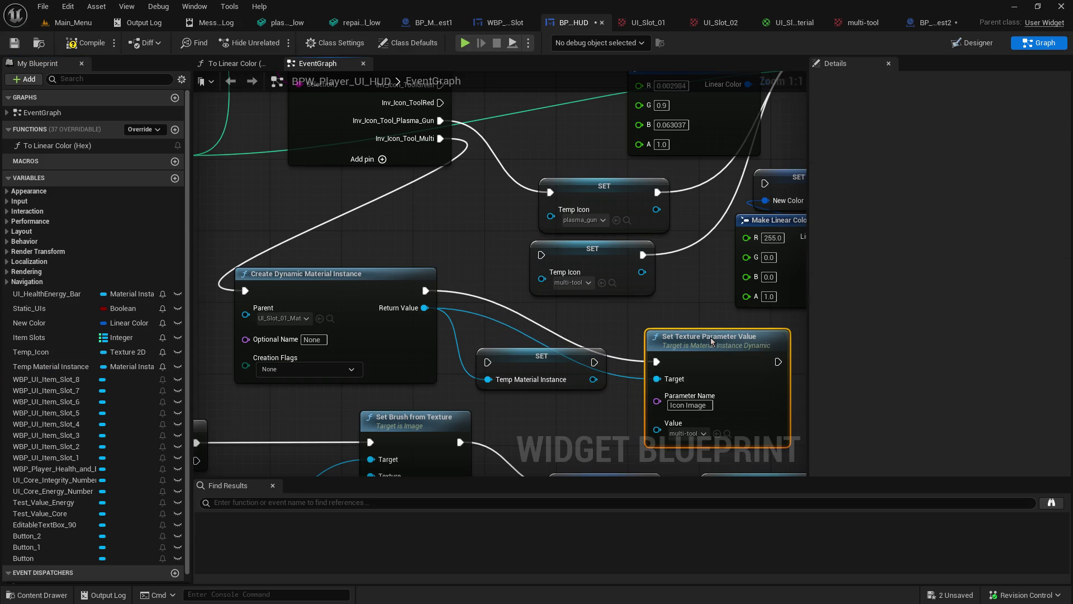
drag(593, 380, 658, 379)
drag(433, 290, 488, 362)
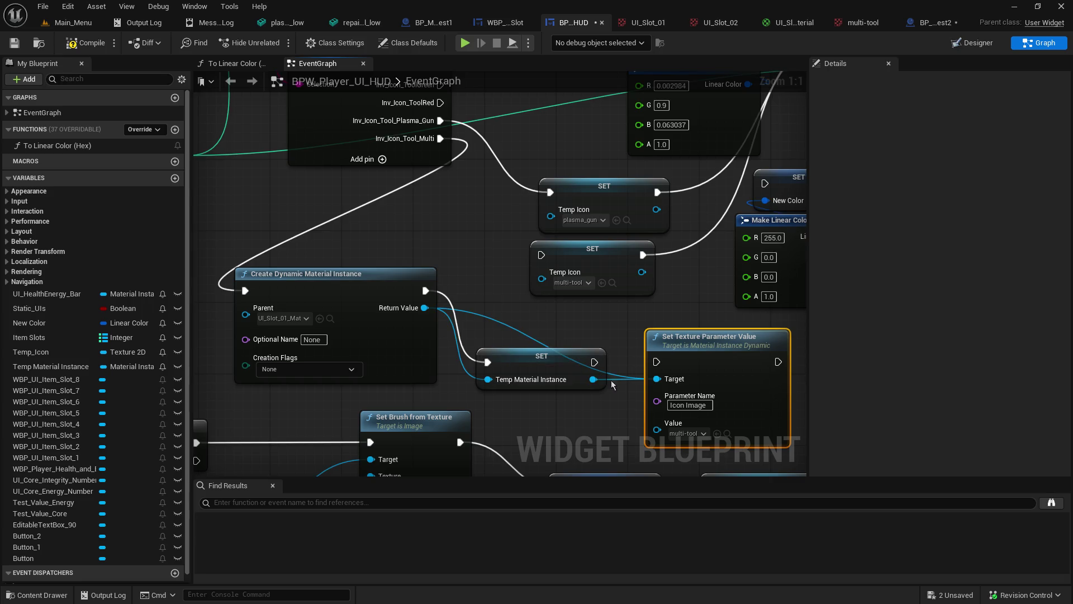
alt+click(508, 332)
mouse_move(593, 363)
mouse_down()
mouse_move(657, 362)
mouse_move(426, 270)
mouse_up()
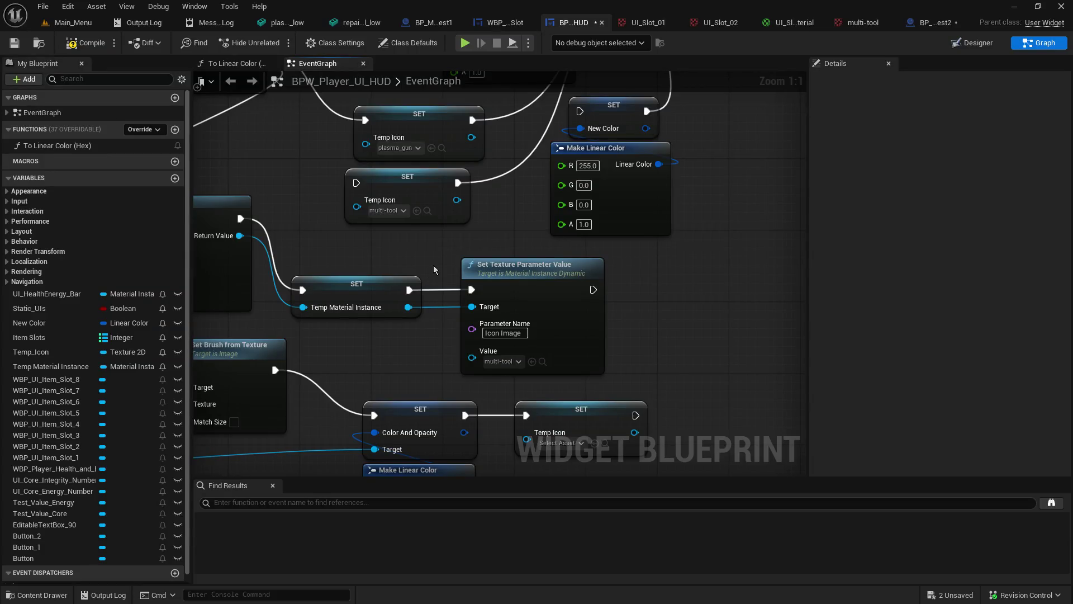
Step: Line up SET Temp Material Instance and Set Texture Parameter Value beside Create Dynamic Material Instance
mouse_move(284, 240)
mouse_down()
mouse_move(623, 267)
mouse_move(515, 245)
mouse_up()
scroll(596, 260, down, 2)
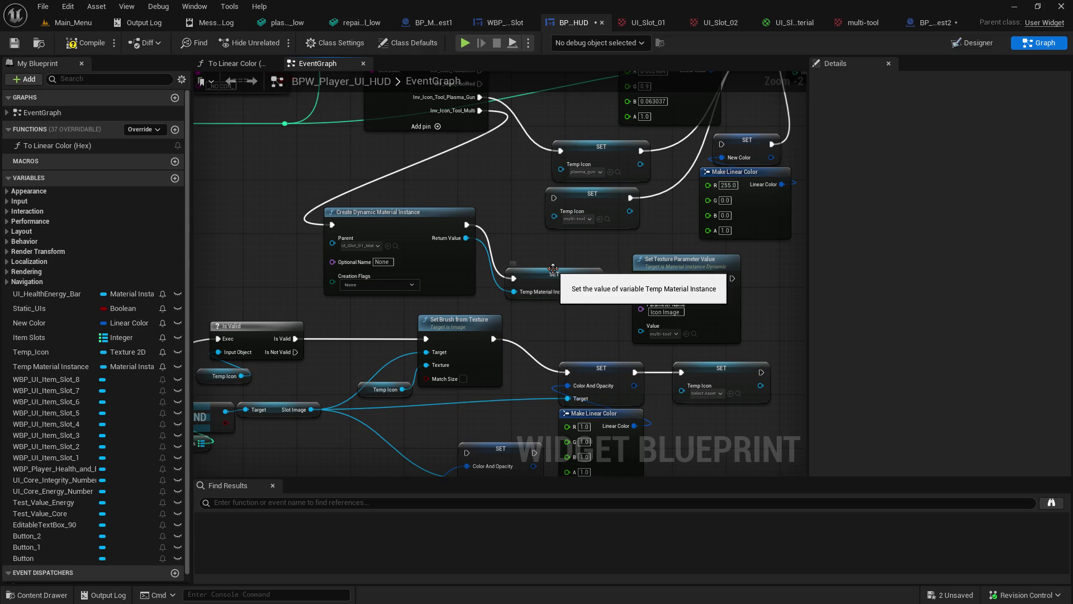
drag(553, 271, 547, 239)
mouse_move(419, 211)
mouse_down()
mouse_move(285, 204)
mouse_move(379, 211)
mouse_up()
drag(533, 241, 493, 221)
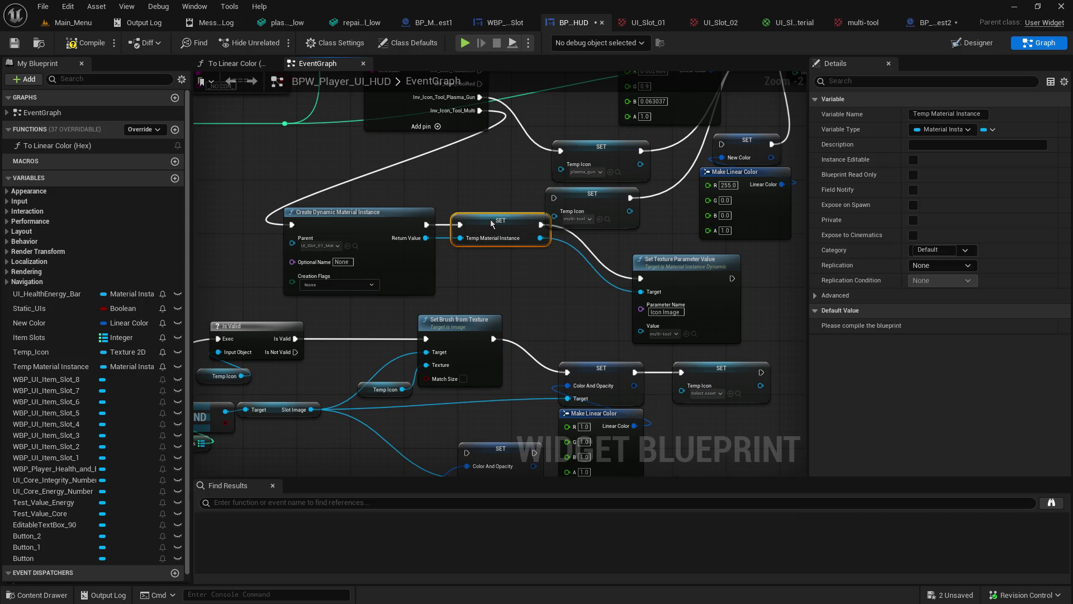
drag(701, 269, 632, 250)
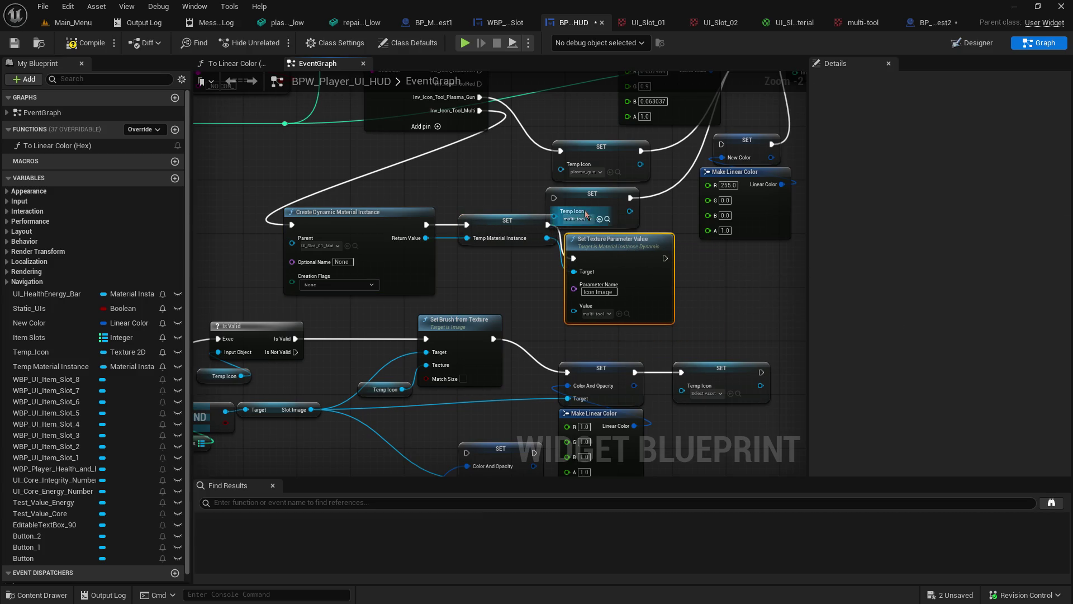
Step: Move both Temp Icon setters up out of the way and drag in the Temp Material Instance variable
click(510, 188)
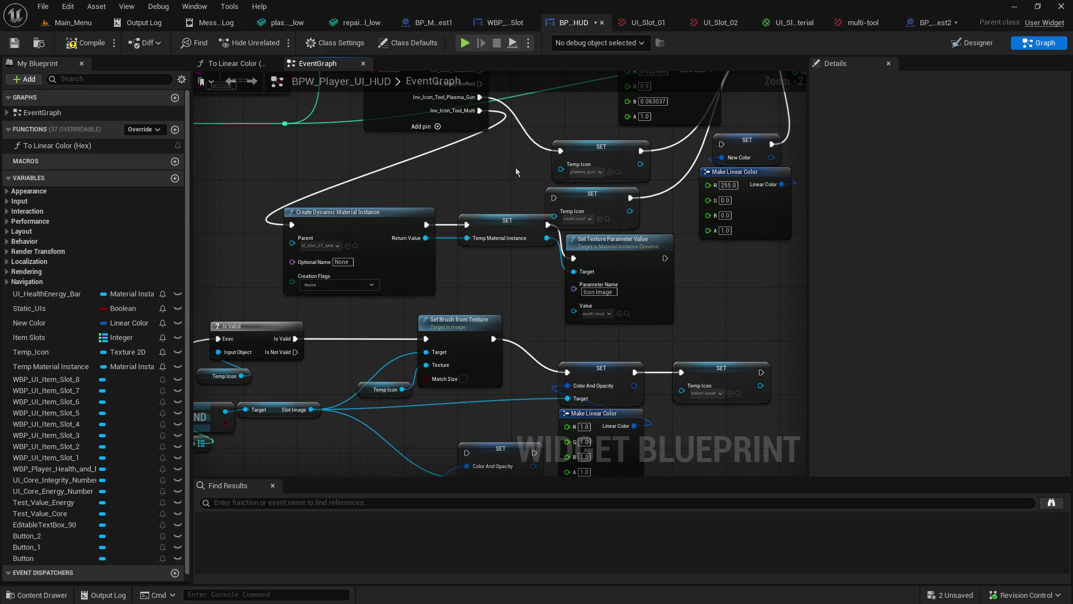
drag(517, 172, 643, 229)
mouse_move(581, 208)
mouse_down()
mouse_move(527, 182)
mouse_move(533, 172)
mouse_up()
mouse_move(628, 248)
mouse_down()
mouse_move(641, 235)
mouse_move(632, 227)
mouse_up()
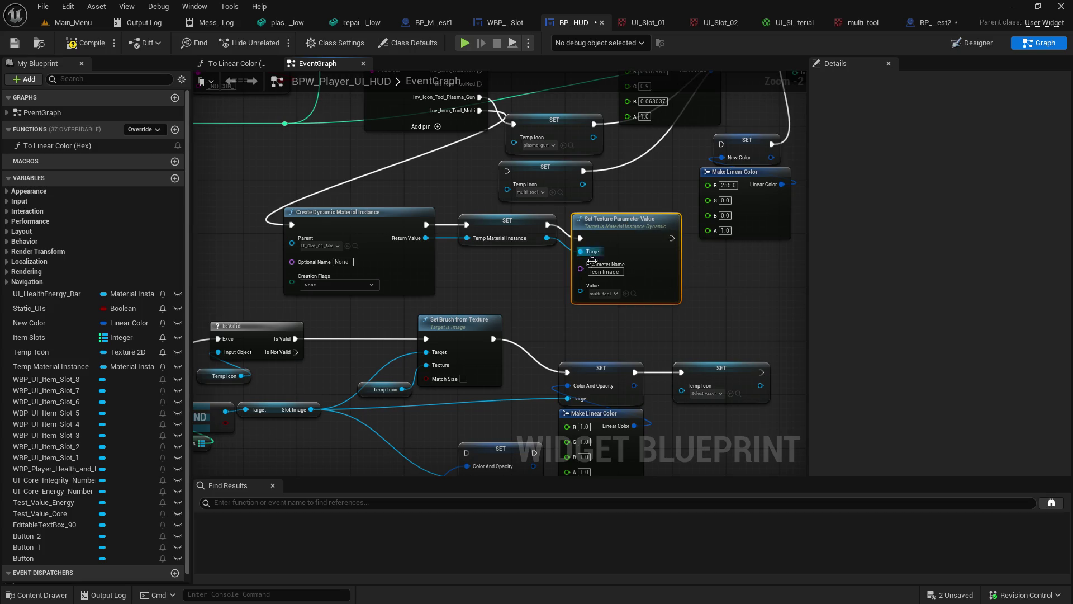
mouse_move(404, 306)
mouse_down()
mouse_move(473, 259)
mouse_move(422, 258)
mouse_up()
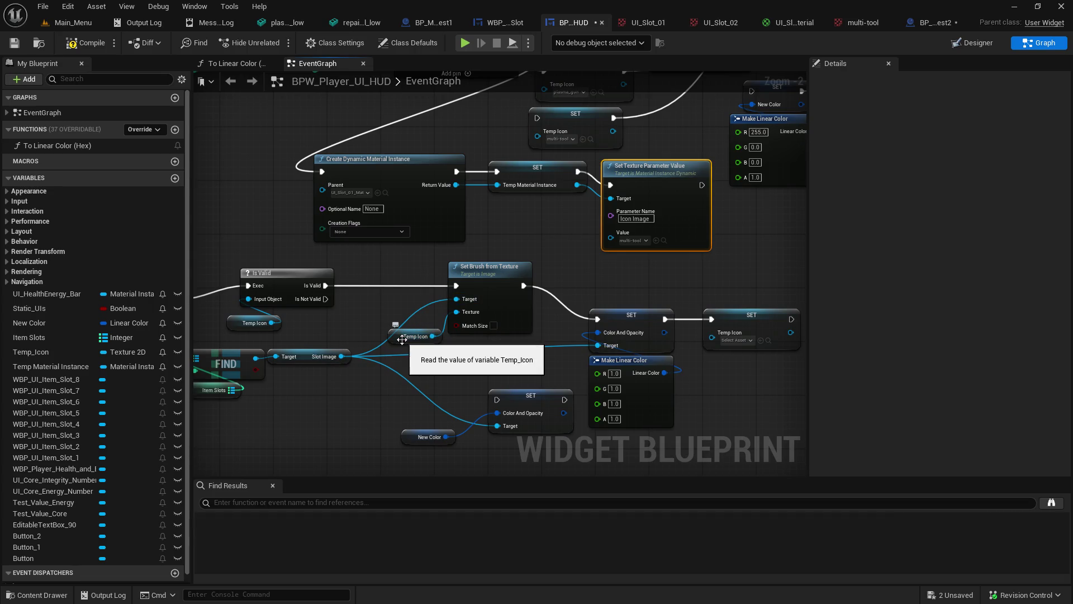
mouse_move(56, 366)
mouse_down()
mouse_move(367, 457)
mouse_move(304, 415)
mouse_move(391, 404)
mouse_move(384, 398)
mouse_up()
Step: Place a Temp Material Instance getter, search 'get tex', and try wiring it to a Texture input
click(316, 427)
text(get text)
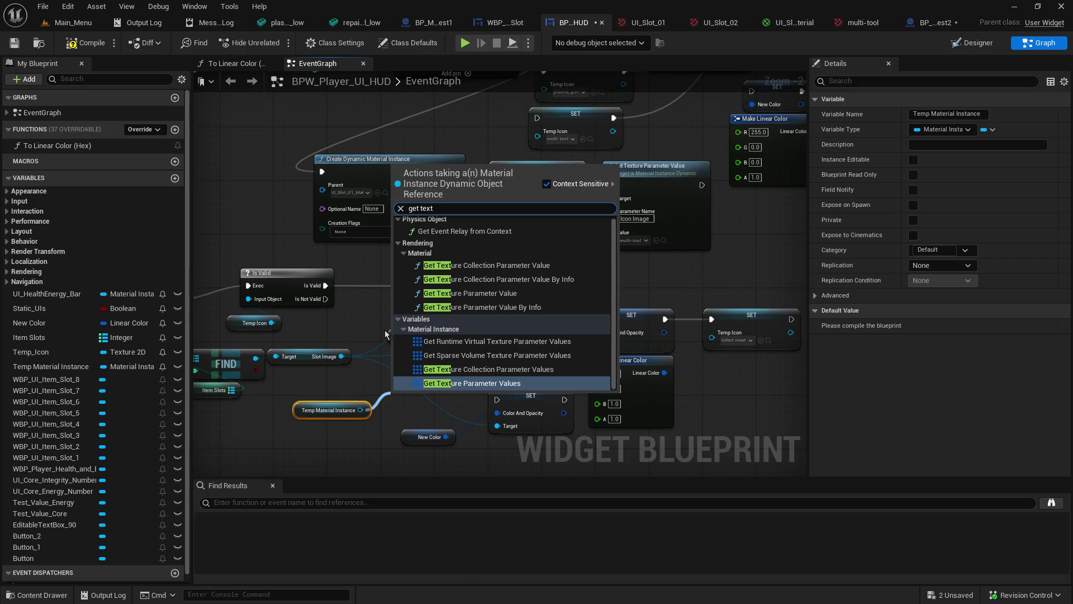
click(329, 386)
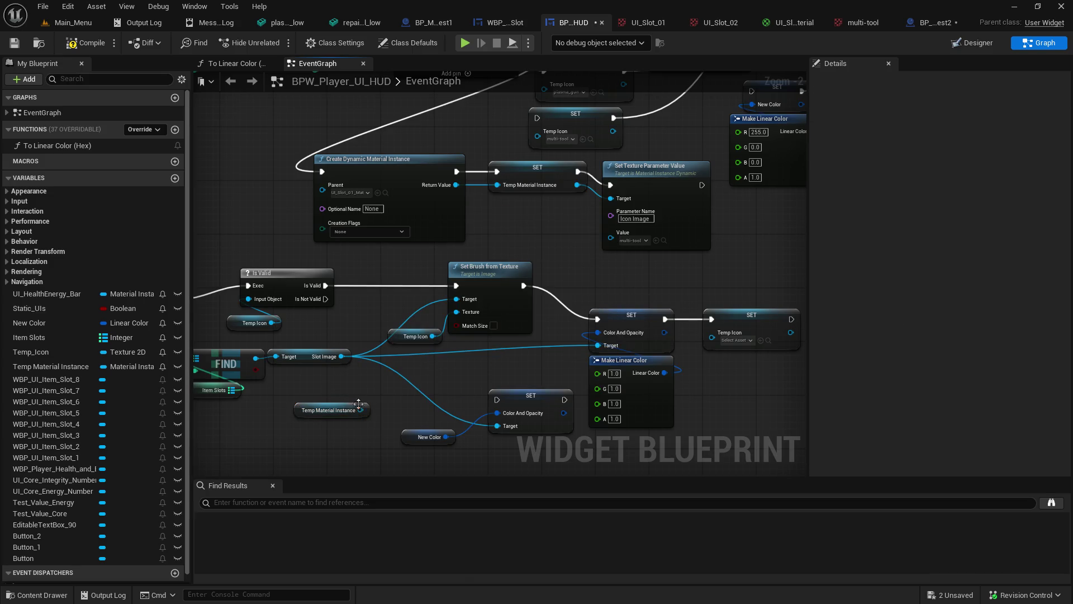
mouse_move(361, 410)
mouse_down()
mouse_move(458, 315)
mouse_move(414, 395)
mouse_up()
click(353, 391)
mouse_move(330, 411)
mouse_down()
mouse_move(290, 410)
mouse_move(361, 390)
mouse_up()
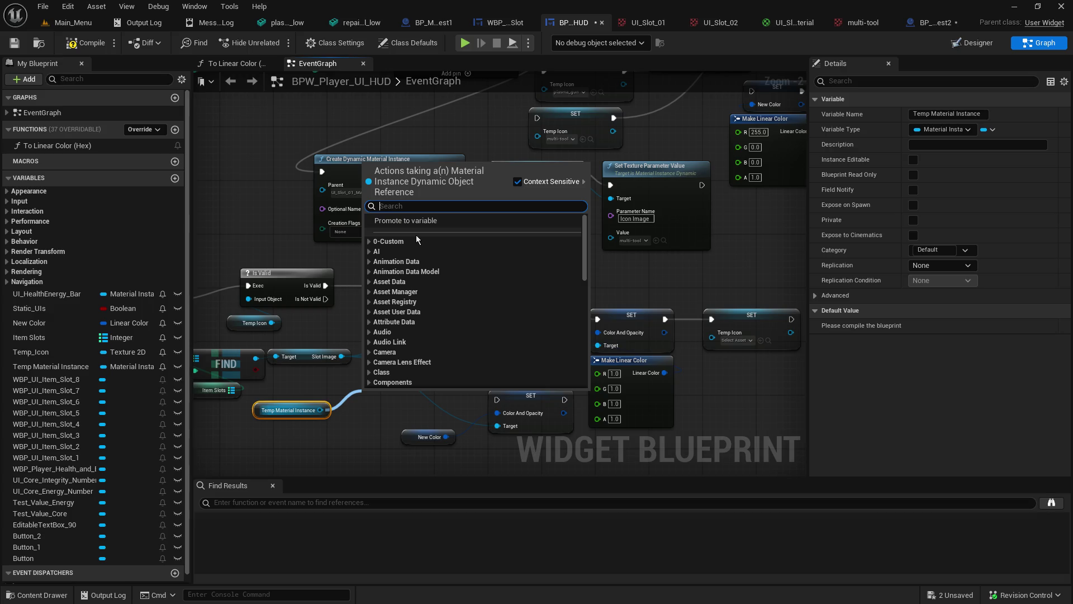
Step: Search the getter's actions for 'text' and then 'material', closing the list without adding anything
text(text)
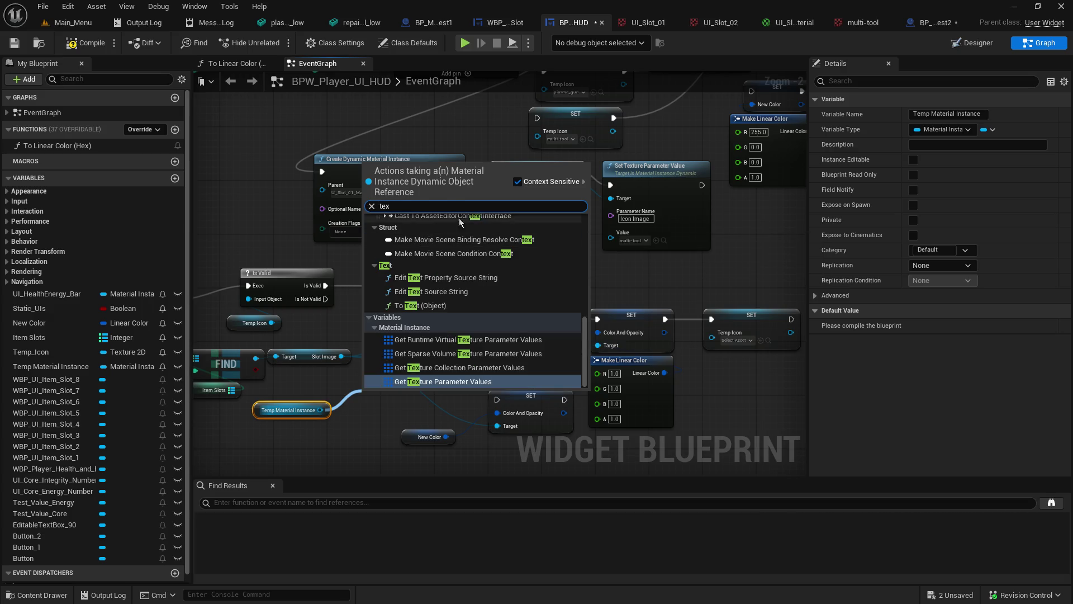
key(ctrl+a)
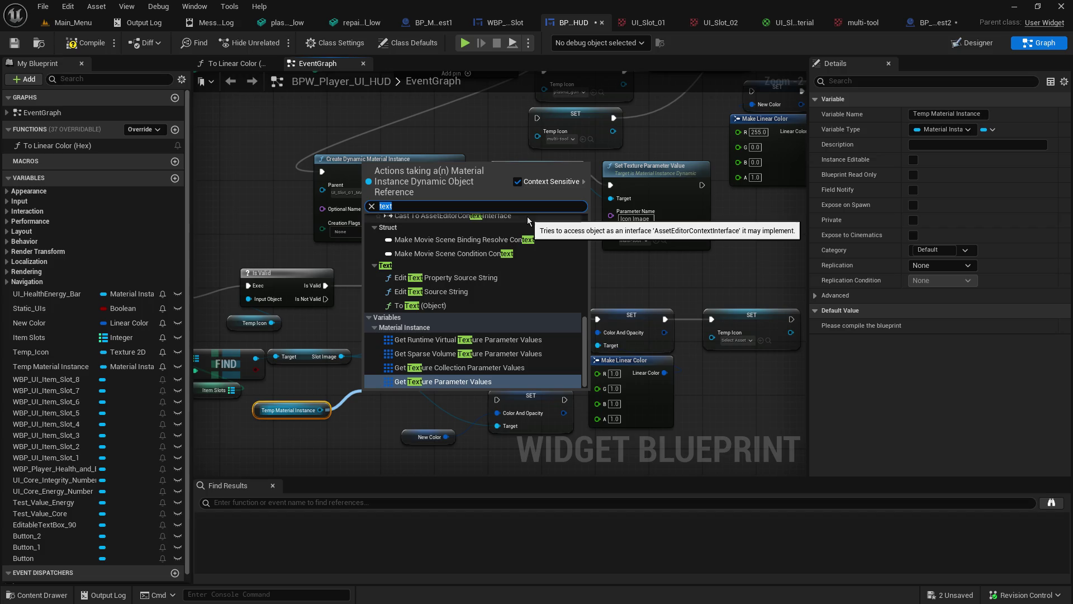
text(material)
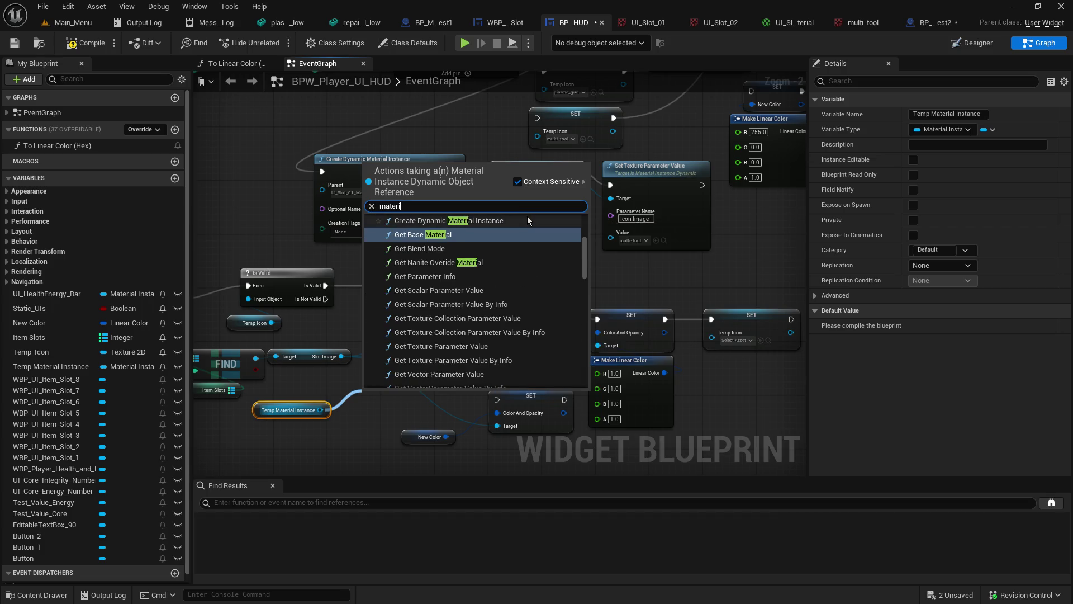
scroll(495, 317, up, 3)
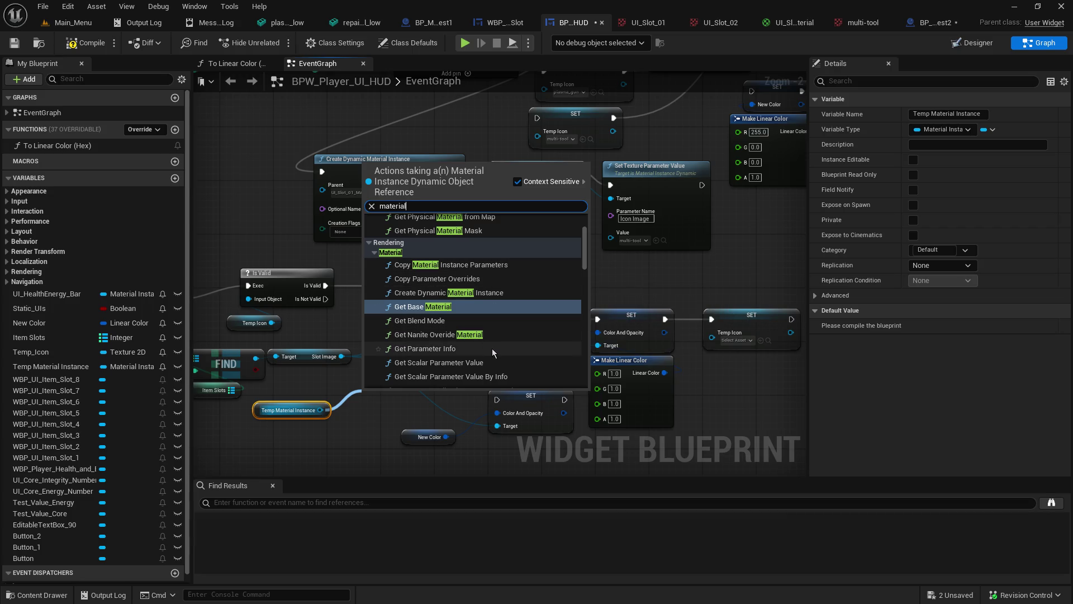
scroll(538, 370, down, 3)
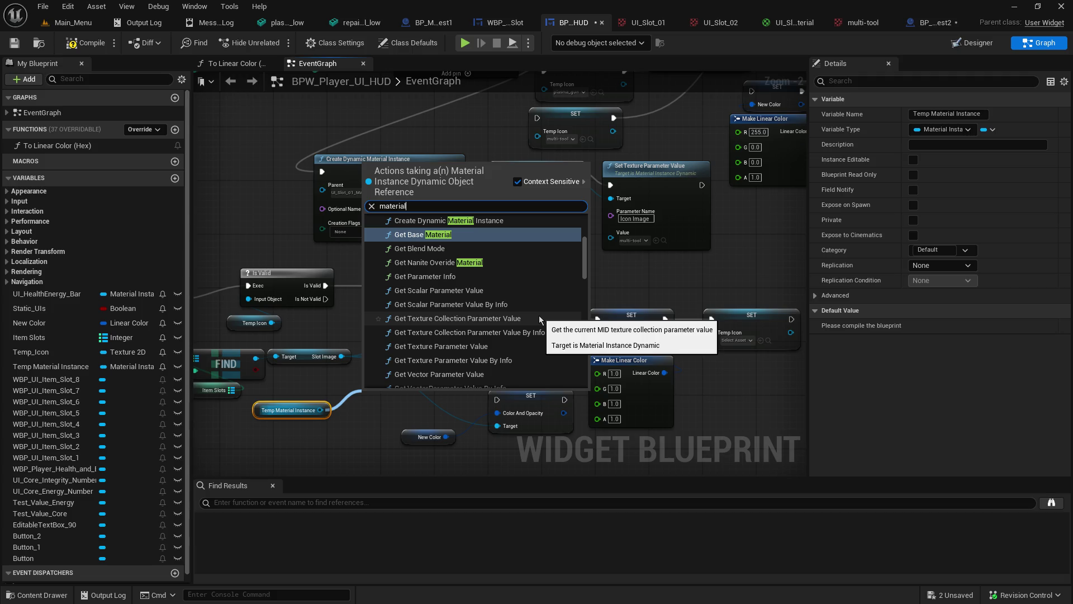
scroll(526, 323, down, 2)
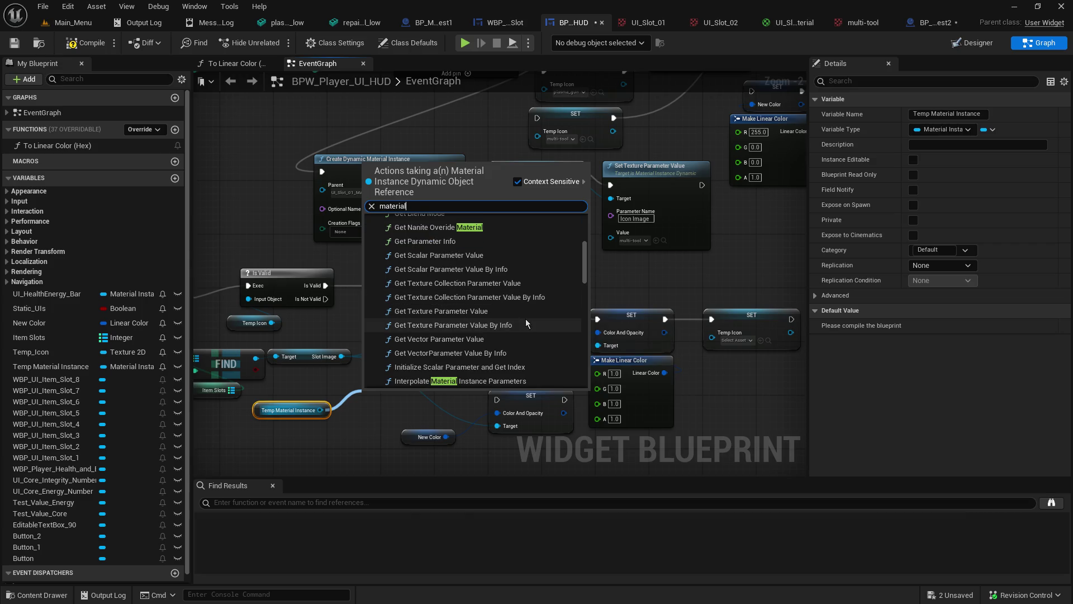
scroll(526, 323, down, 1)
scroll(530, 330, down, 3)
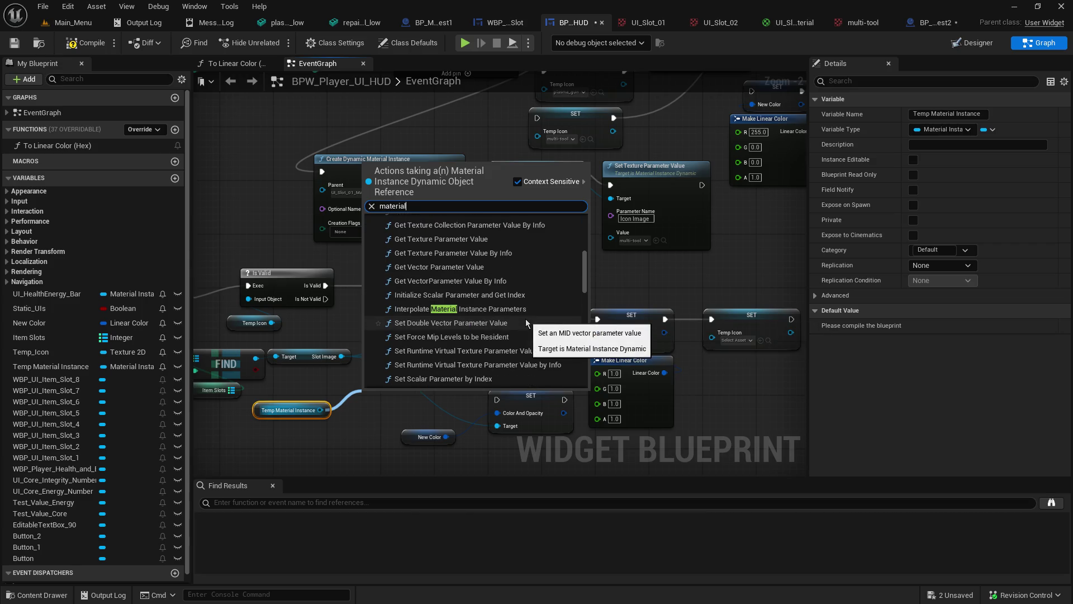
click(743, 420)
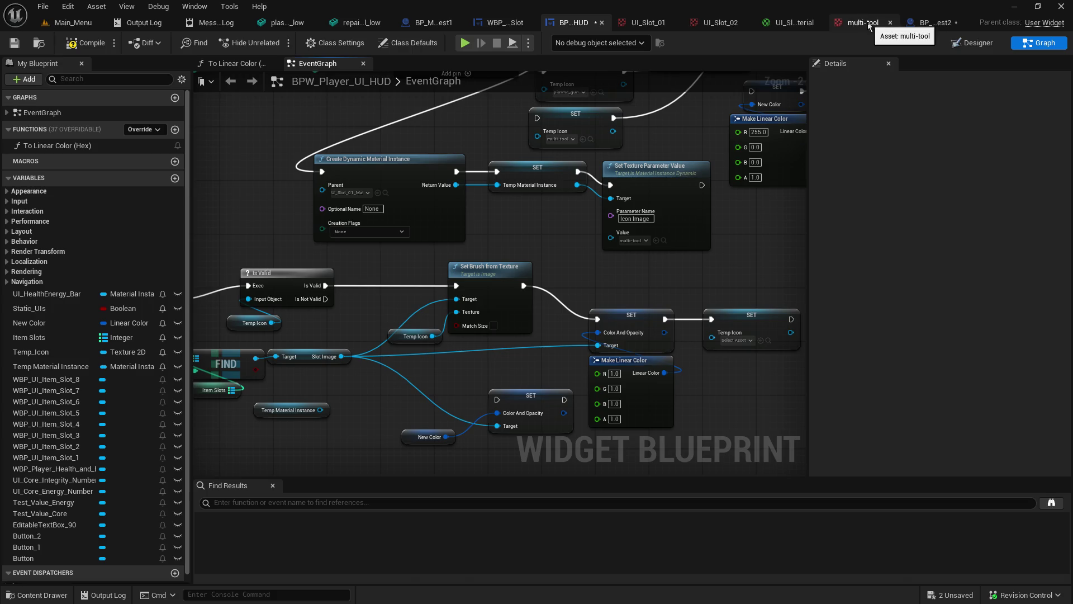
click(917, 25)
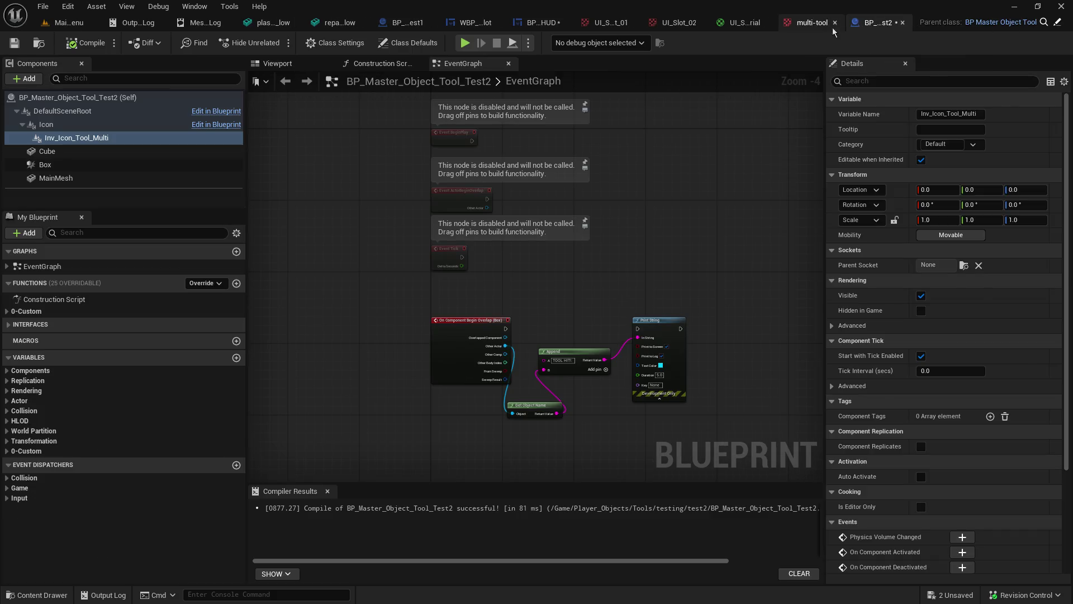
click(811, 23)
click(715, 24)
click(782, 23)
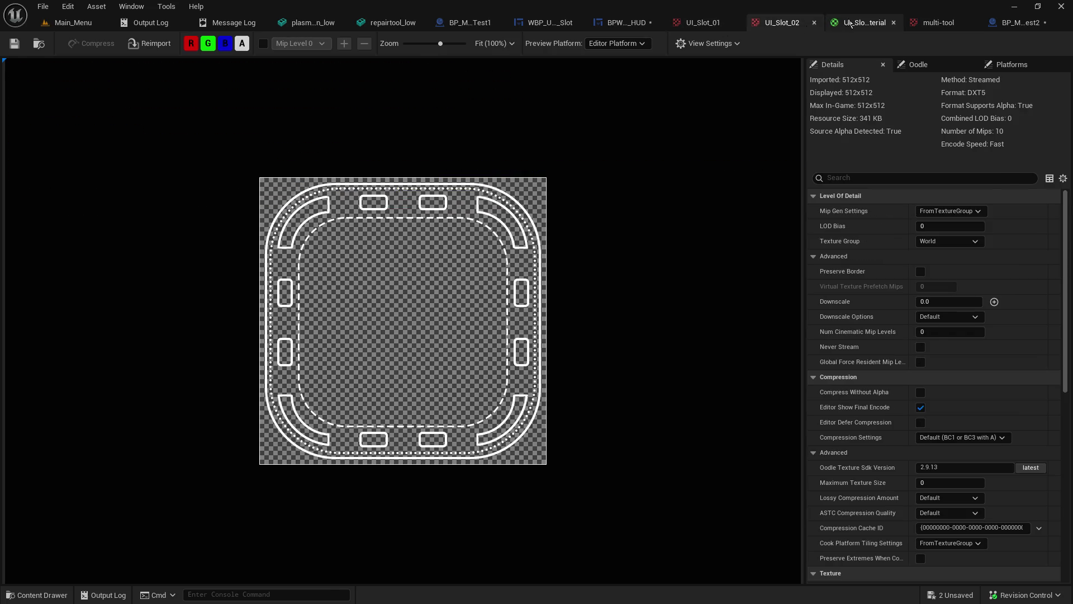
click(865, 22)
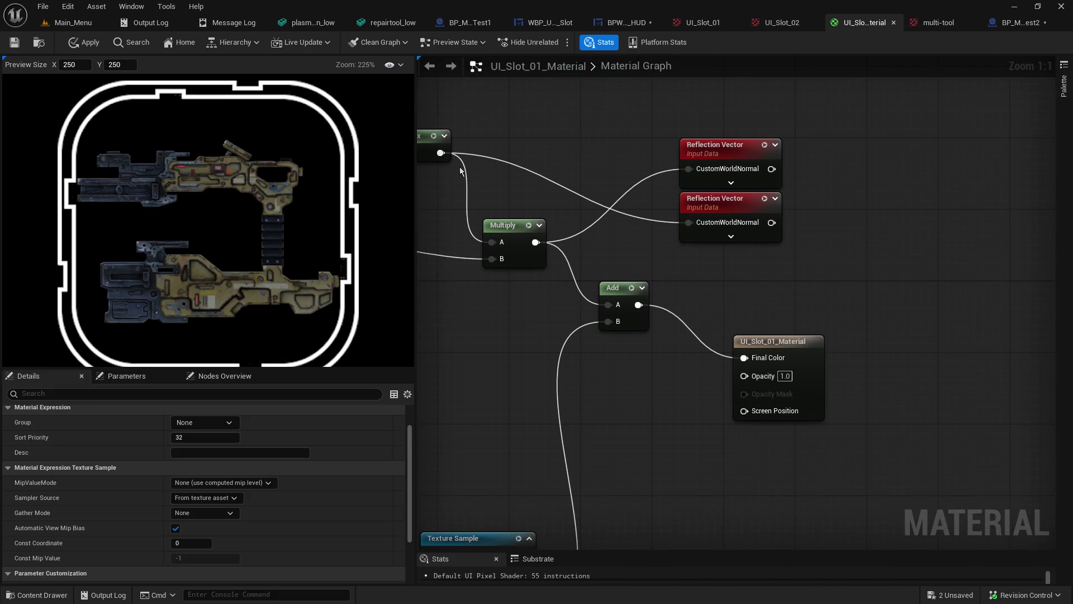
click(72, 24)
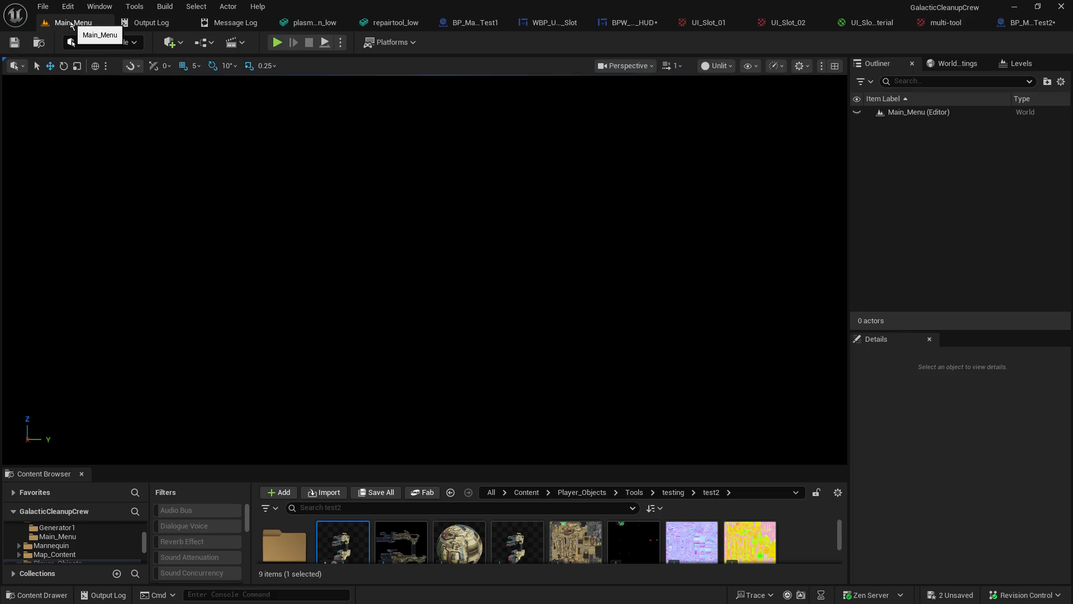
click(933, 25)
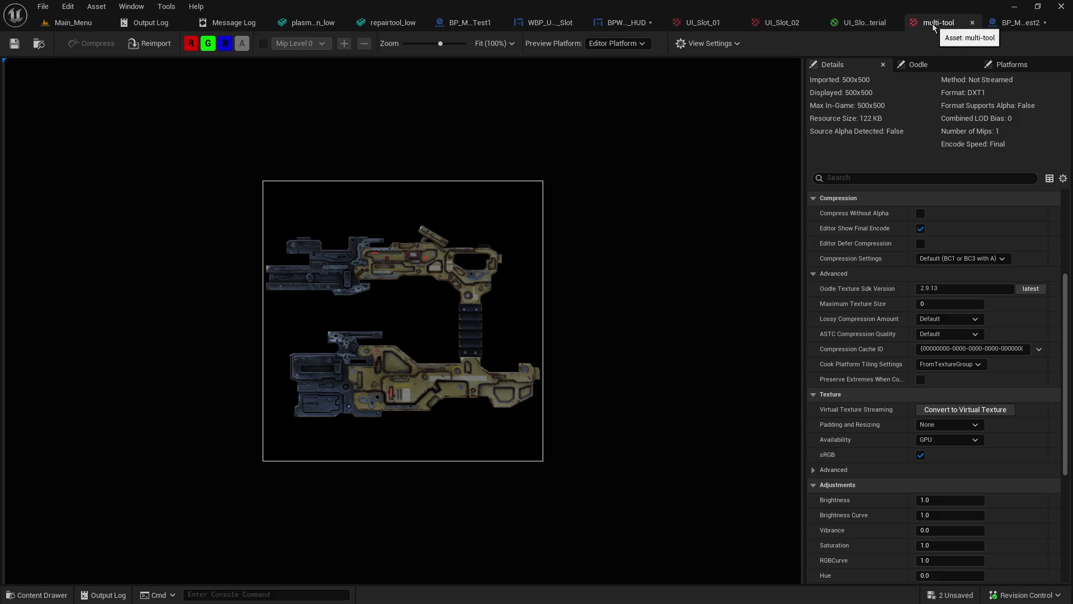
click(867, 24)
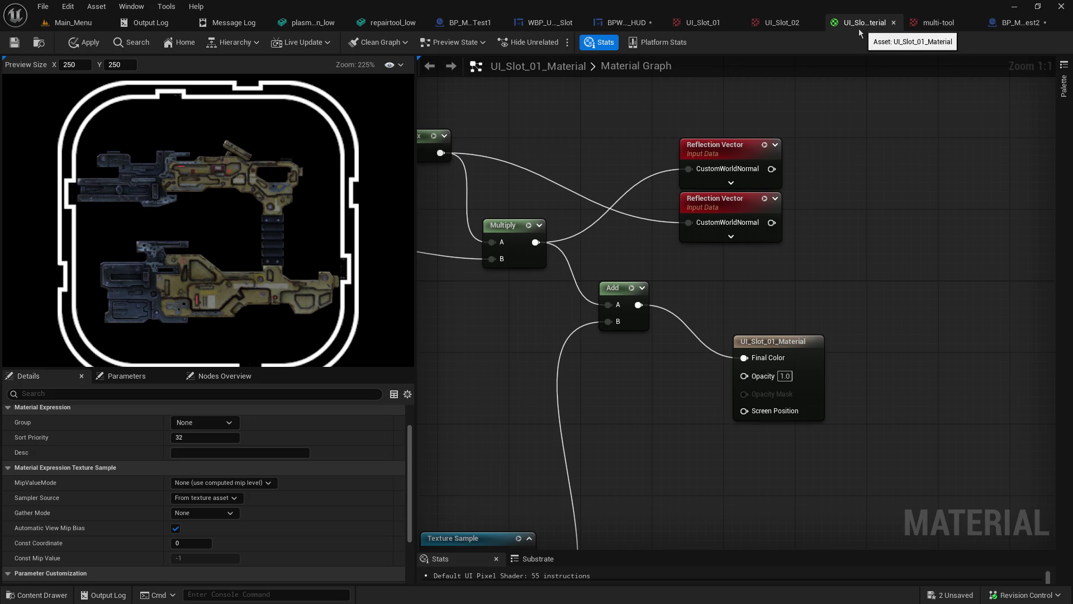
click(67, 24)
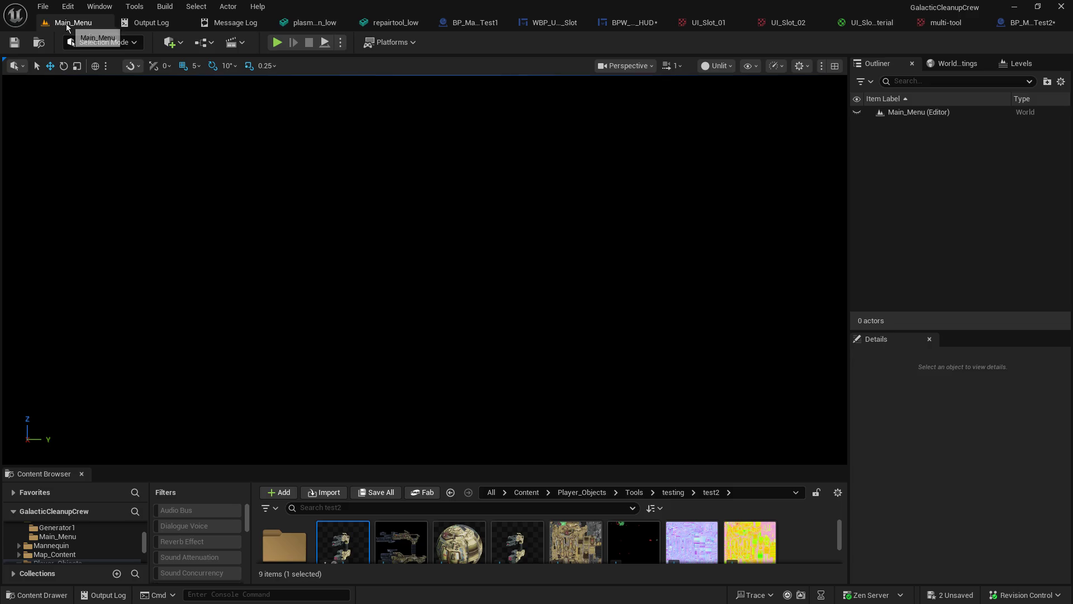
click(467, 24)
click(541, 23)
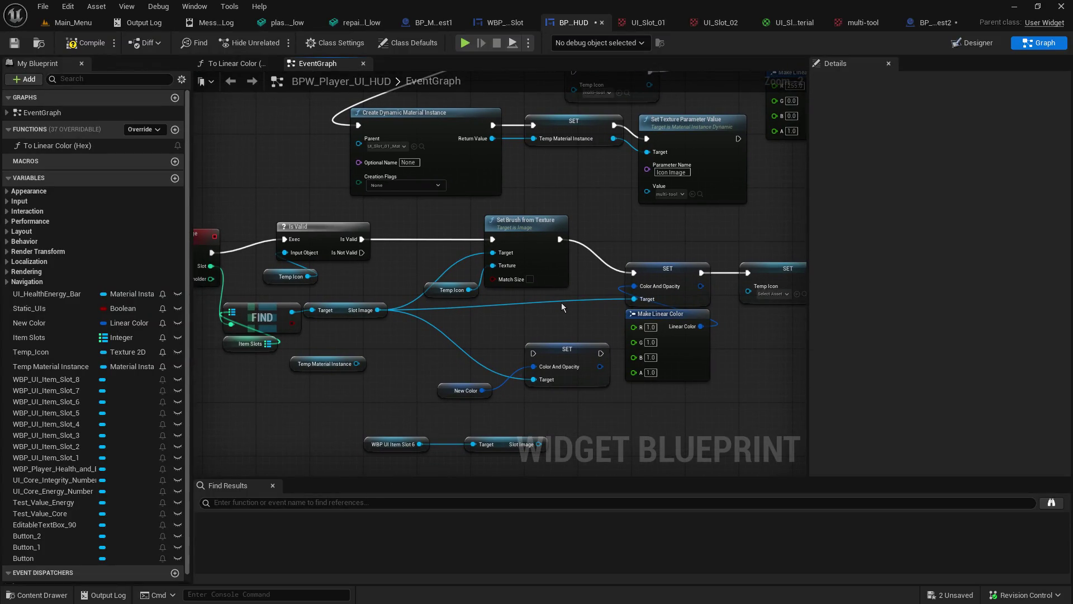
Step: Pan to the slot image nodes and browse the material instance's 'ui' actions without adding one
mouse_move(495, 380)
mouse_down()
mouse_move(424, 303)
mouse_move(525, 293)
mouse_up()
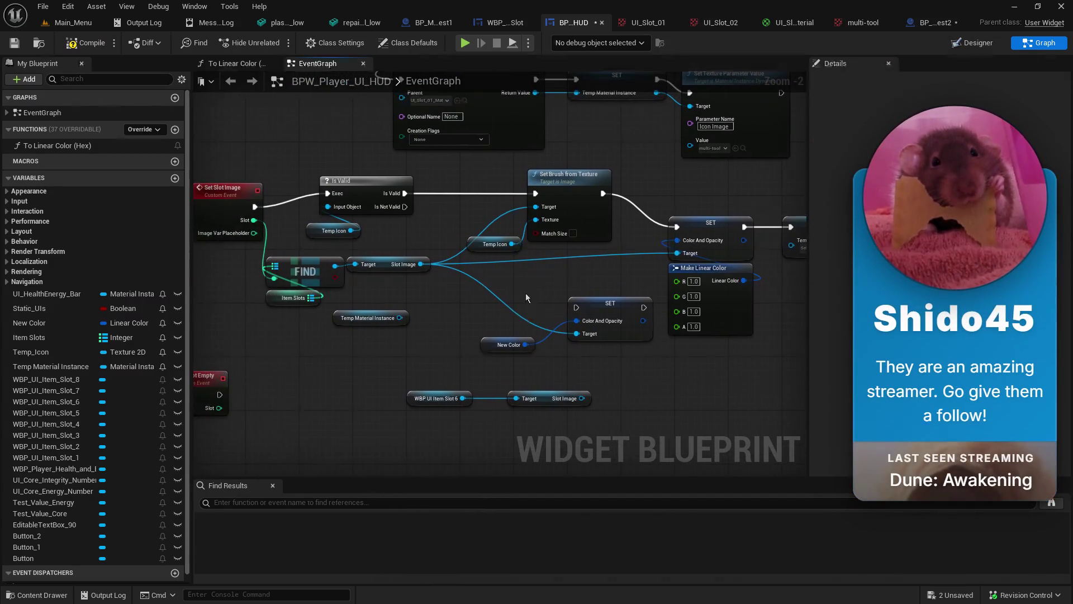
drag(400, 317, 418, 334)
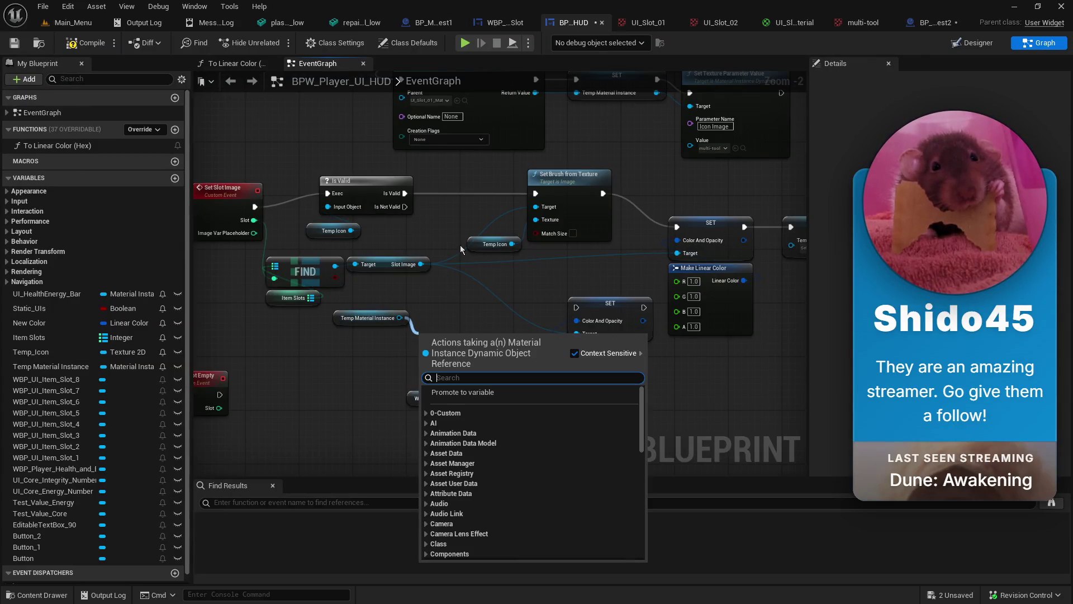
text(ui)
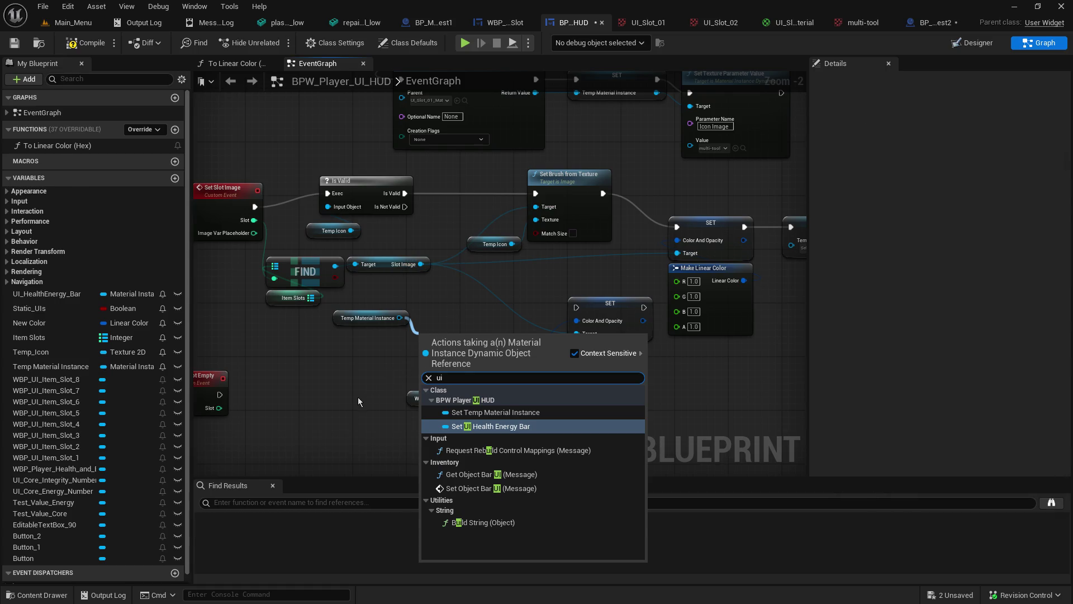
click(359, 401)
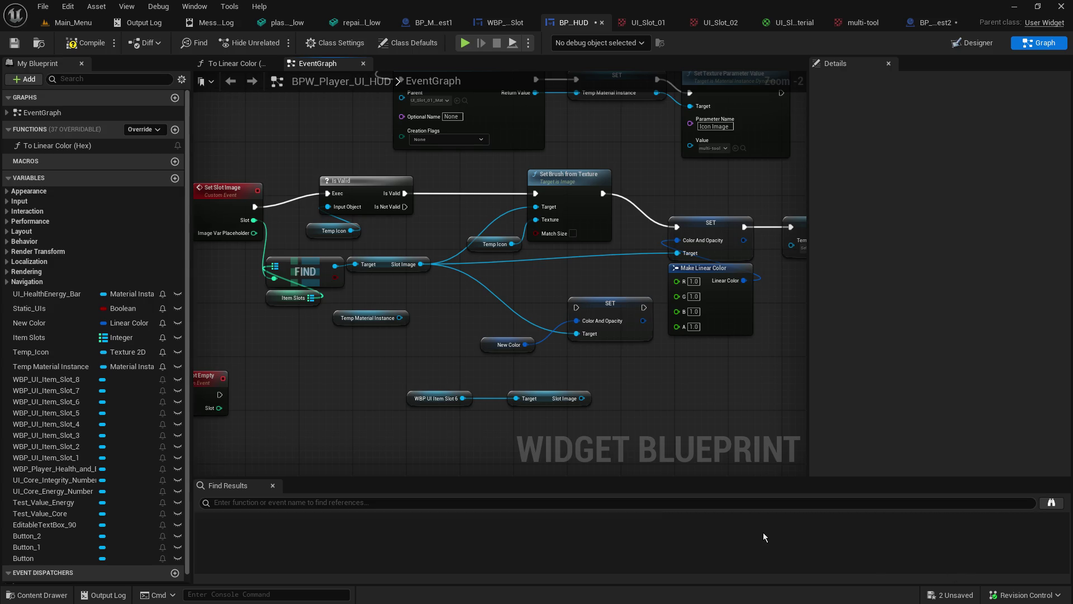
Step: Add Set Brush from Material off Slot Image and wire Temp Material Instance into its Material
drag(568, 266, 580, 320)
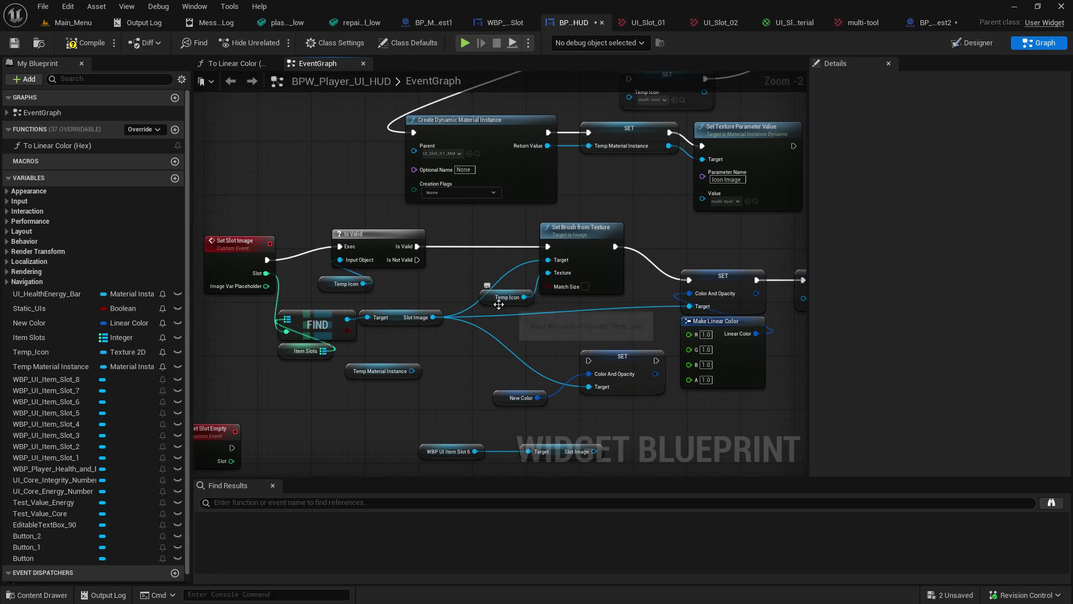
drag(441, 319, 471, 212)
text(set)
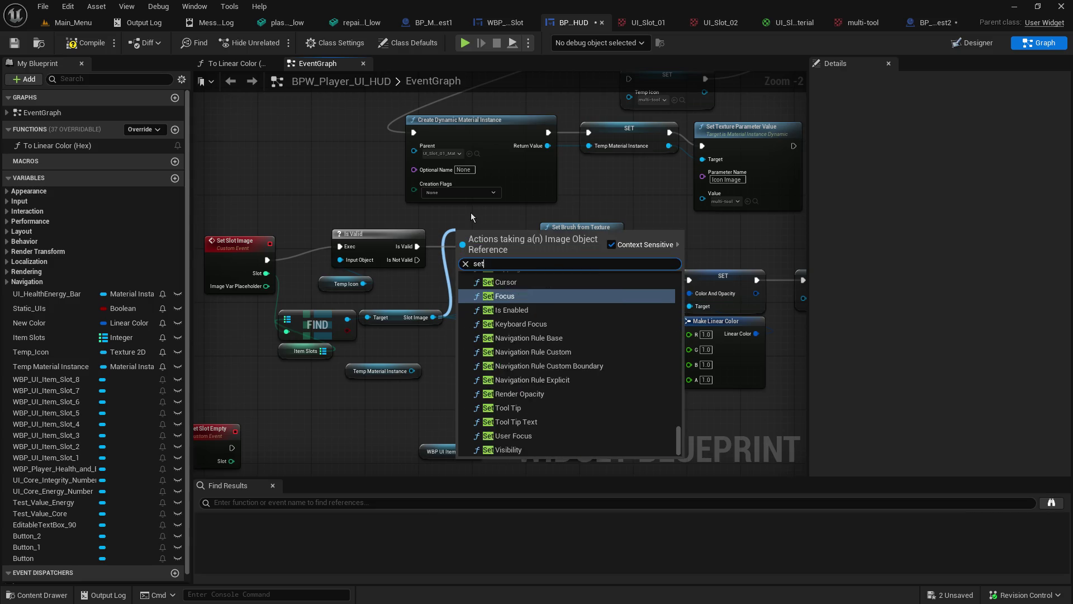
text( brush)
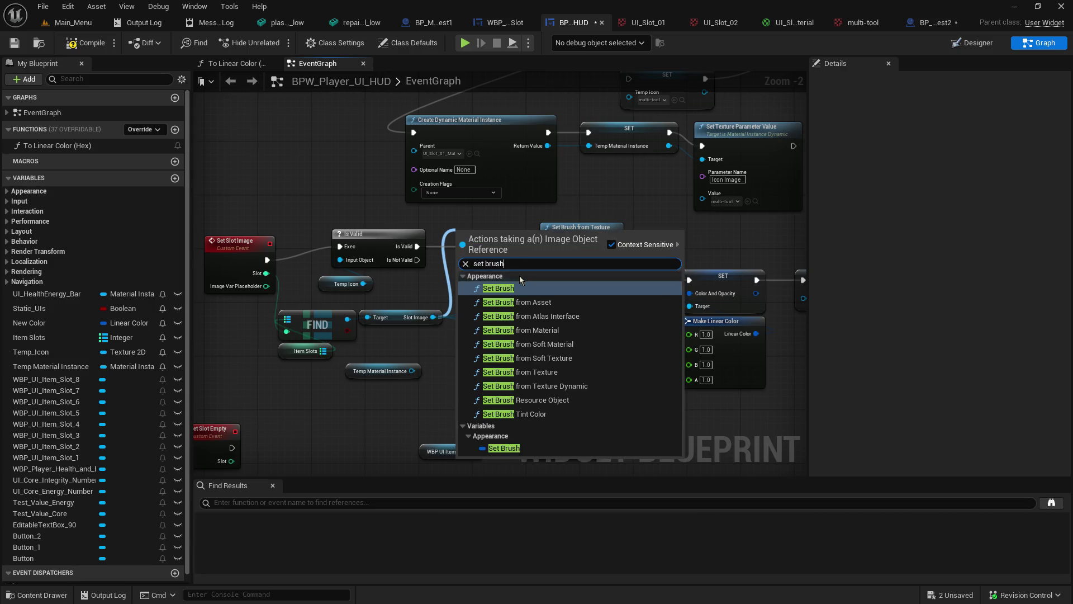
click(513, 331)
mouse_move(411, 371)
mouse_down()
mouse_move(442, 370)
mouse_move(467, 293)
mouse_move(460, 279)
mouse_up()
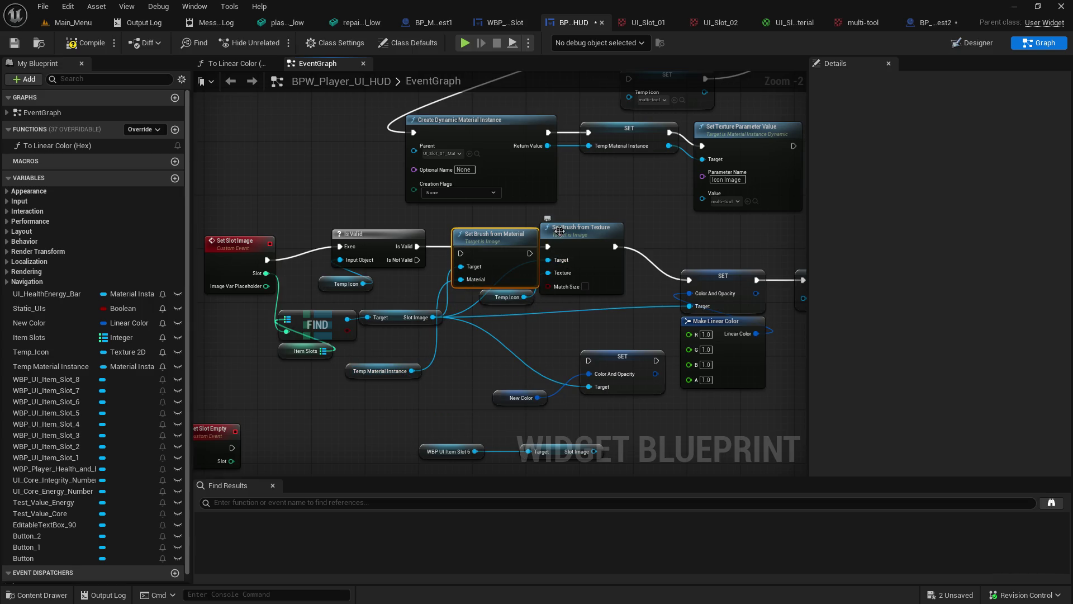
Step: Route execution through the new node, delete Set Brush from Texture, and move the Temp Icon getter aside
drag(560, 232, 608, 233)
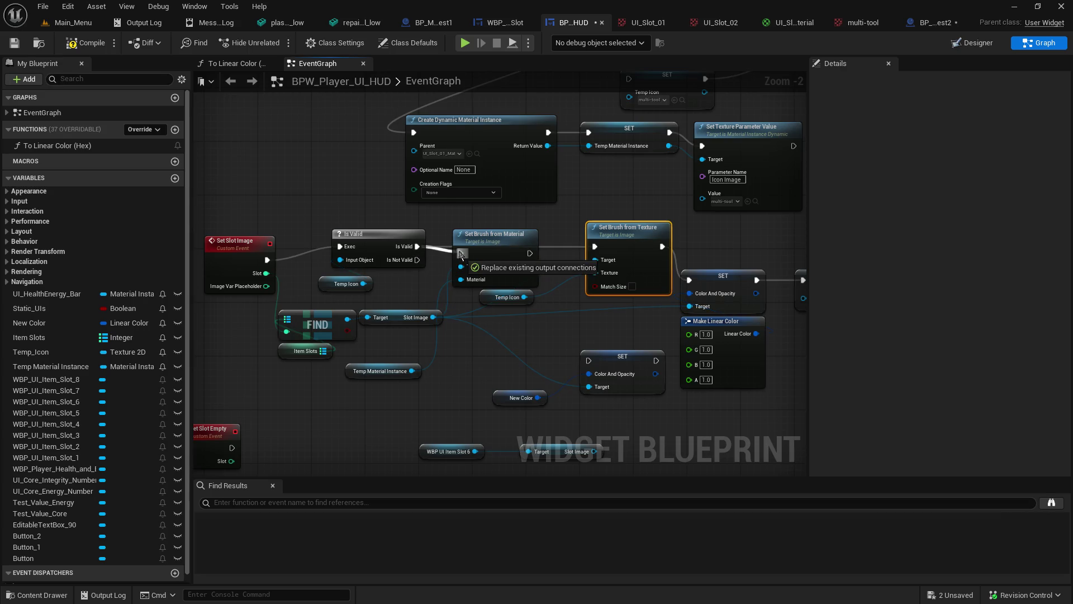
mouse_move(530, 253)
mouse_down()
mouse_move(716, 297)
mouse_move(595, 247)
mouse_move(606, 277)
mouse_move(447, 430)
mouse_move(441, 423)
mouse_up()
key(Delete)
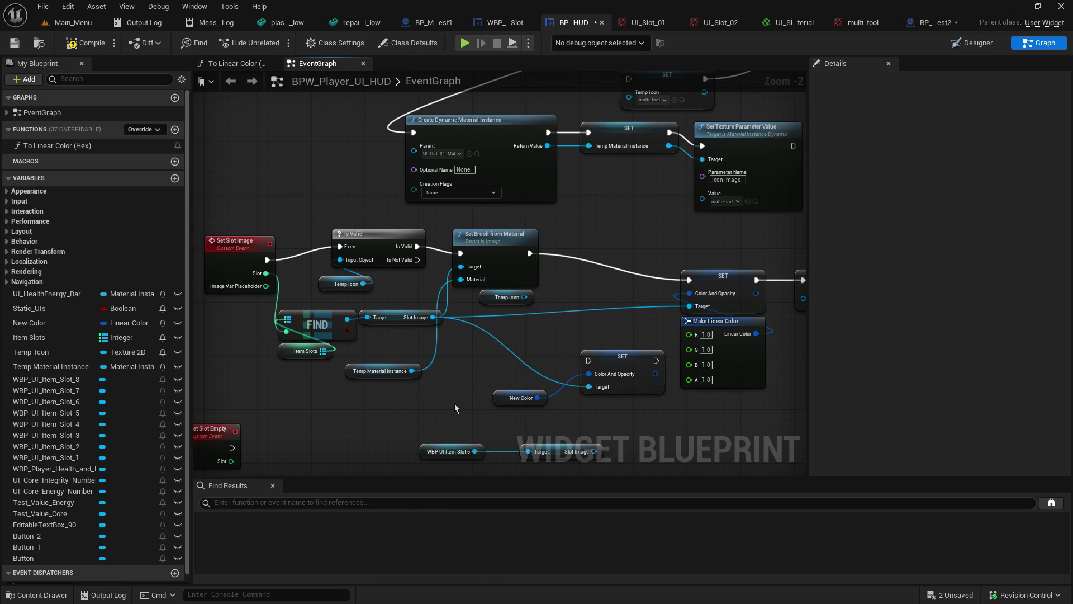
mouse_move(491, 301)
mouse_down()
mouse_move(477, 341)
mouse_move(384, 452)
mouse_up()
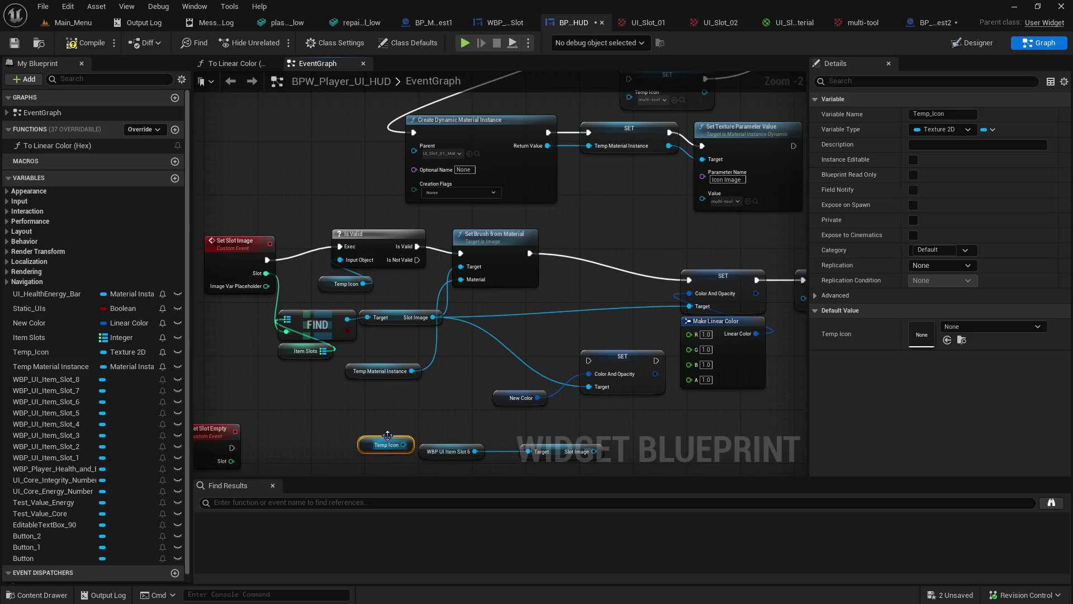
Step: Add a SET Temp Material Instance node and line it up with the dynamic material instance nodes
mouse_move(351, 373)
mouse_down()
mouse_move(445, 359)
mouse_move(414, 376)
mouse_up()
drag(538, 300, 286, 307)
mouse_move(56, 366)
mouse_down()
mouse_move(129, 375)
mouse_move(712, 285)
mouse_move(632, 287)
mouse_up()
click(768, 317)
drag(749, 288, 709, 279)
mouse_move(596, 232)
mouse_down()
mouse_move(742, 444)
mouse_move(776, 421)
mouse_up()
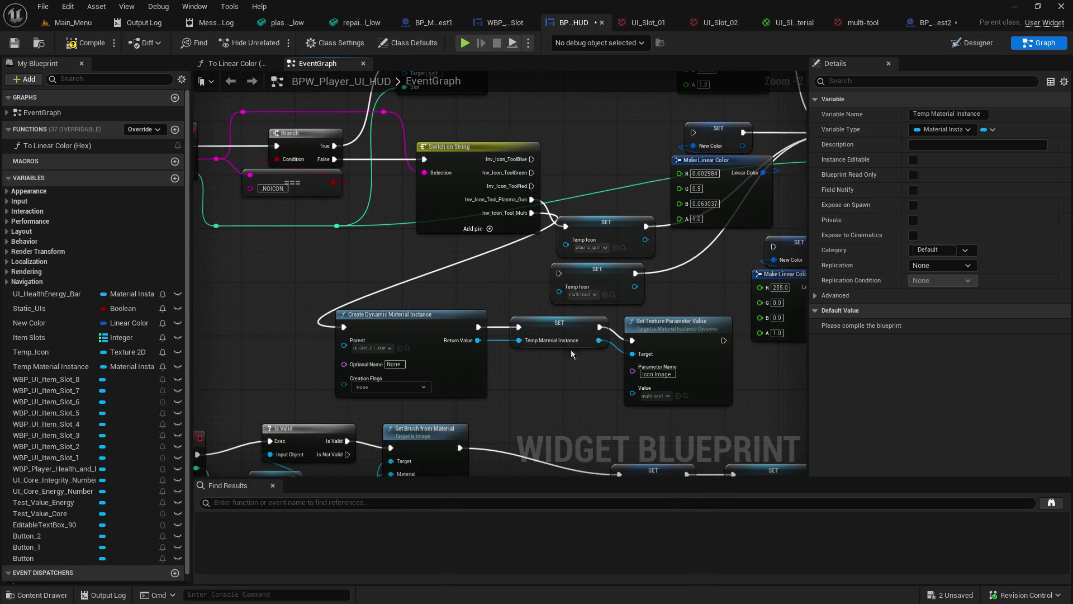
drag(563, 323, 566, 367)
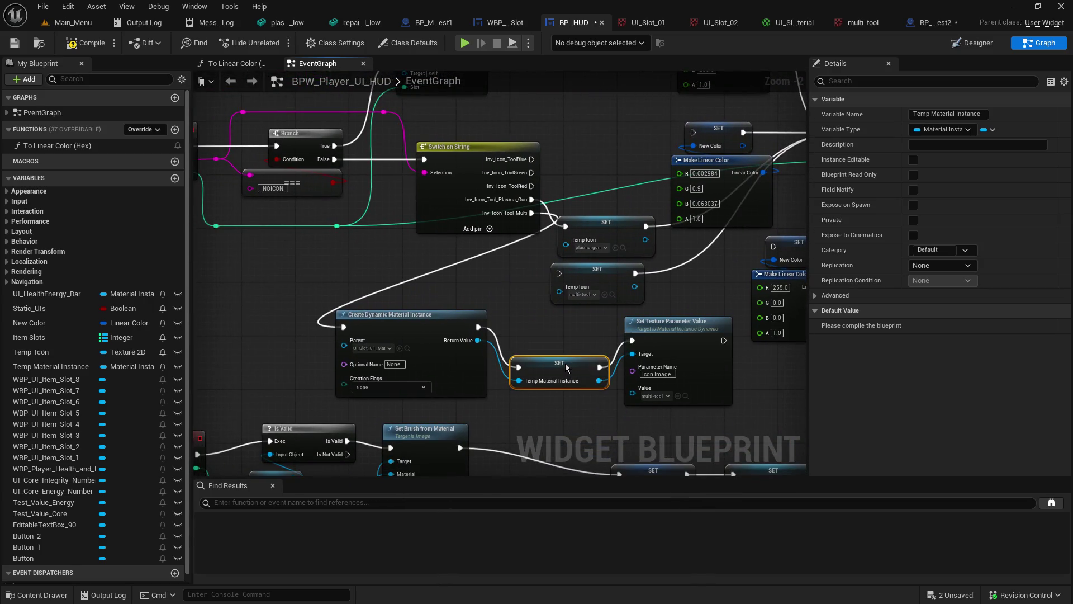
Step: Connect Set Texture Parameter Value's execution to Set Slot Image, raise the Temp Icon setters, and save the HUD blueprint
drag(626, 327, 404, 364)
drag(503, 376, 626, 168)
drag(387, 261, 406, 194)
drag(384, 292, 452, 262)
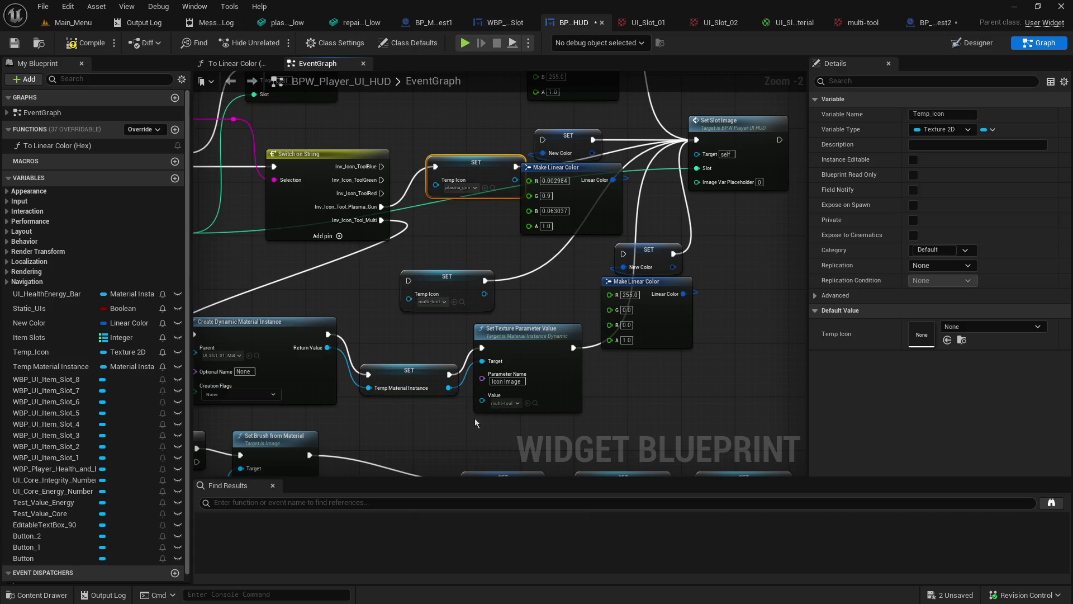
drag(387, 307, 418, 286)
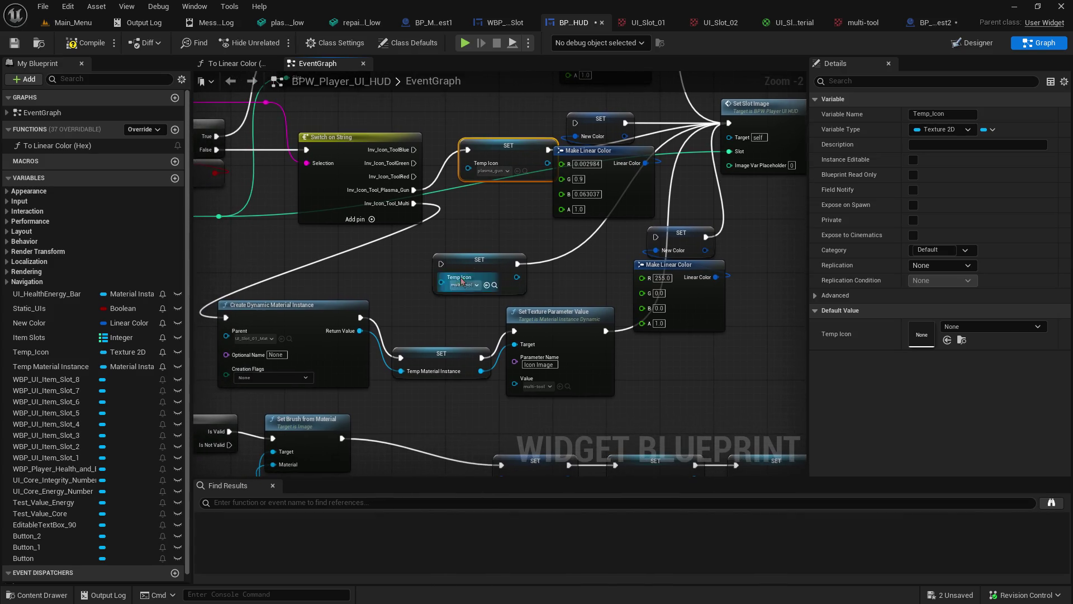
drag(476, 265, 496, 223)
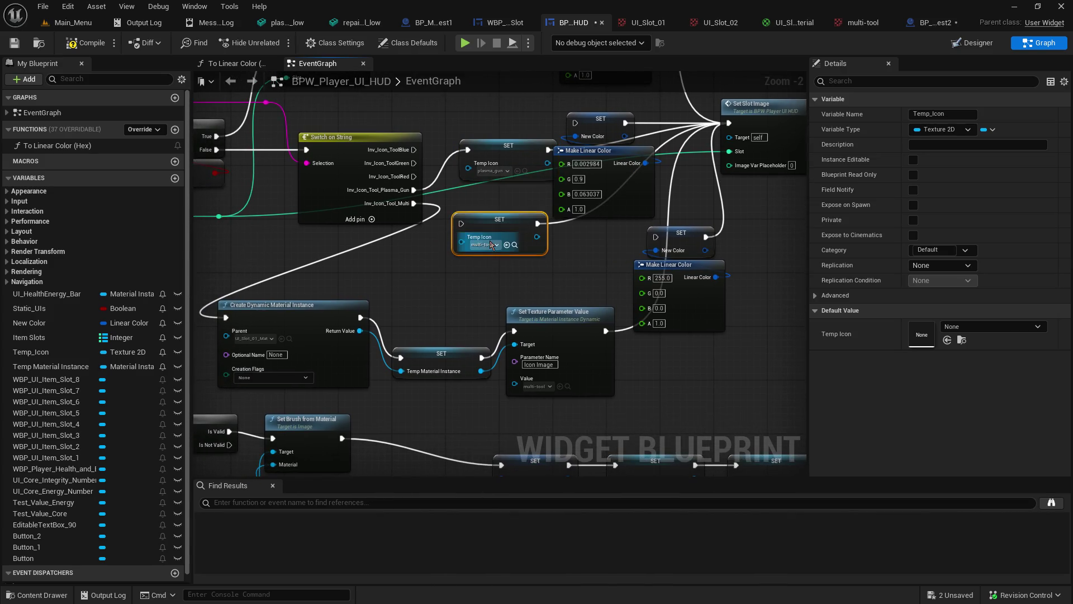
click(13, 44)
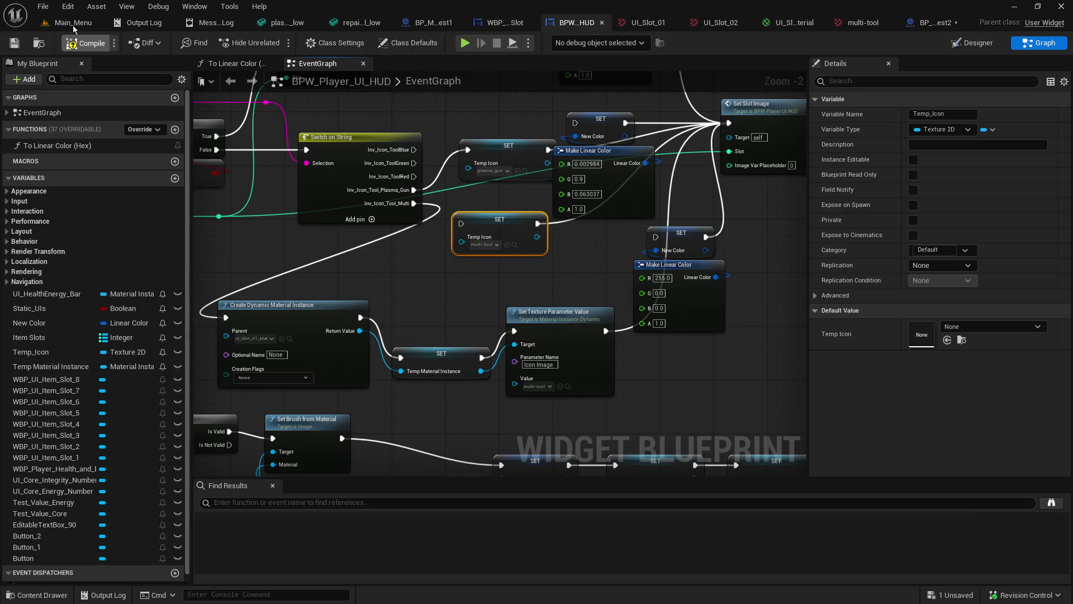
Step: Play-test the Main_Menu level: host a game, walk forward, then stop with Esc
click(76, 25)
click(276, 43)
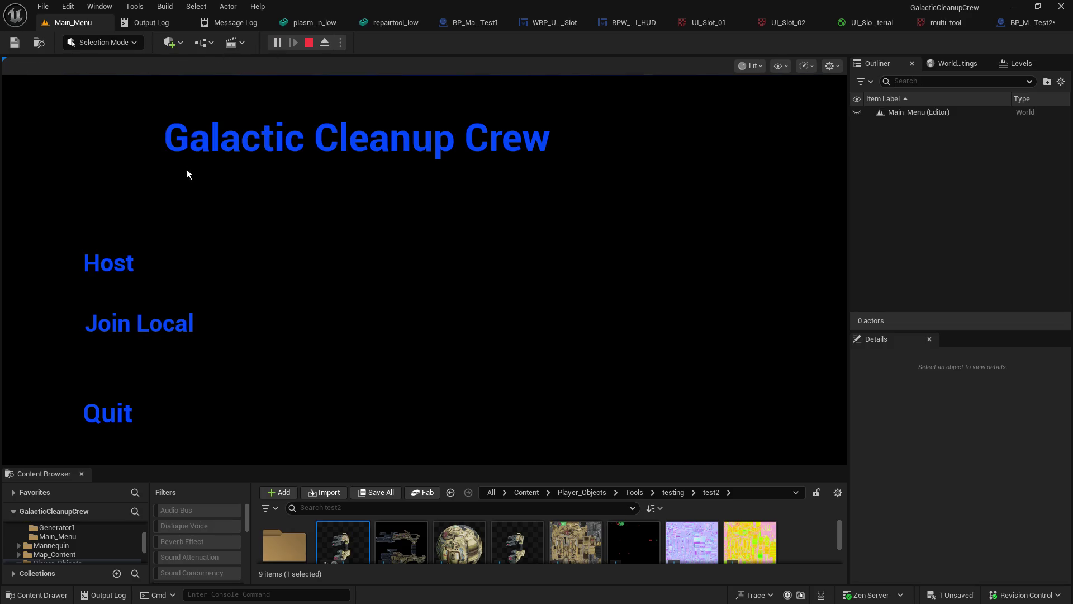
click(118, 260)
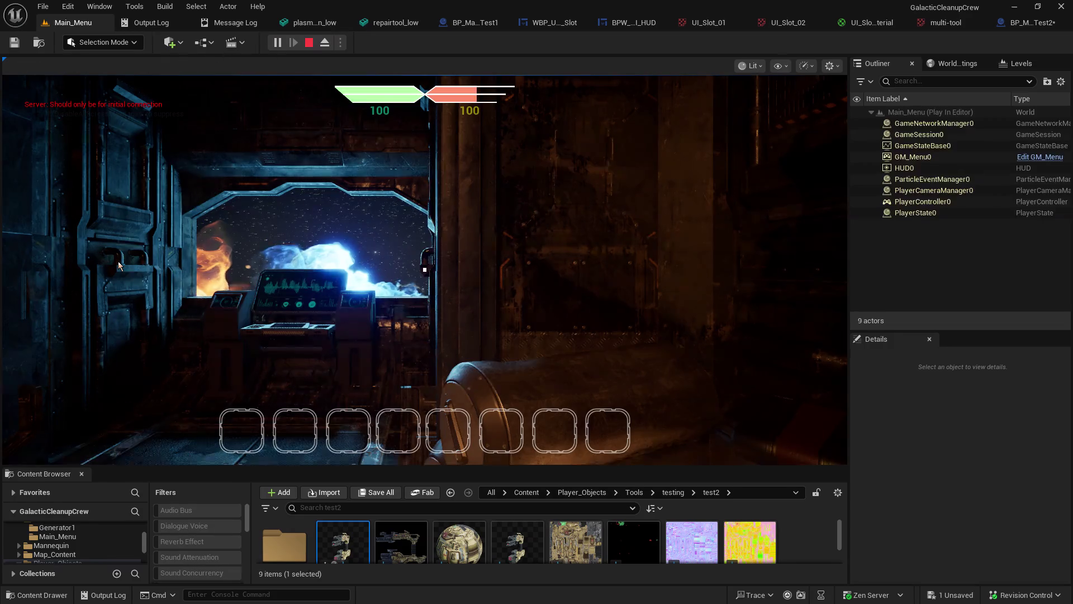
click(119, 261)
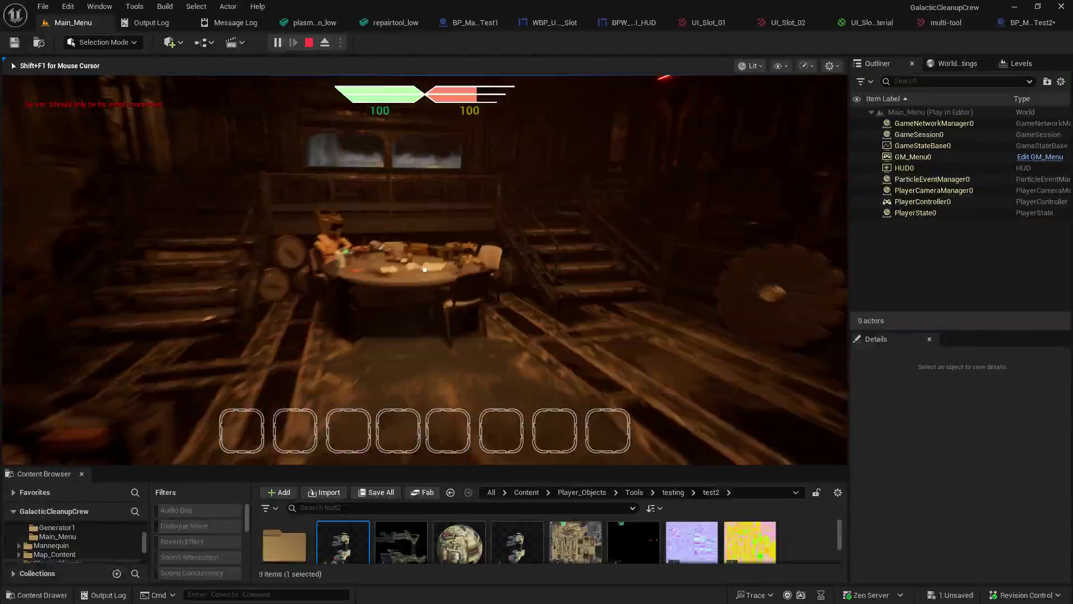
key(w)
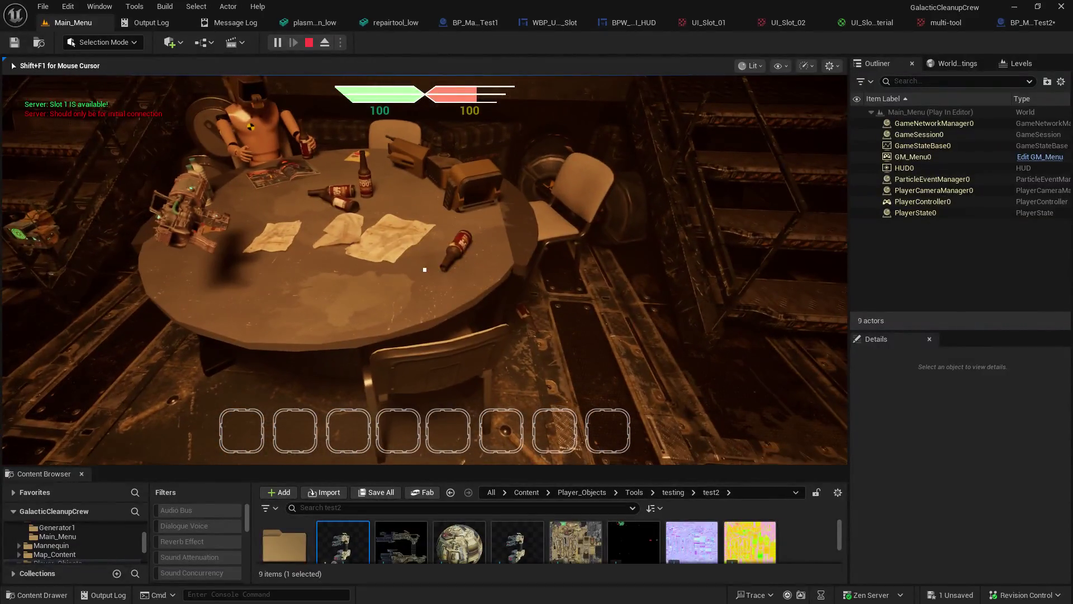
mouse_move(424, 270)
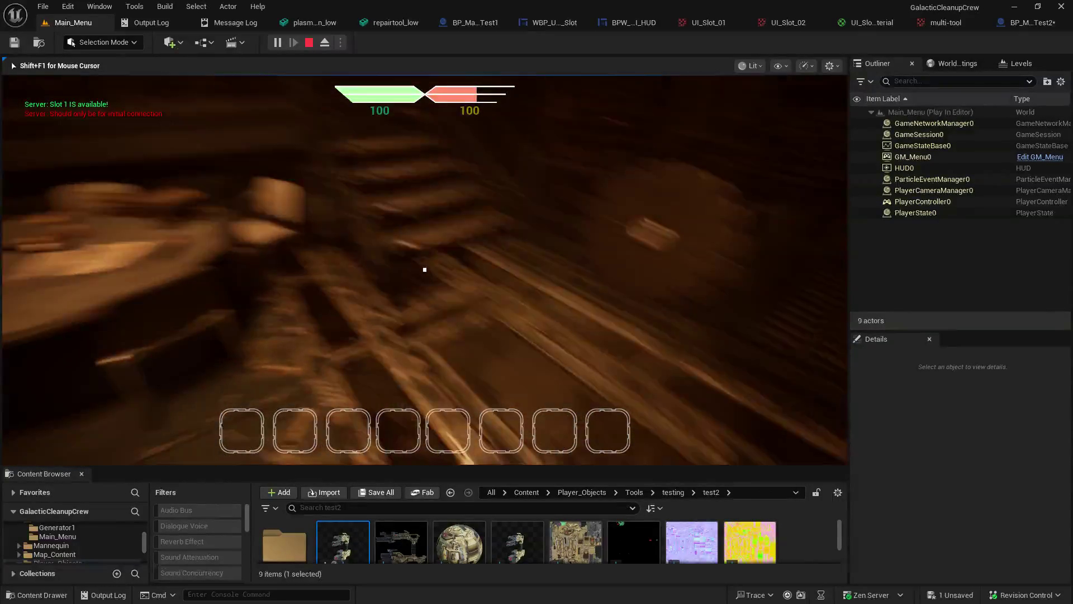
key(Escape)
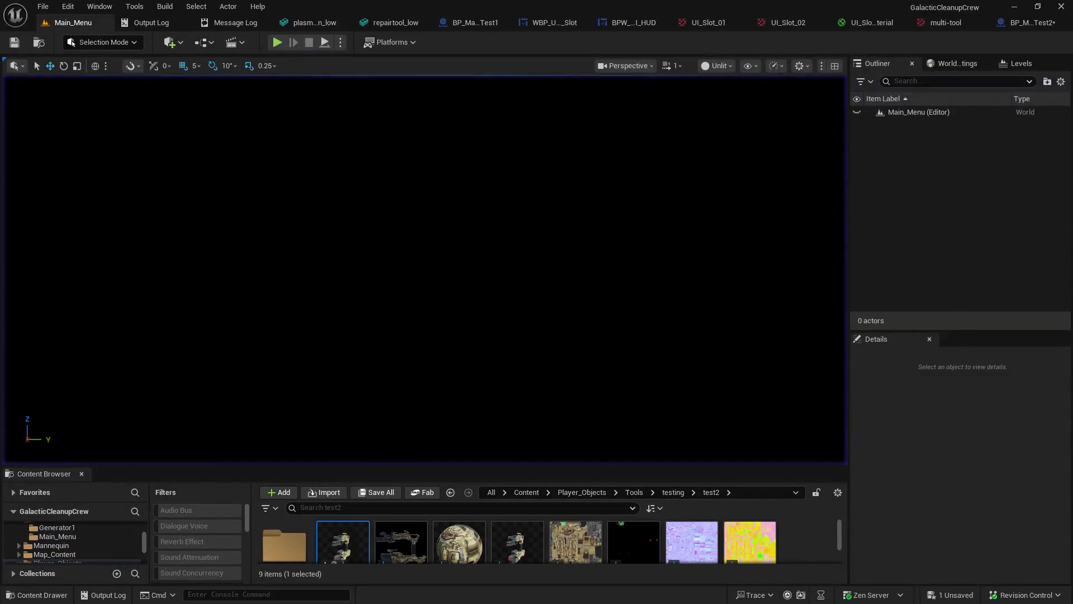
Step: Back in the HUD event graph, inspect the Creation Flags options without changing them
click(475, 22)
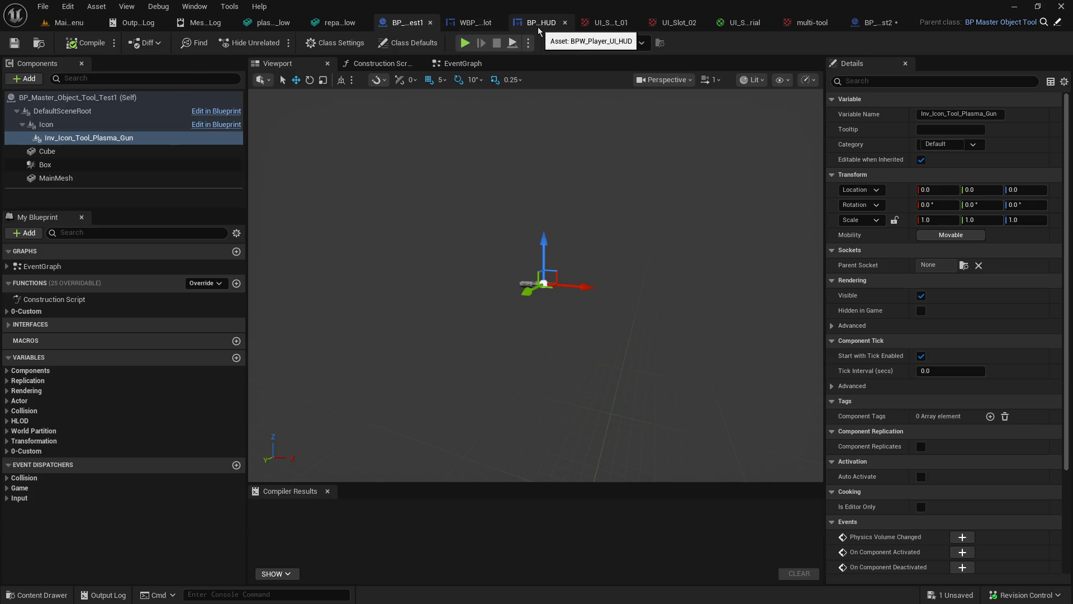
click(538, 27)
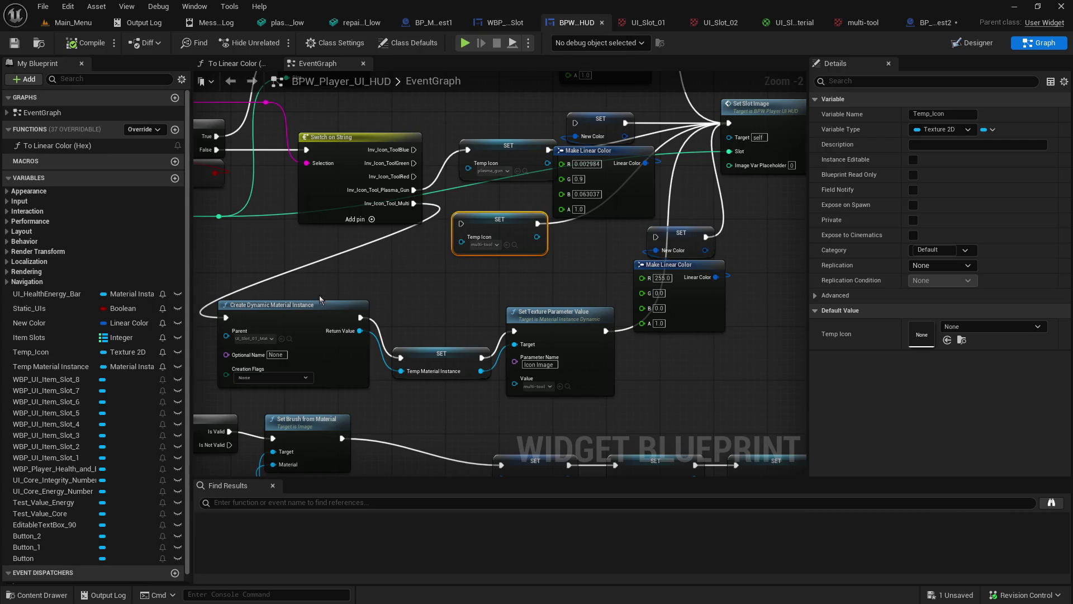
click(275, 380)
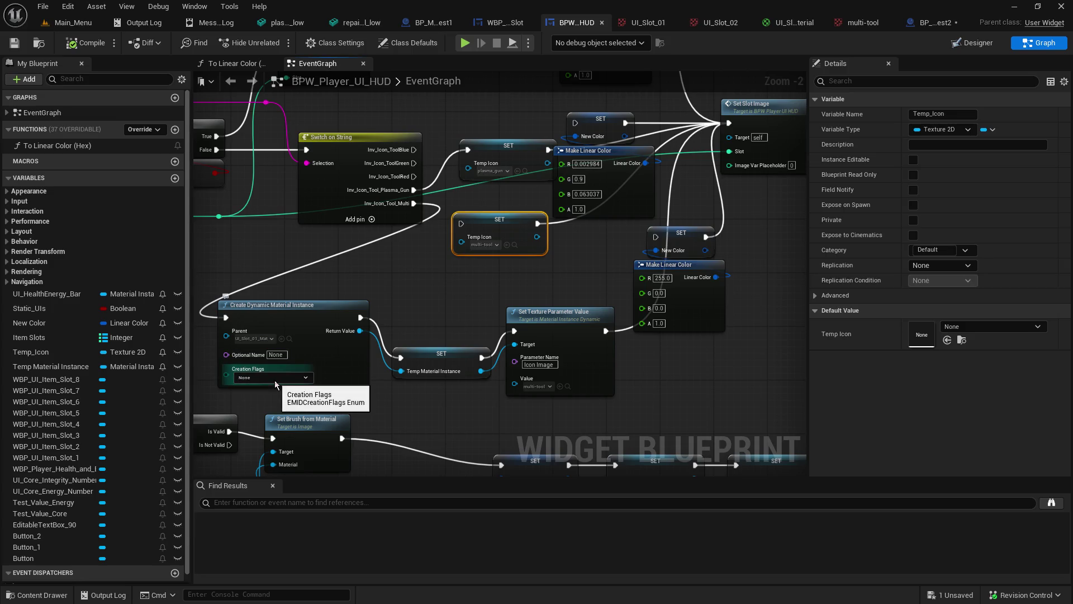
click(274, 380)
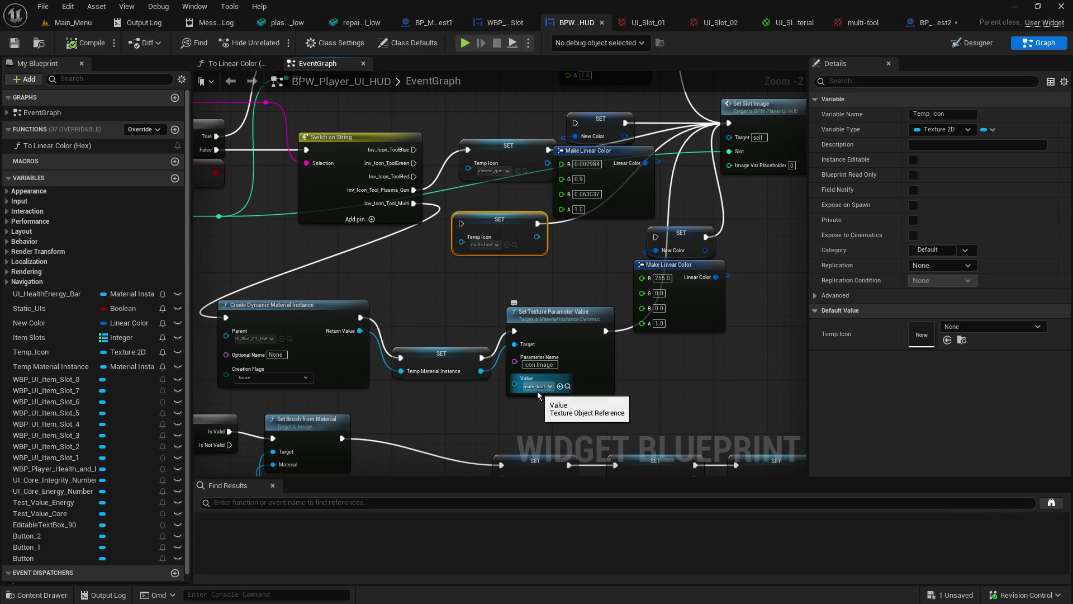
Step: Rearrange Set Texture Parameter Value, the Temp Material Instance getter and Set Brush from Material, then open UI_Slot_01_Material
drag(548, 341, 528, 322)
drag(738, 212, 622, 237)
mouse_move(398, 383)
mouse_down()
mouse_move(370, 301)
mouse_move(332, 408)
mouse_up()
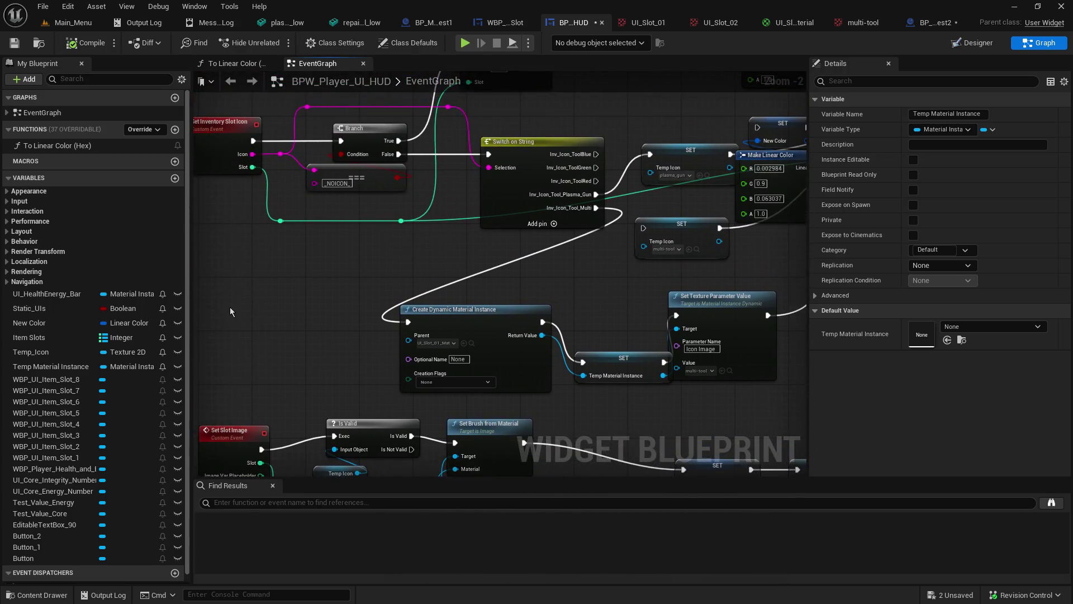
right_click(229, 307)
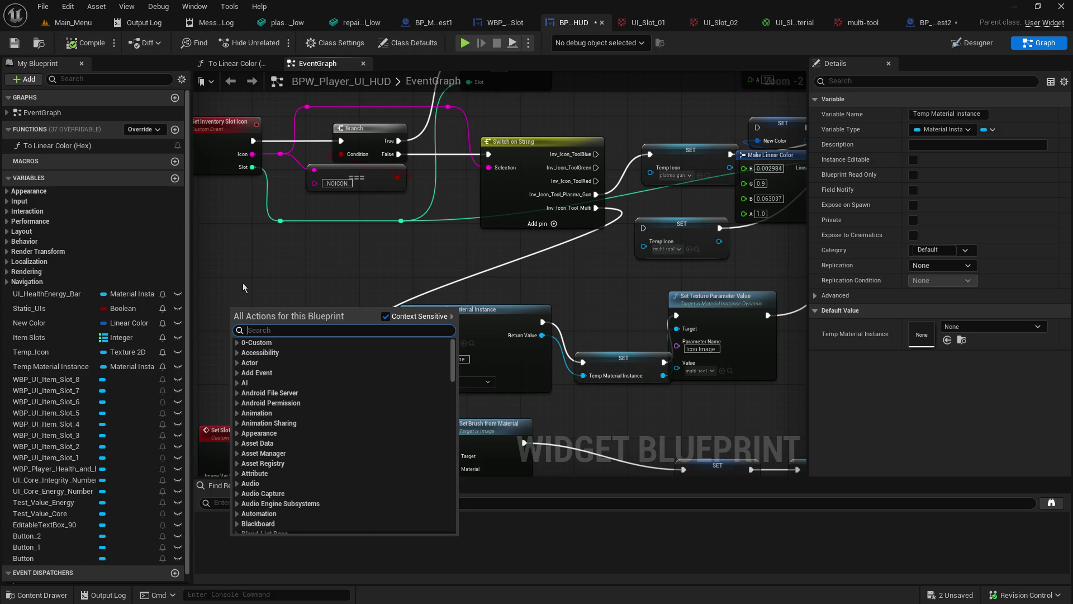
click(317, 302)
drag(579, 410, 529, 264)
drag(459, 274, 531, 275)
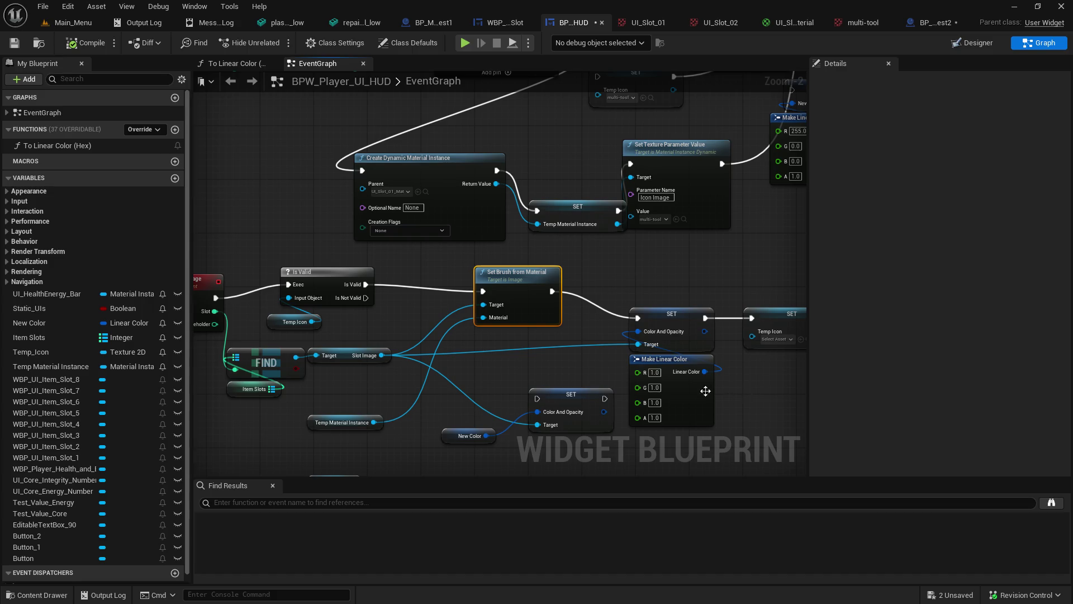
click(795, 22)
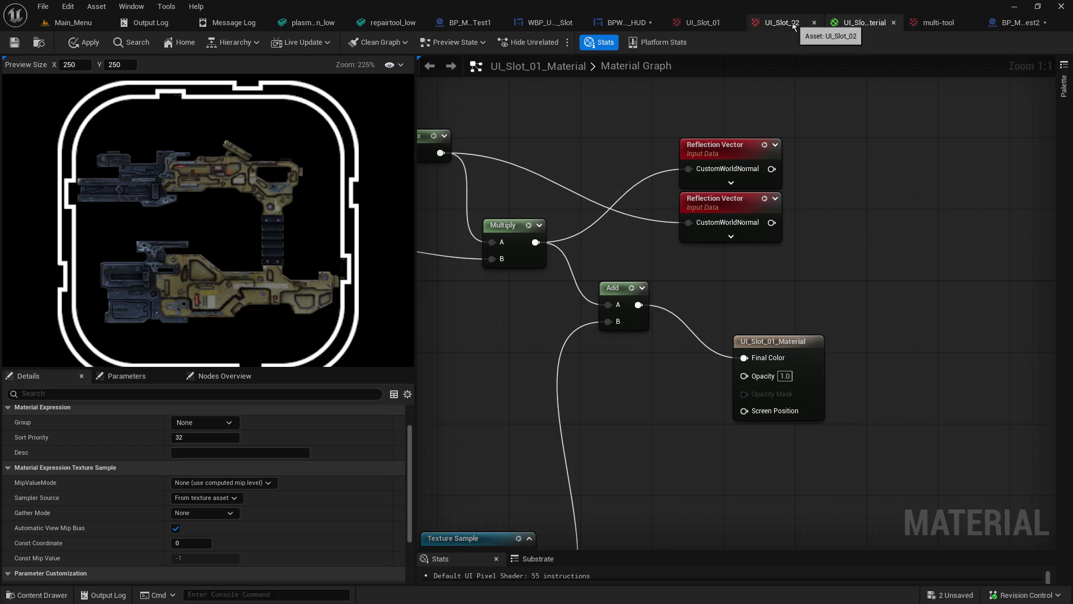
Step: Set PB_SlotBorder's Brush Image in WBP_UI_Item_Slot to UI_Slot_01_Material, then zoom onto the slot
click(609, 24)
click(513, 23)
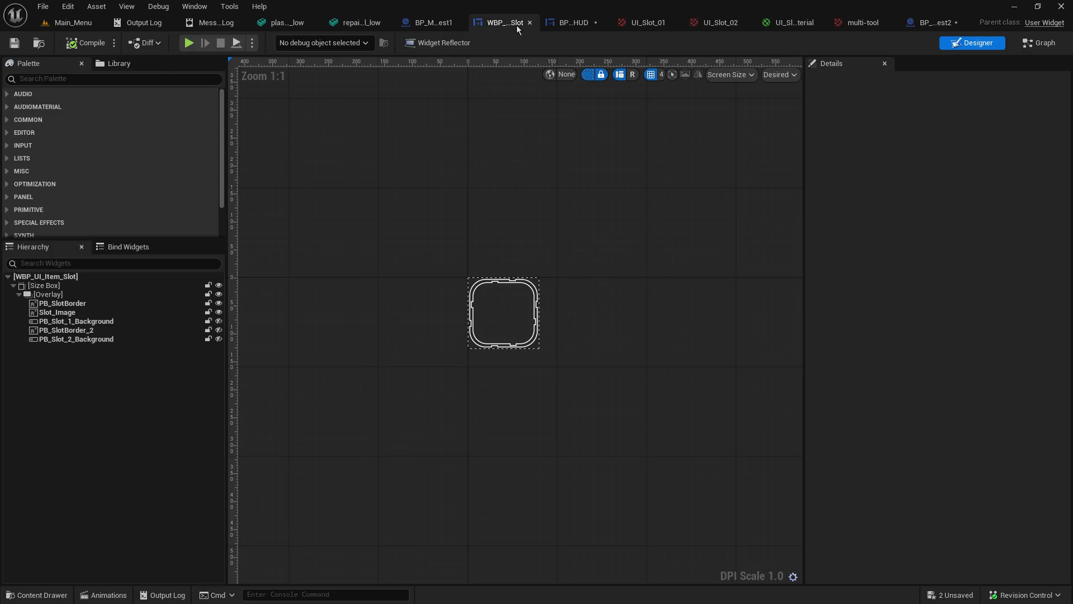
click(84, 312)
click(87, 304)
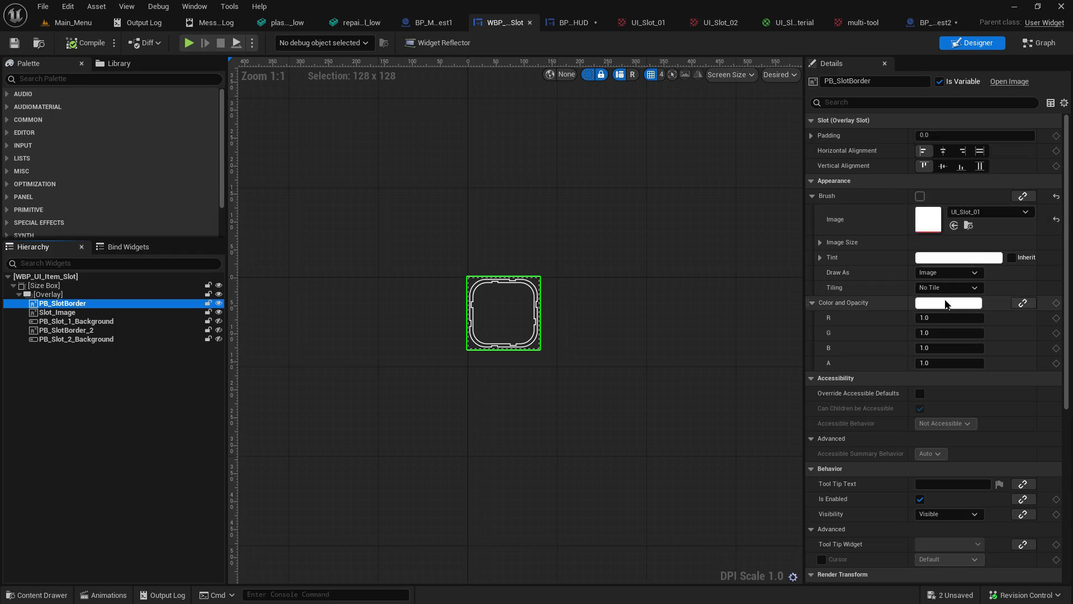
click(993, 212)
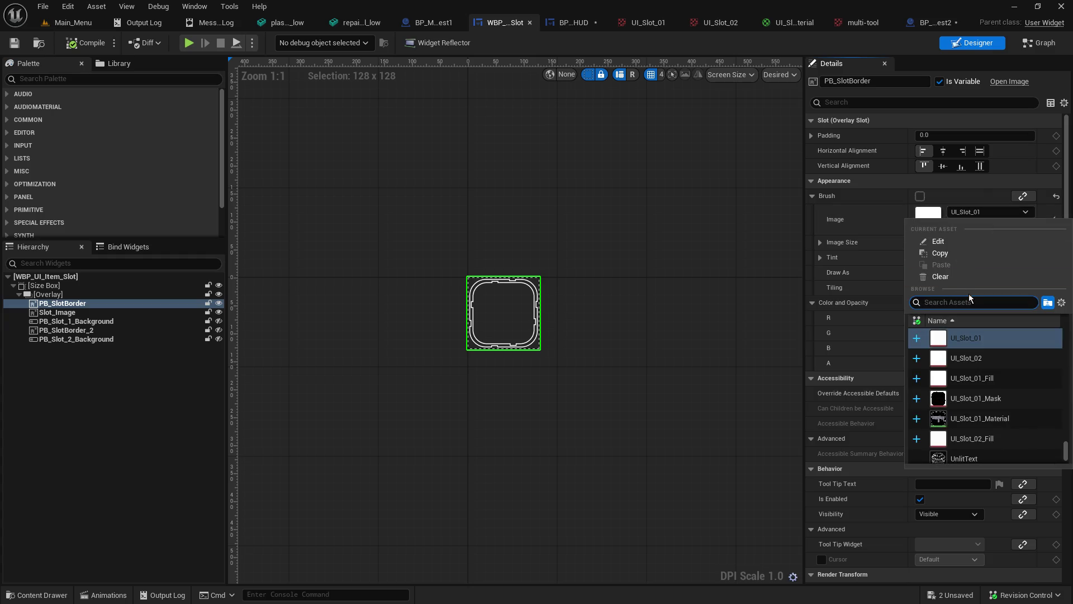
text(ui_)
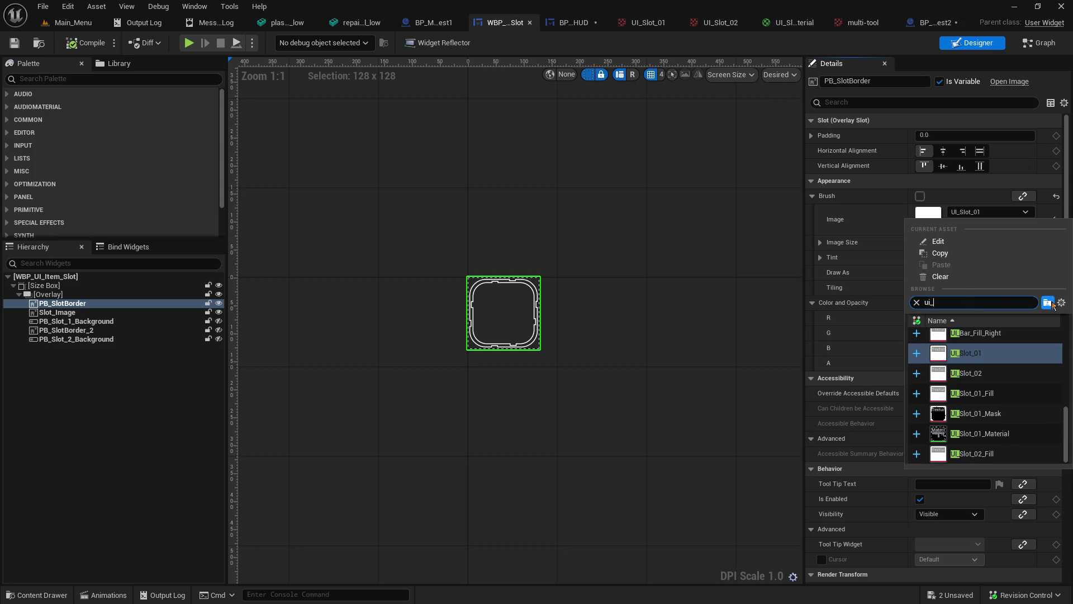
click(982, 431)
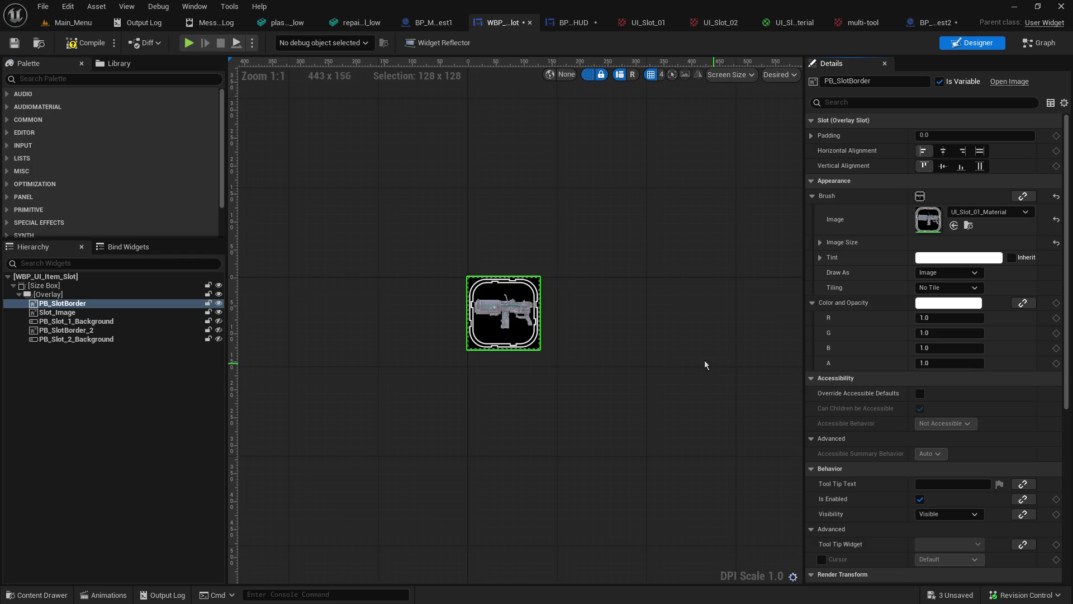
scroll(580, 337, up, 4)
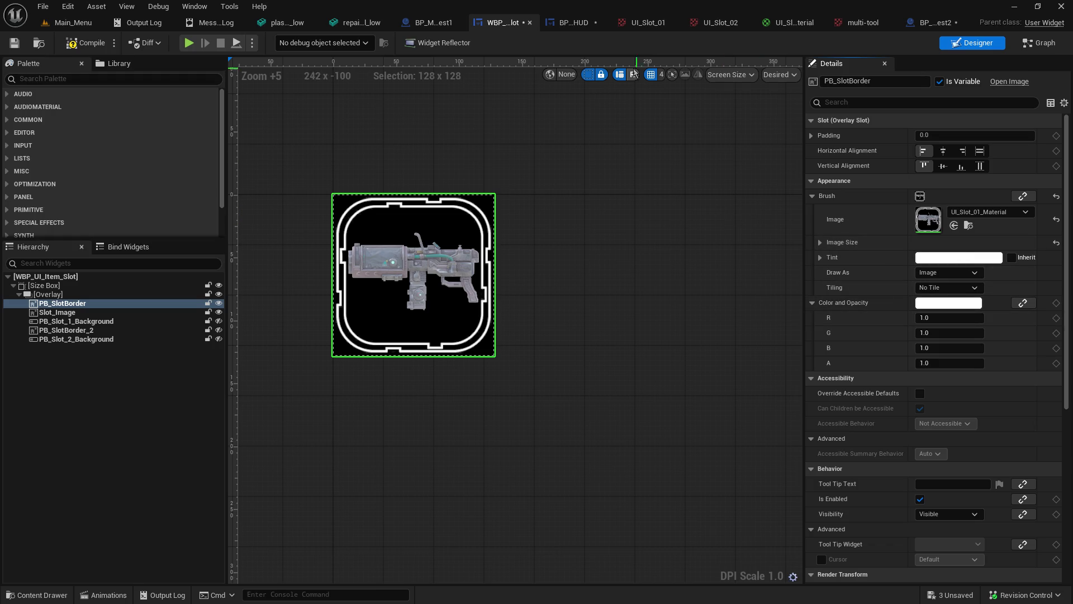
click(590, 27)
Step: Move Make Linear Color beside Set Brush from Material and delete the New Color getter and setter
scroll(627, 294, down, 2)
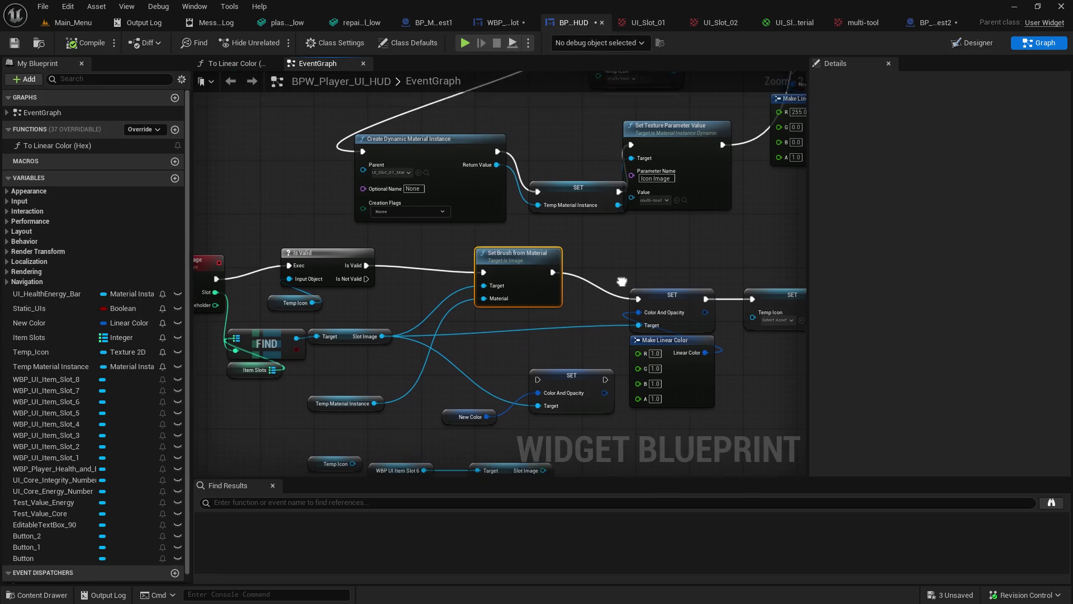
mouse_move(678, 335)
mouse_down()
mouse_move(700, 366)
mouse_move(468, 294)
mouse_move(691, 239)
mouse_move(730, 265)
mouse_move(737, 351)
mouse_move(570, 234)
mouse_move(606, 275)
mouse_move(593, 301)
mouse_up()
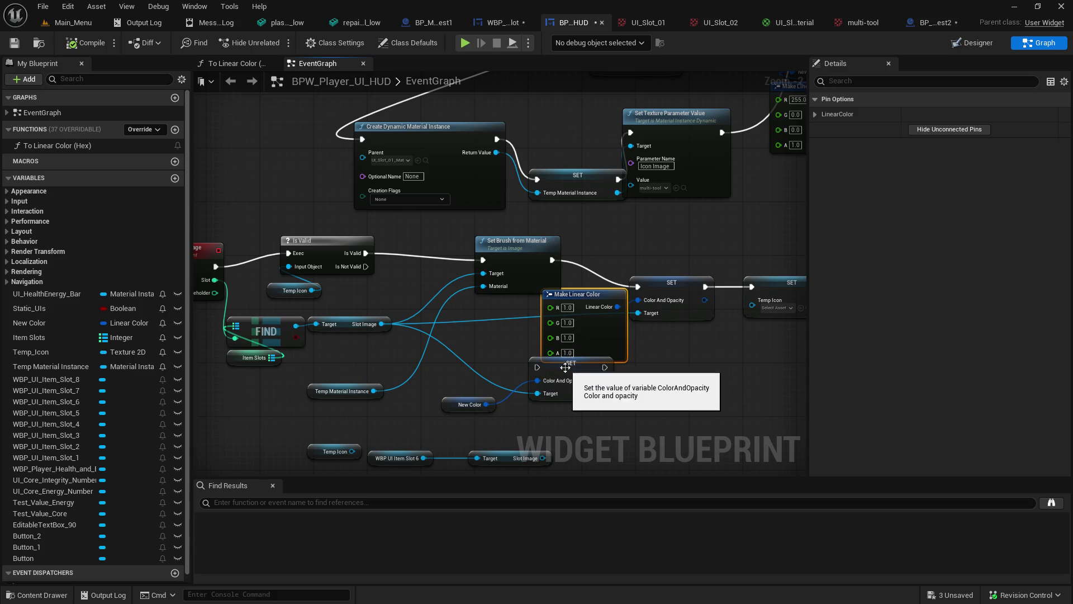
drag(566, 367, 439, 434)
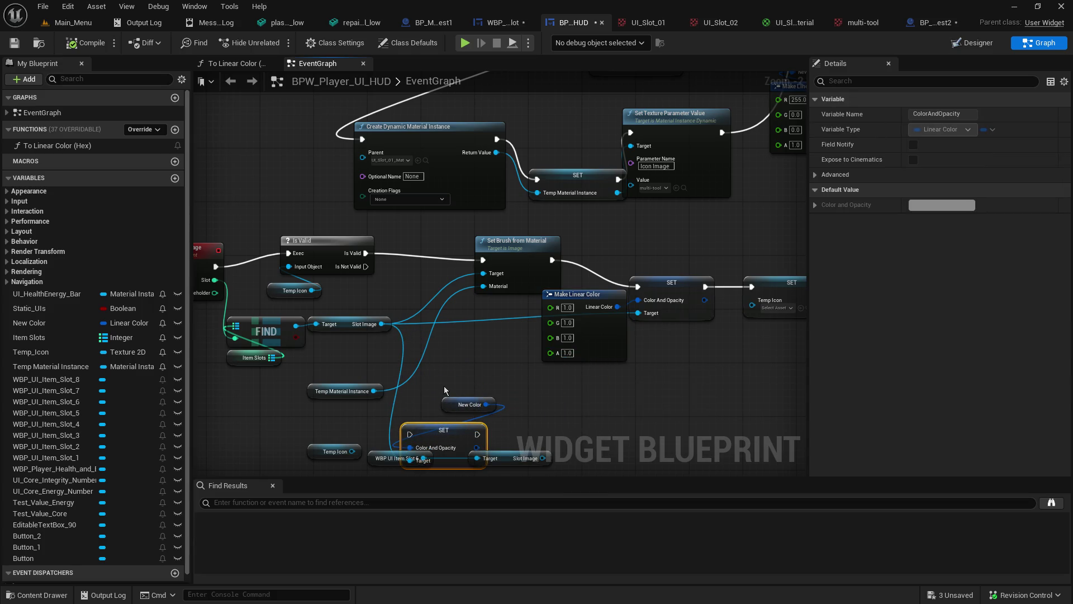
drag(439, 389, 492, 422)
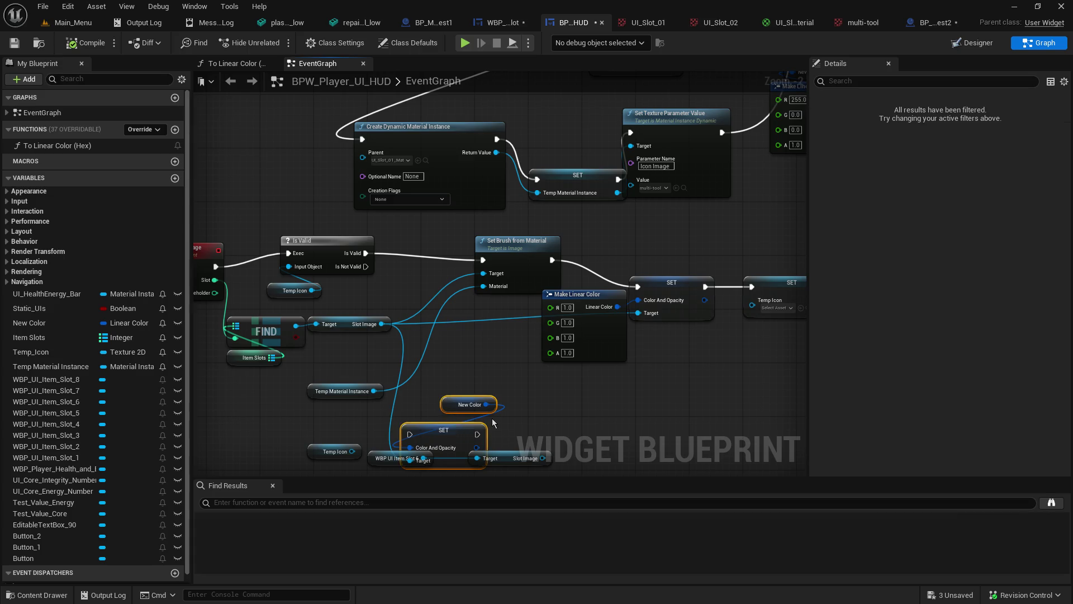
key(Delete)
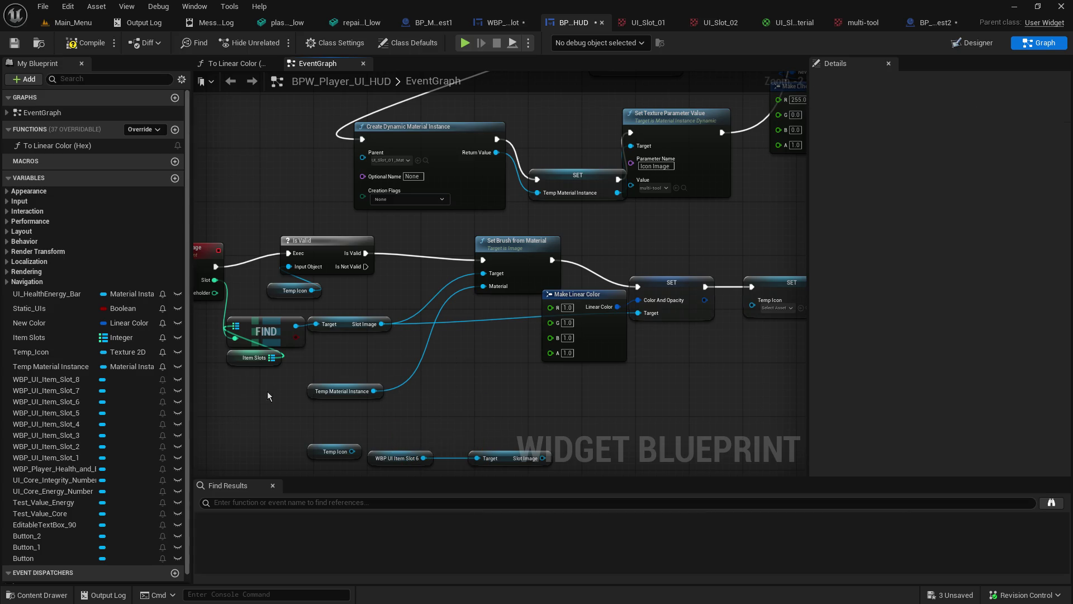
Step: Tidy the colour nodes, unlink SET Temp Icon from SET Temp Material Instance, and compile
drag(593, 310, 574, 343)
drag(673, 293, 691, 351)
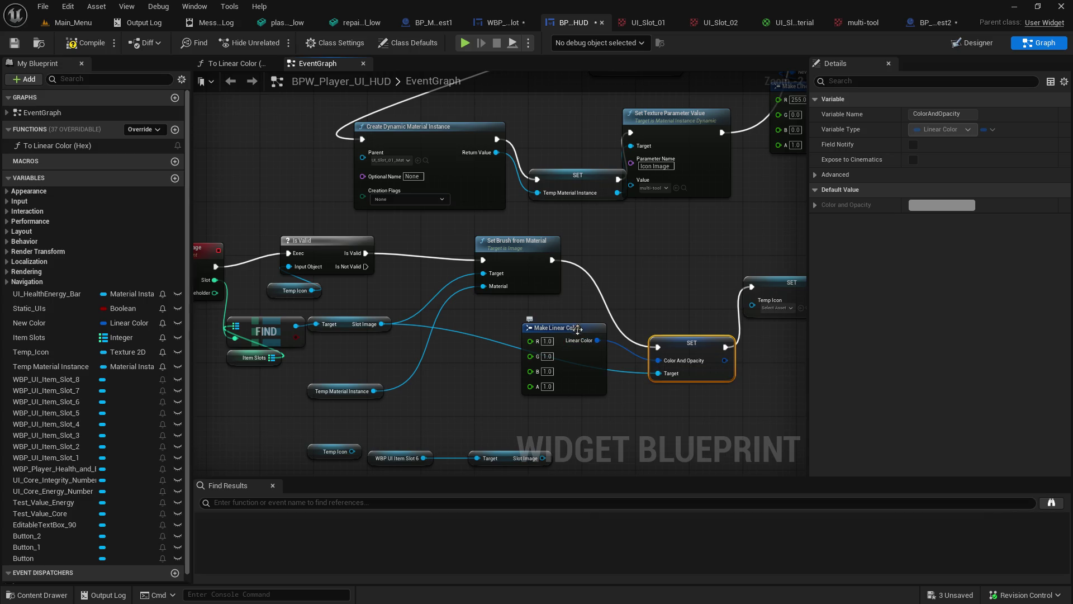
drag(578, 331, 570, 304)
mouse_move(345, 324)
mouse_down()
mouse_move(363, 404)
mouse_move(443, 382)
mouse_move(458, 340)
mouse_move(357, 319)
mouse_up()
drag(344, 375, 346, 387)
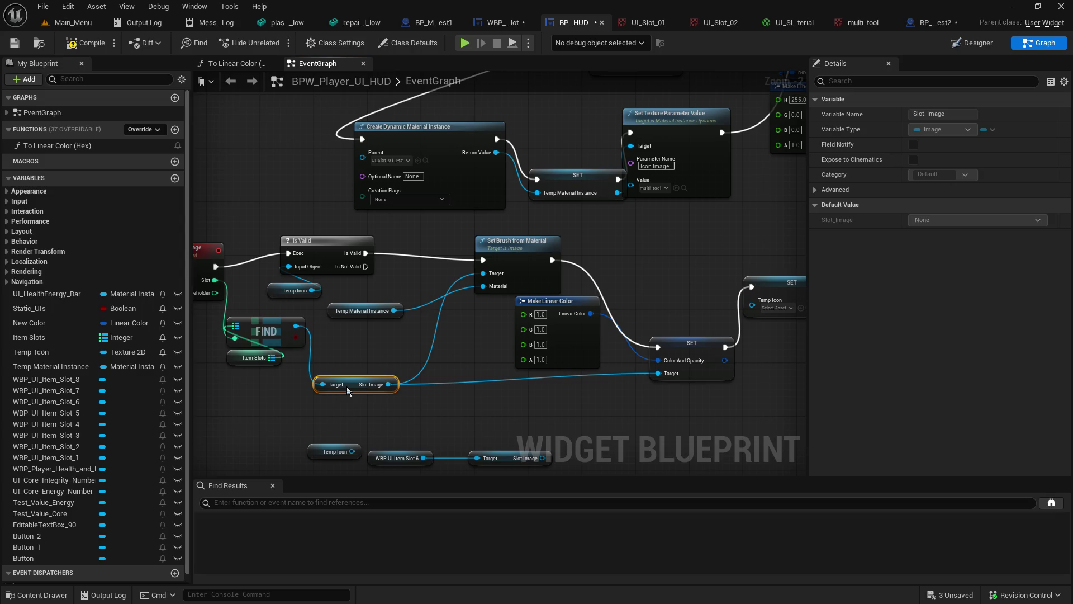
drag(539, 301, 523, 310)
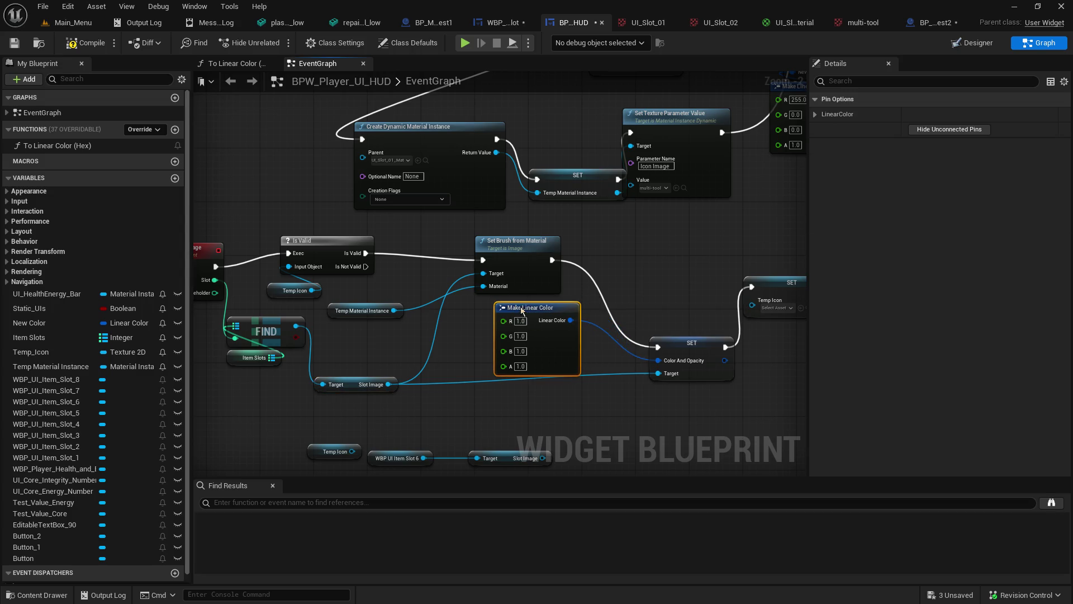
drag(685, 349, 686, 356)
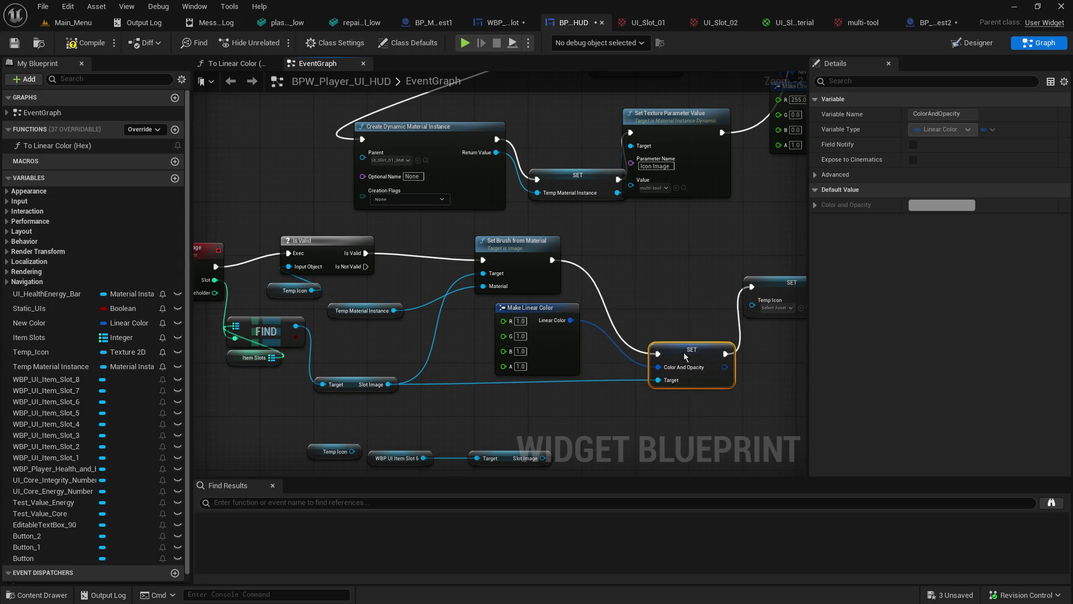
drag(660, 306, 528, 291)
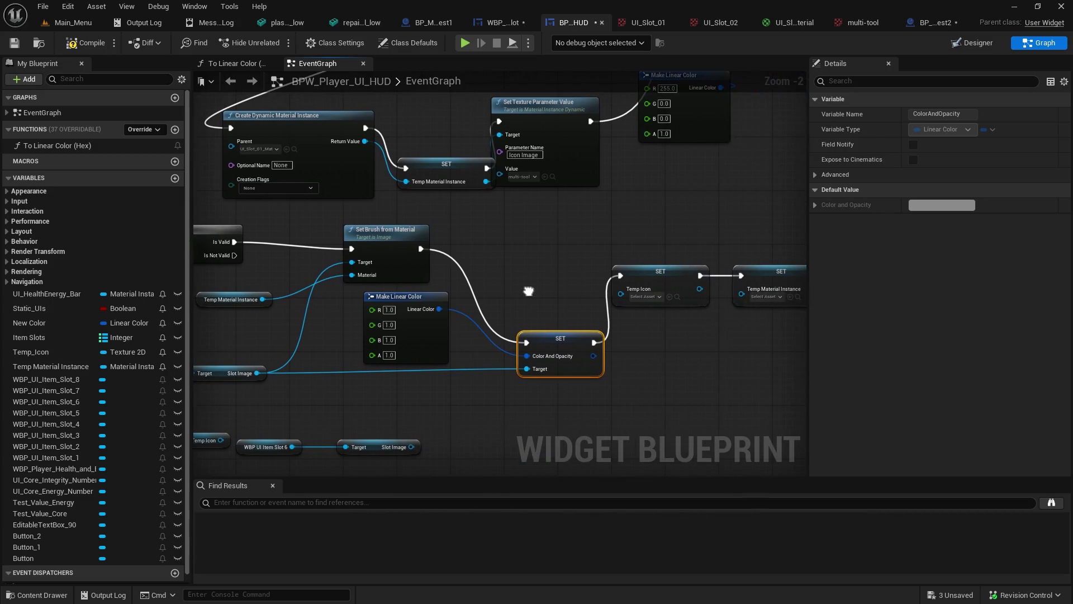
alt+click(714, 278)
click(77, 44)
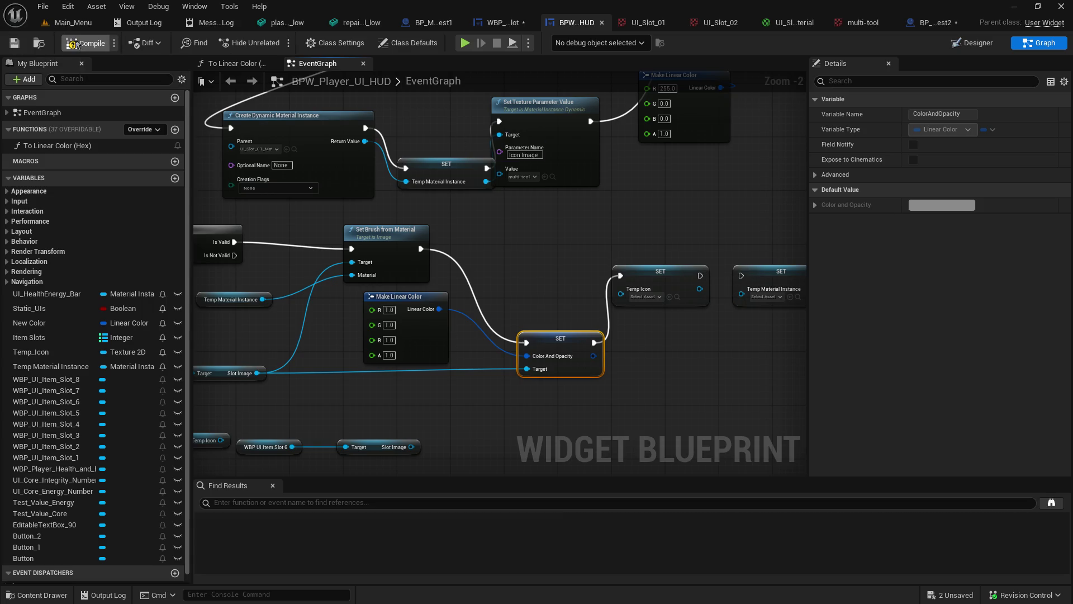
Step: Play-test Main_Menu as host and pick up the weapon into inventory slot 1
click(73, 22)
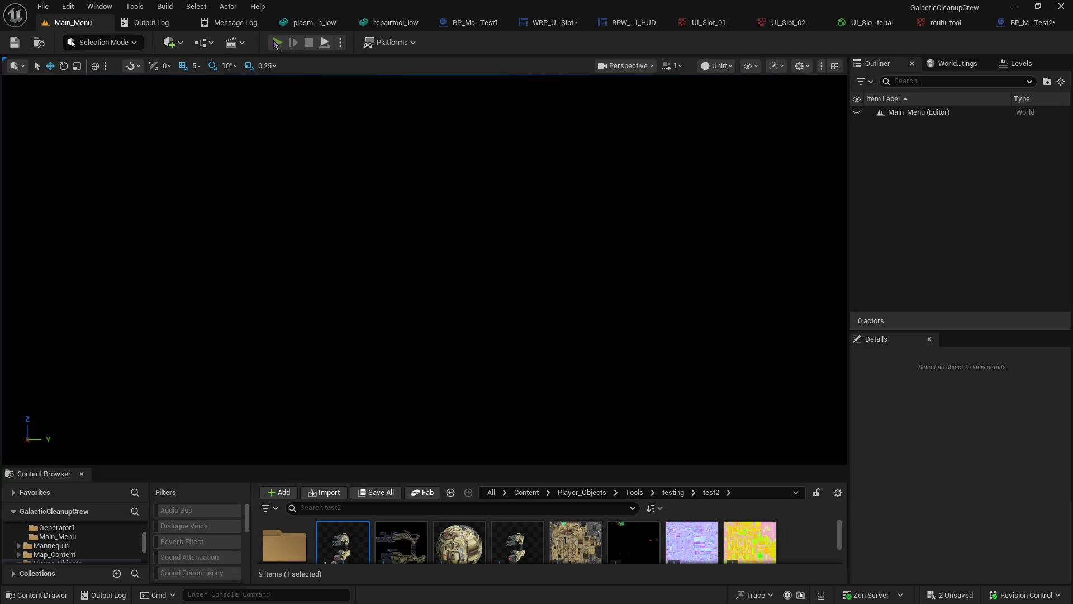
click(277, 43)
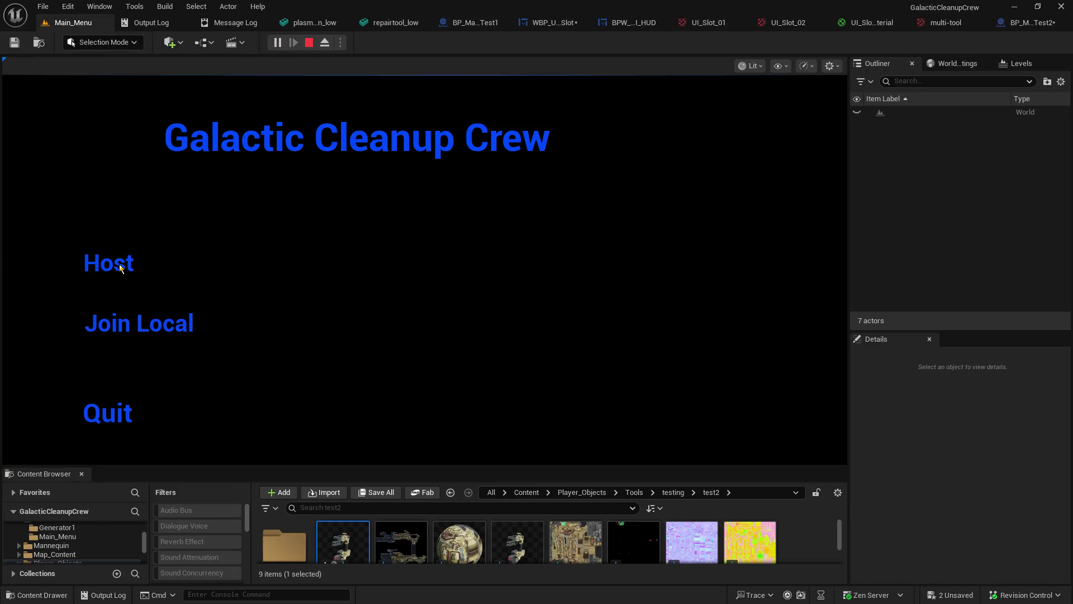
click(119, 264)
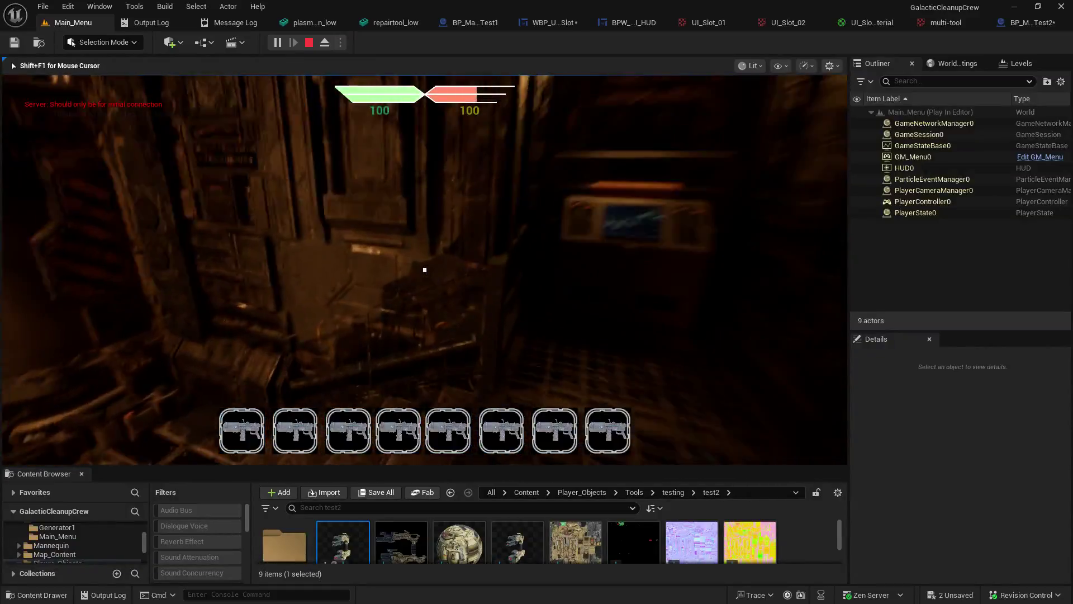
key(e)
key(s)
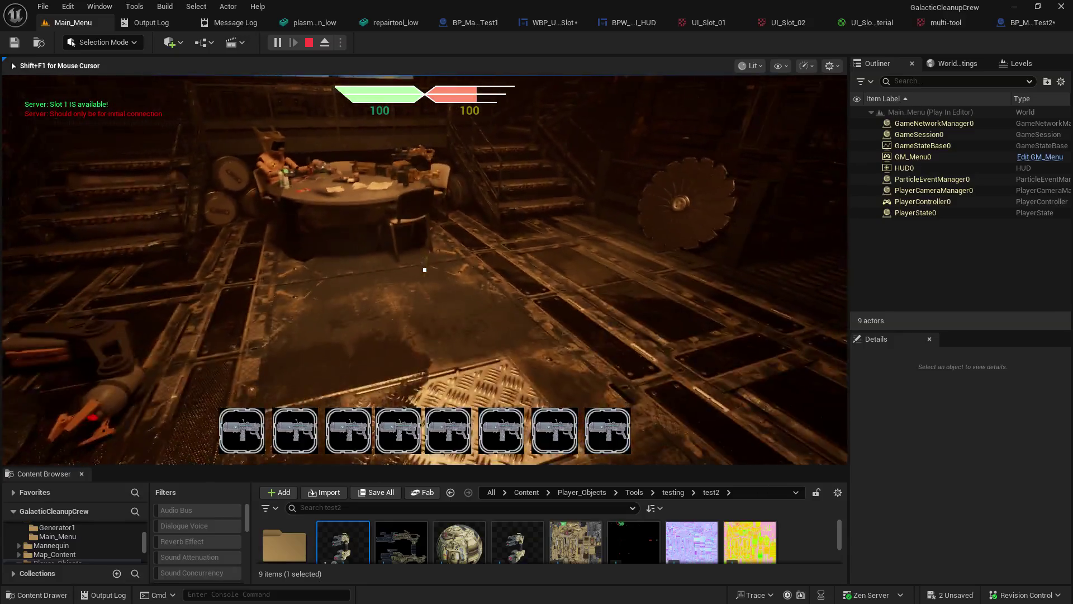
key(w)
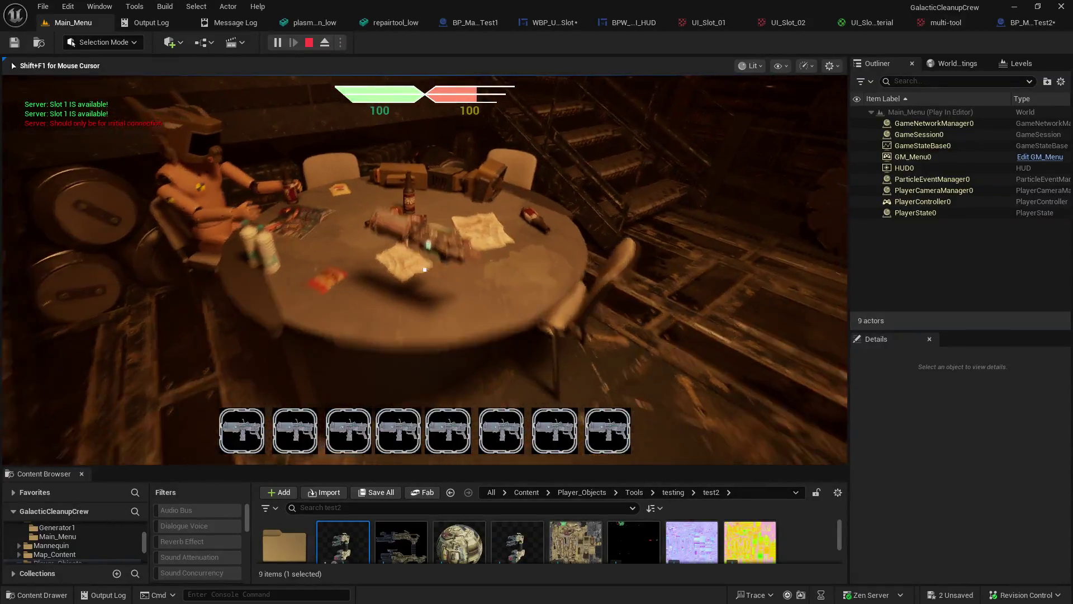
key(a)
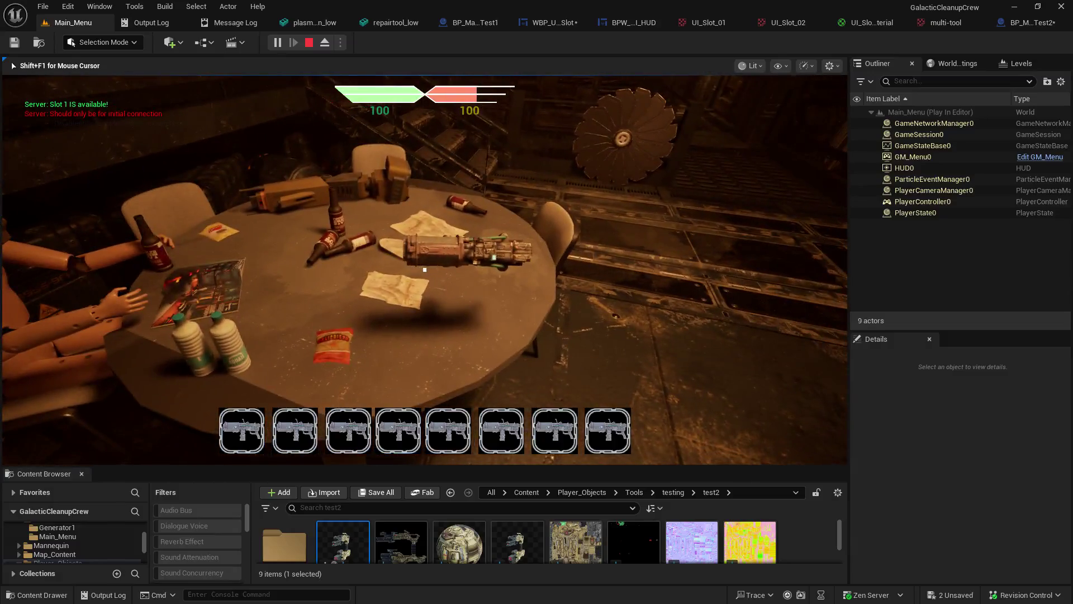
key(e)
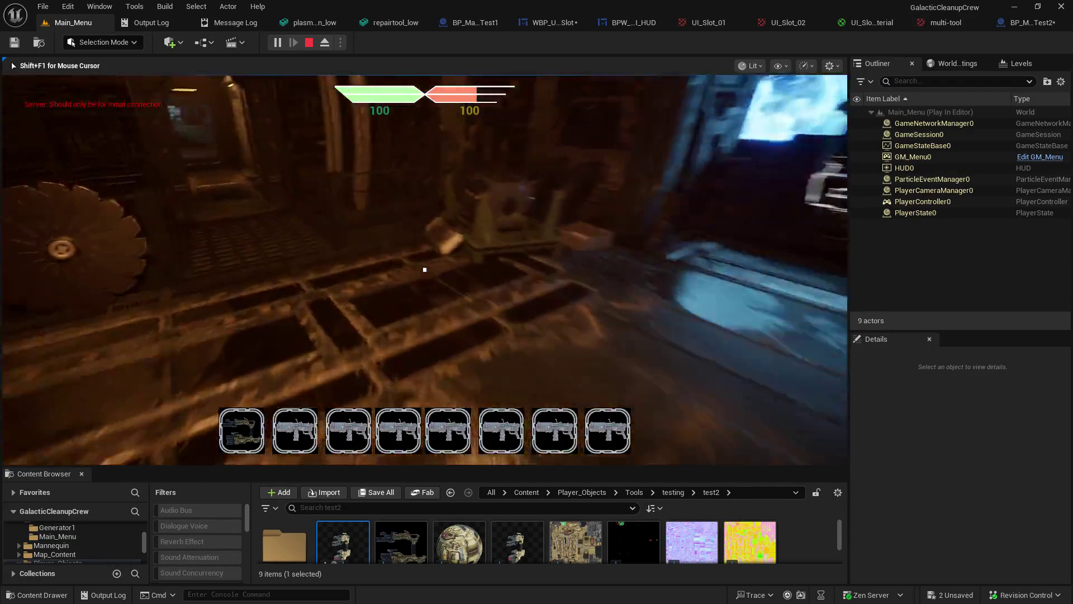
Step: Throw the held tool, pick up the repair tool, and stop the play session
click(425, 269)
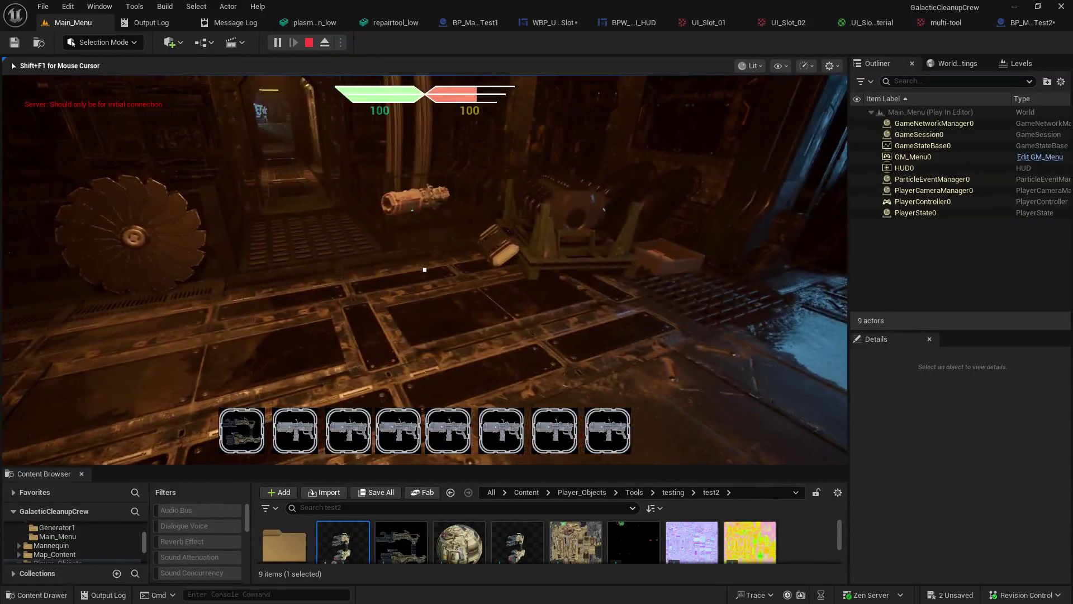
key(w)
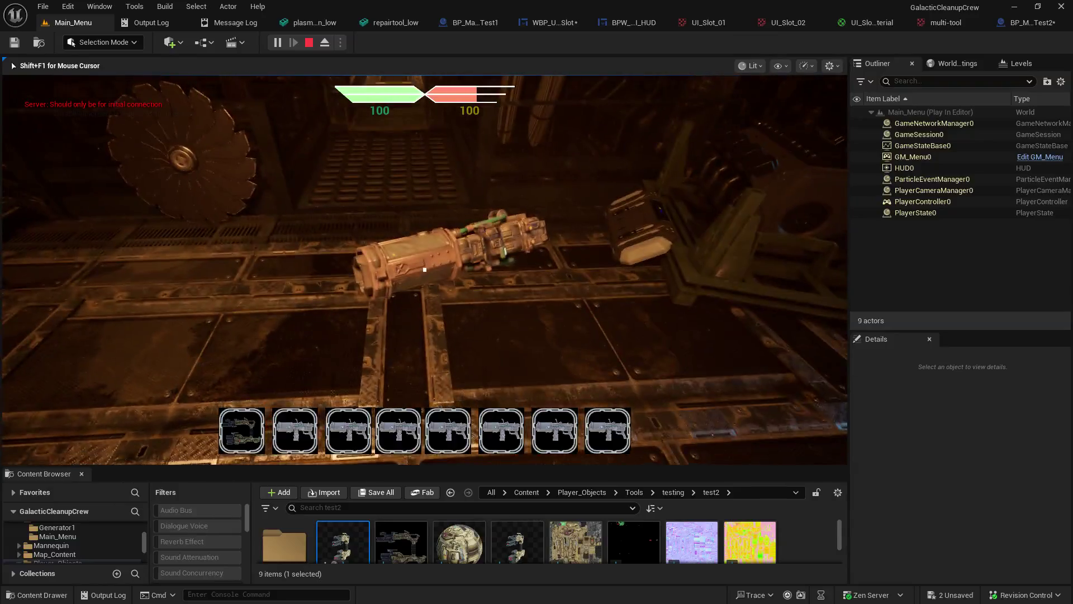
key(e)
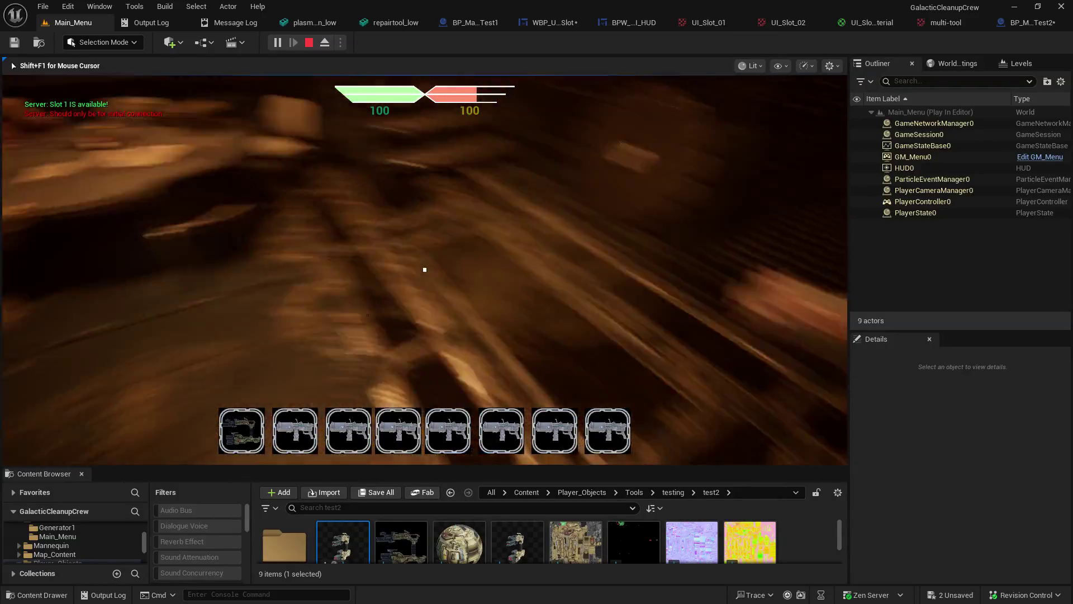
key(e)
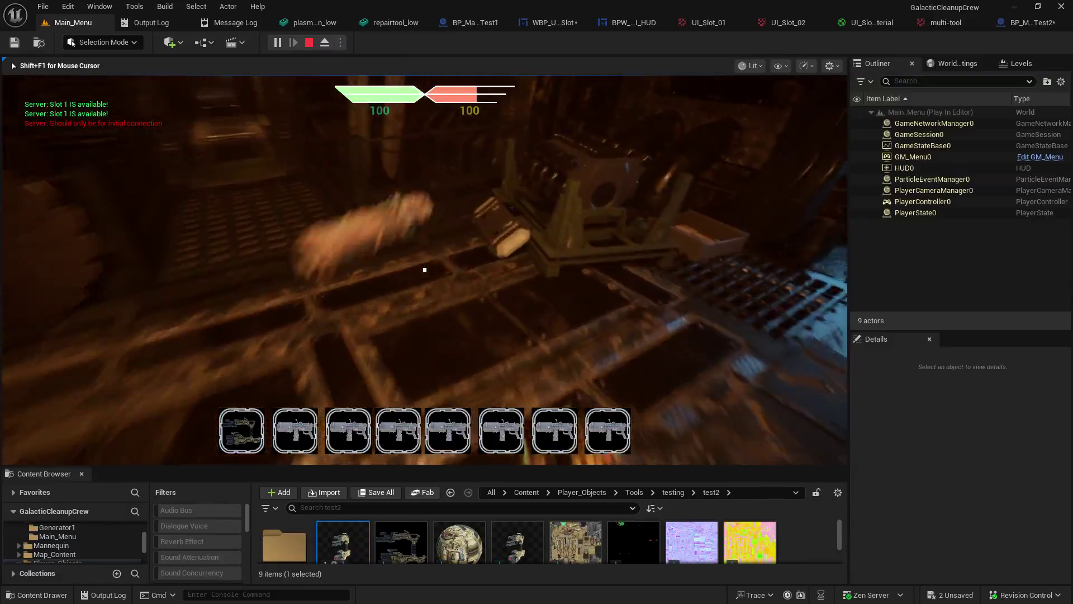
key(Escape)
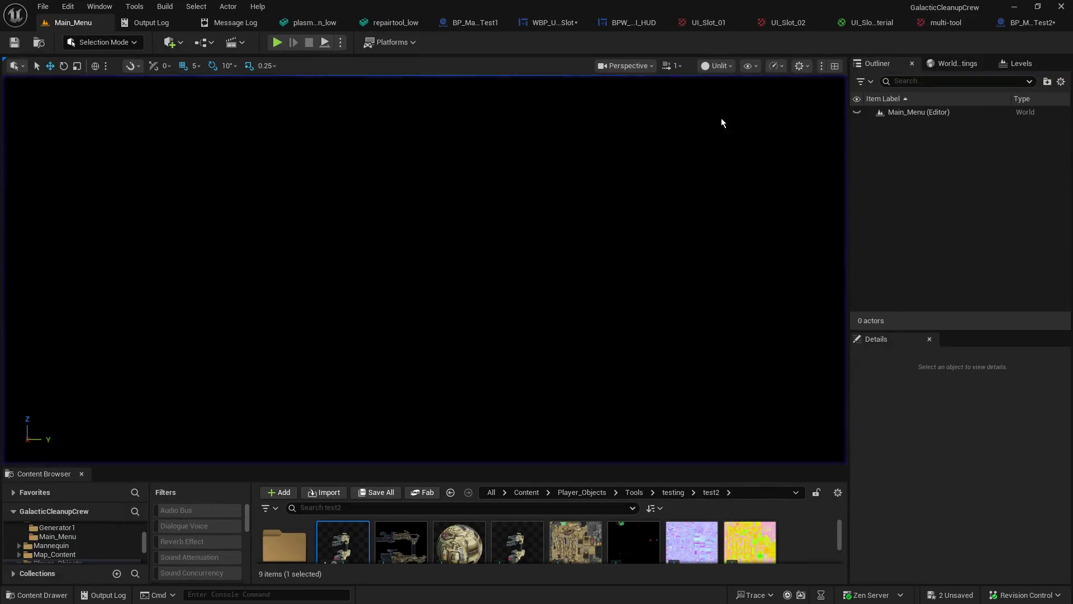
click(548, 25)
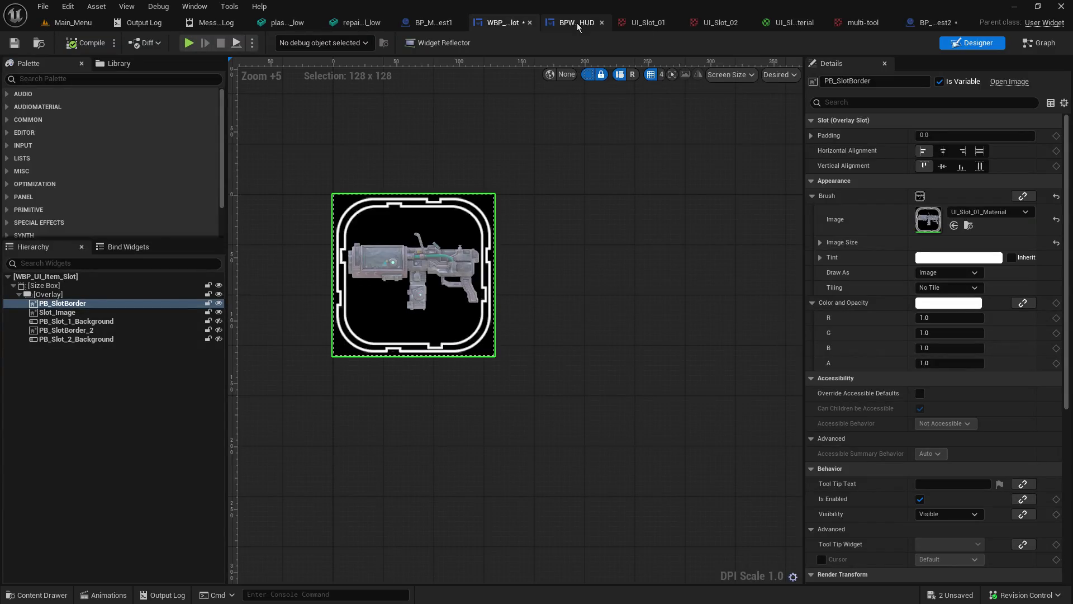
click(577, 22)
mouse_move(561, 266)
mouse_down()
mouse_move(561, 434)
mouse_move(511, 472)
mouse_up()
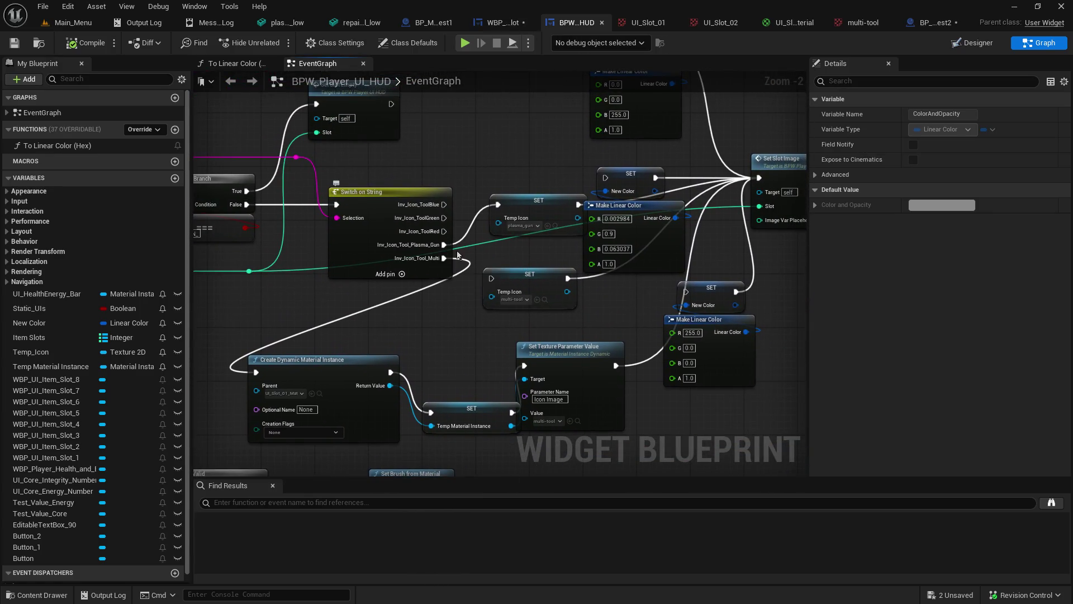
drag(557, 204, 523, 150)
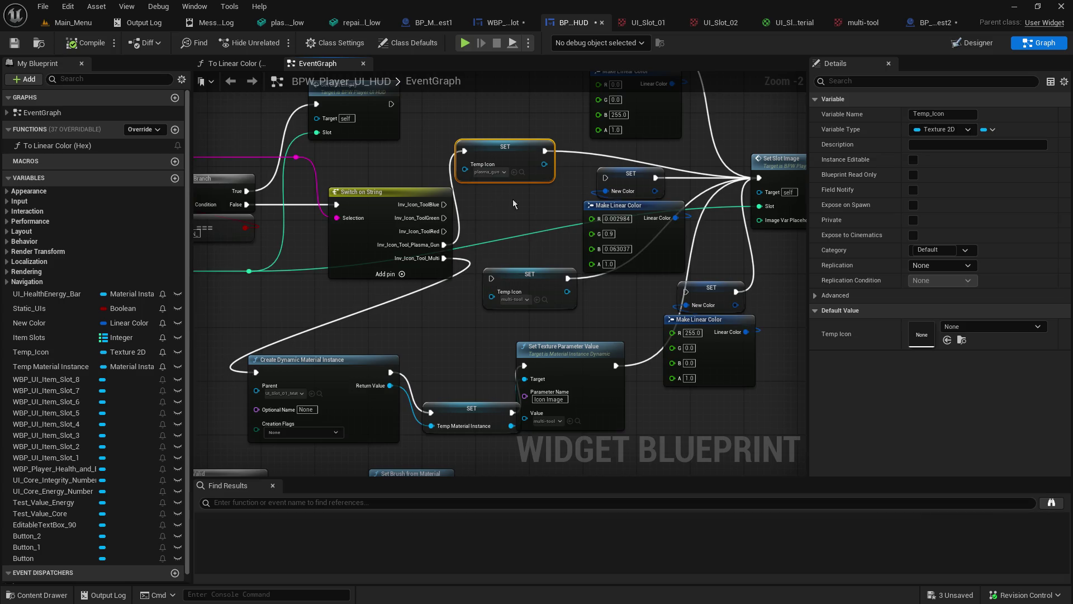
mouse_move(522, 207)
mouse_down()
mouse_move(479, 232)
mouse_move(364, 244)
mouse_move(396, 124)
mouse_move(448, 6)
mouse_up()
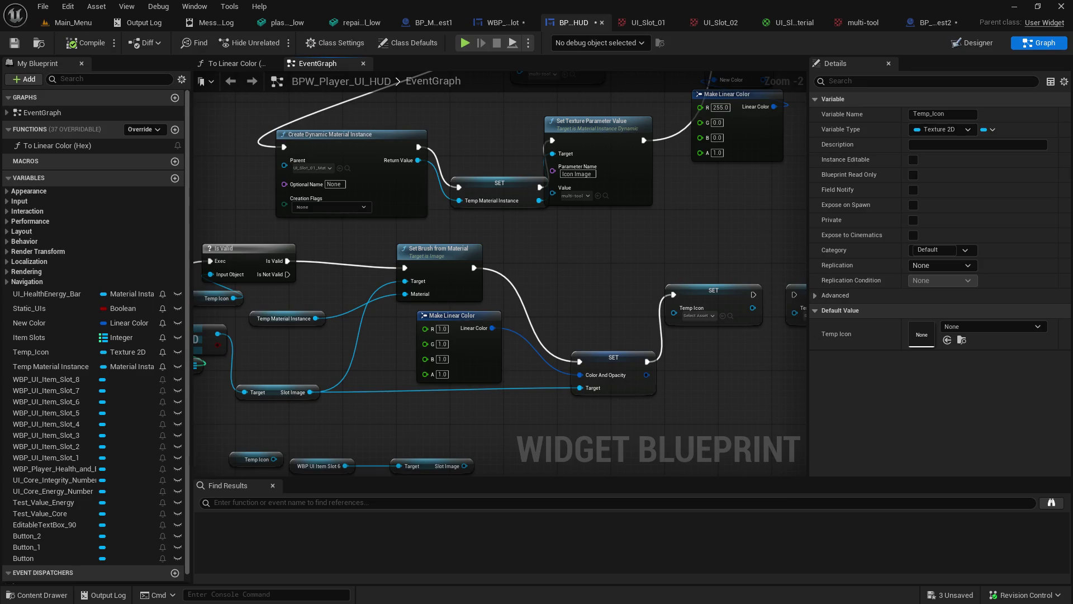
drag(392, 252, 547, 254)
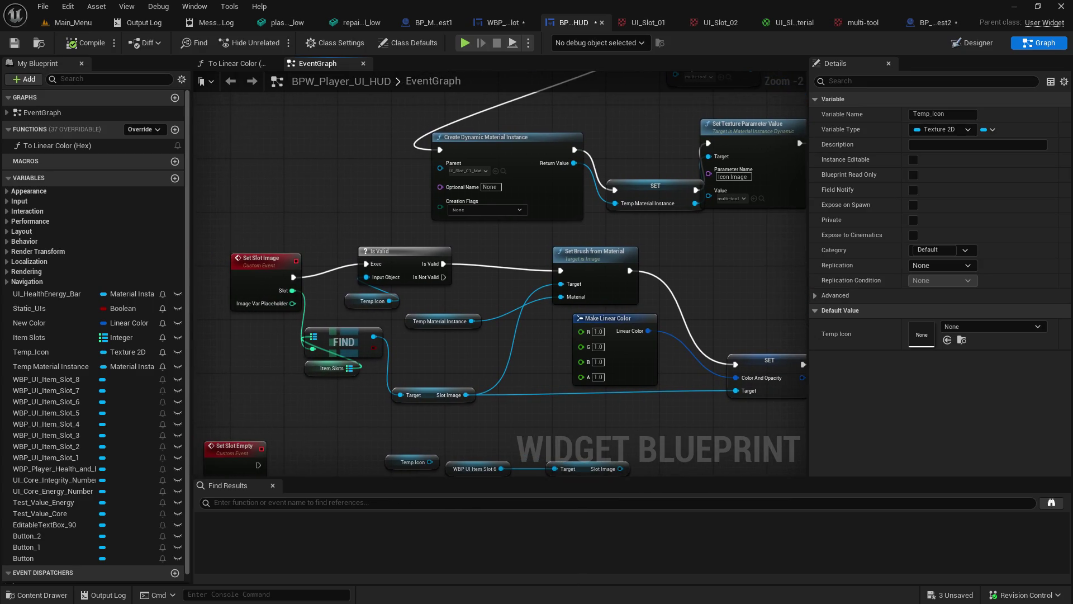
drag(694, 78, 633, 71)
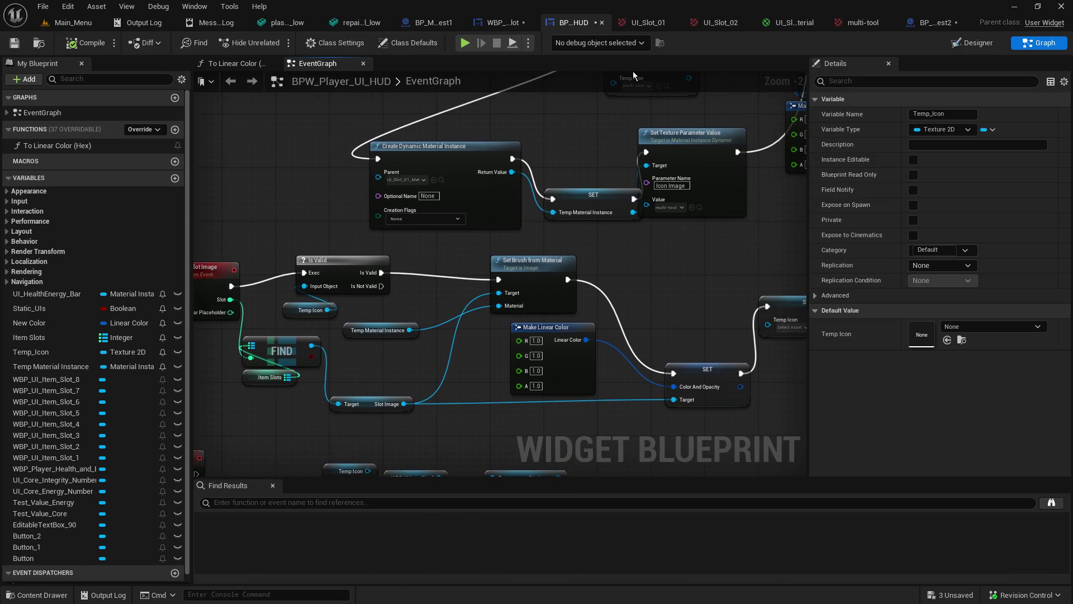
drag(286, 318, 250, 231)
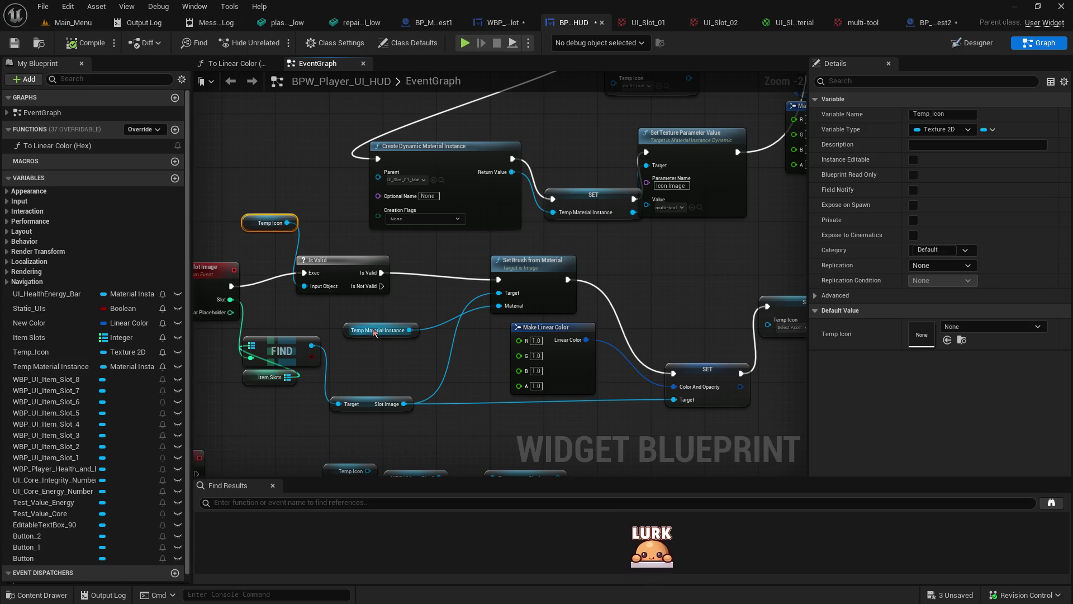
mouse_move(351, 347)
mouse_down()
mouse_move(499, 364)
mouse_move(567, 217)
mouse_up()
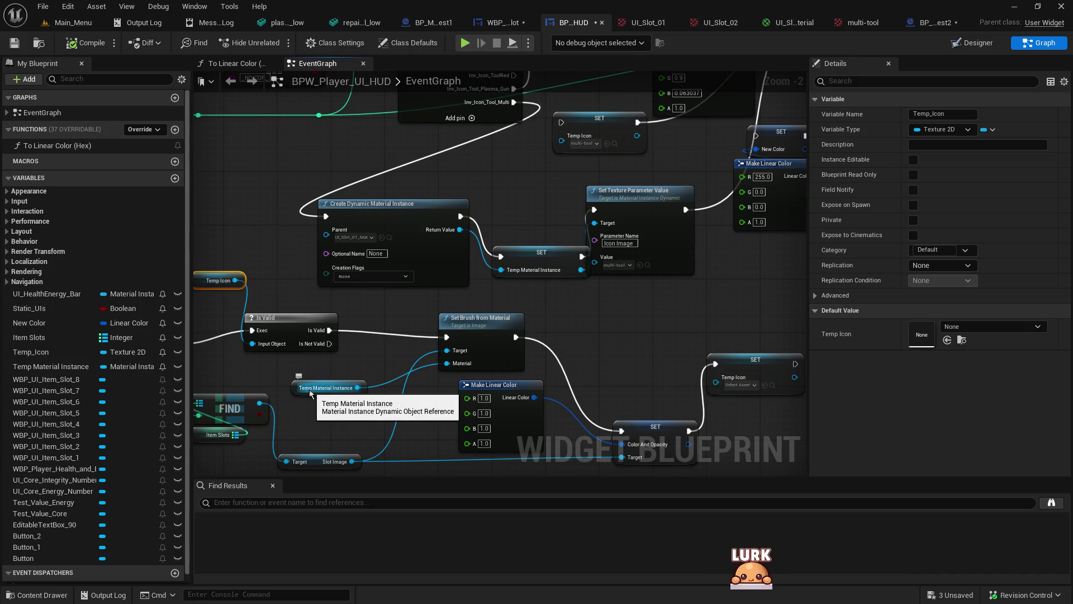
mouse_move(609, 365)
mouse_down()
mouse_move(395, 363)
mouse_move(621, 363)
mouse_up()
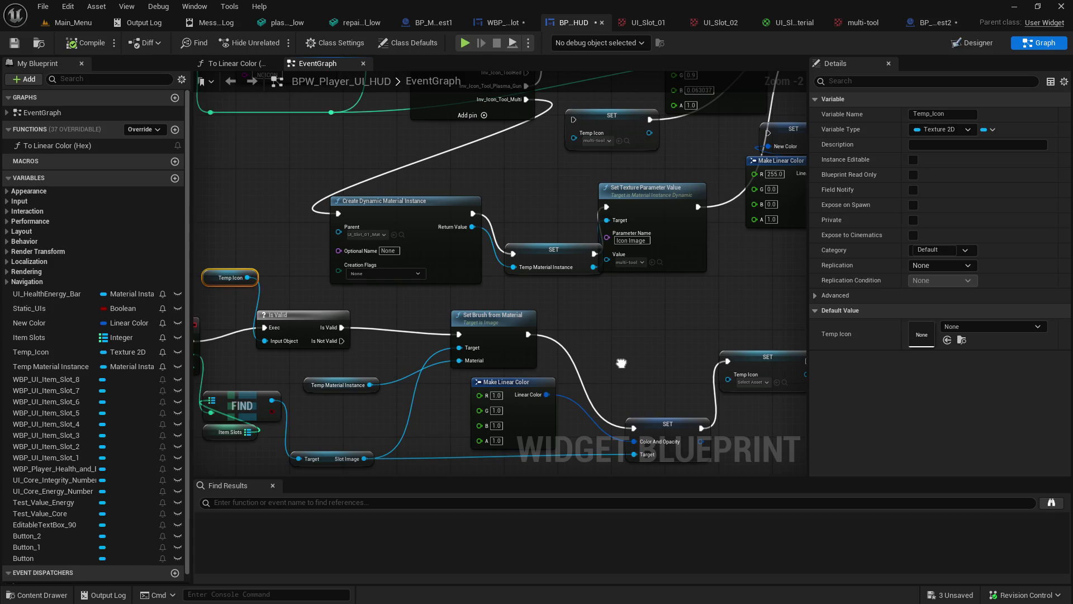
mouse_move(621, 364)
mouse_down()
mouse_move(532, 440)
mouse_move(631, 284)
mouse_up()
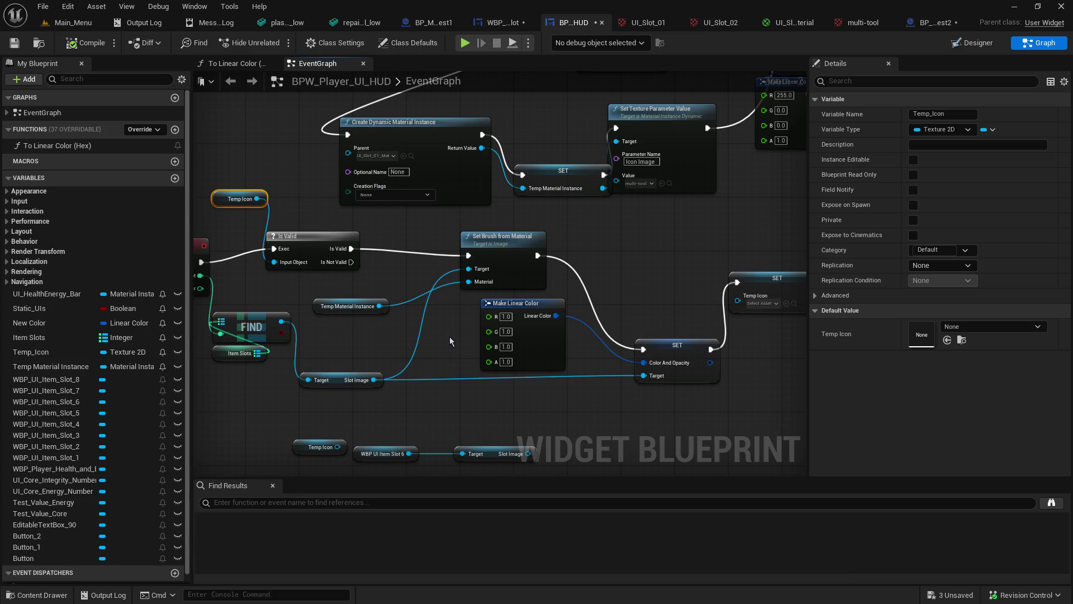
drag(450, 337, 306, 367)
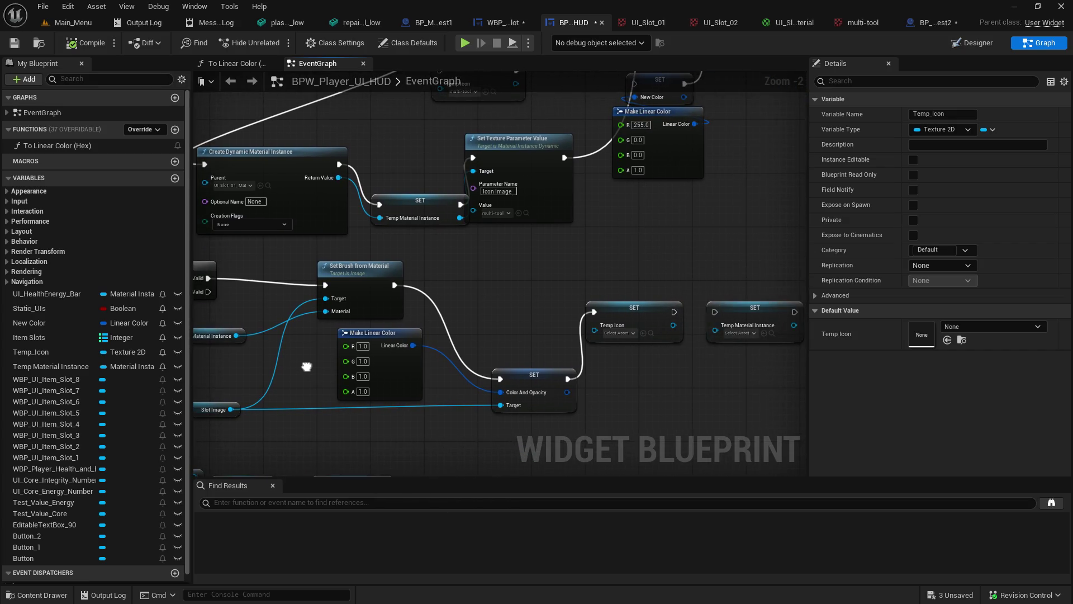
mouse_move(306, 366)
mouse_down()
mouse_move(506, 329)
mouse_move(471, 431)
mouse_move(373, 514)
mouse_up()
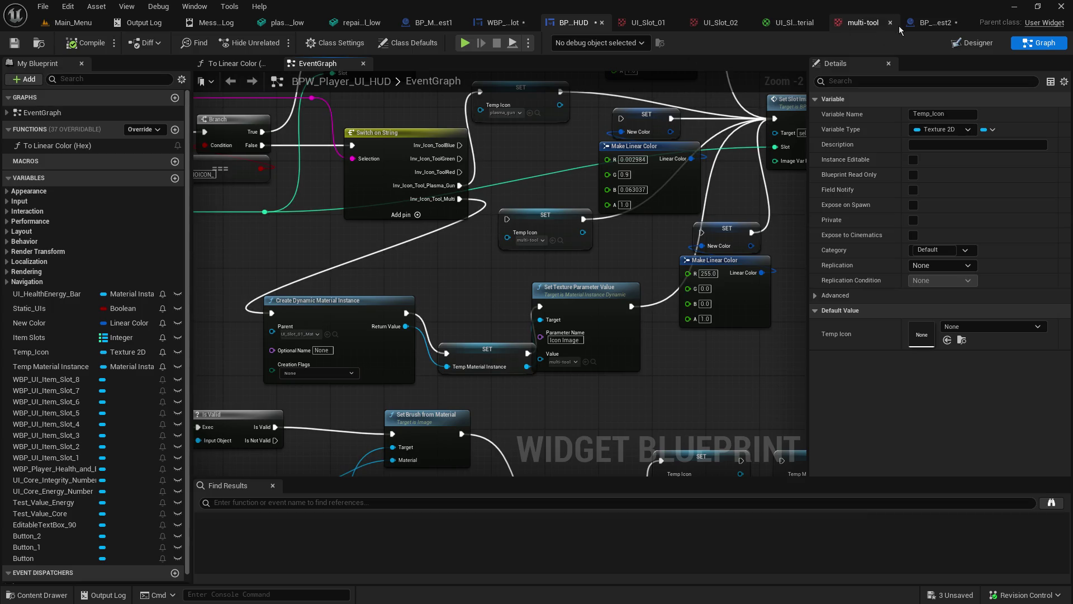
Step: Clear PB_SlotBorder's Brush Image to None, then save and compile WBP_UI_Item_Slot
click(500, 22)
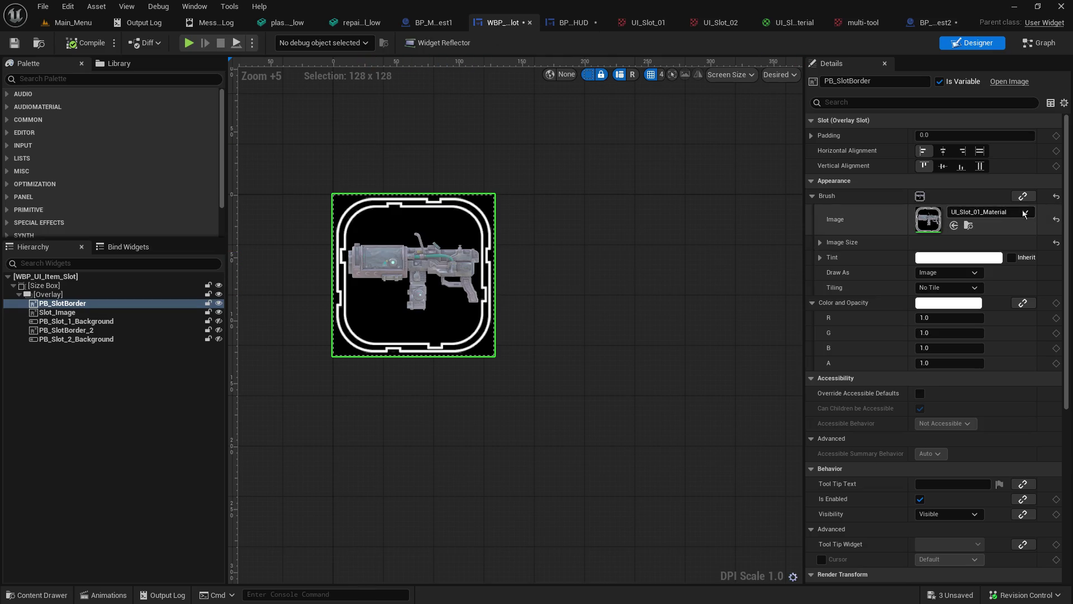
click(1056, 220)
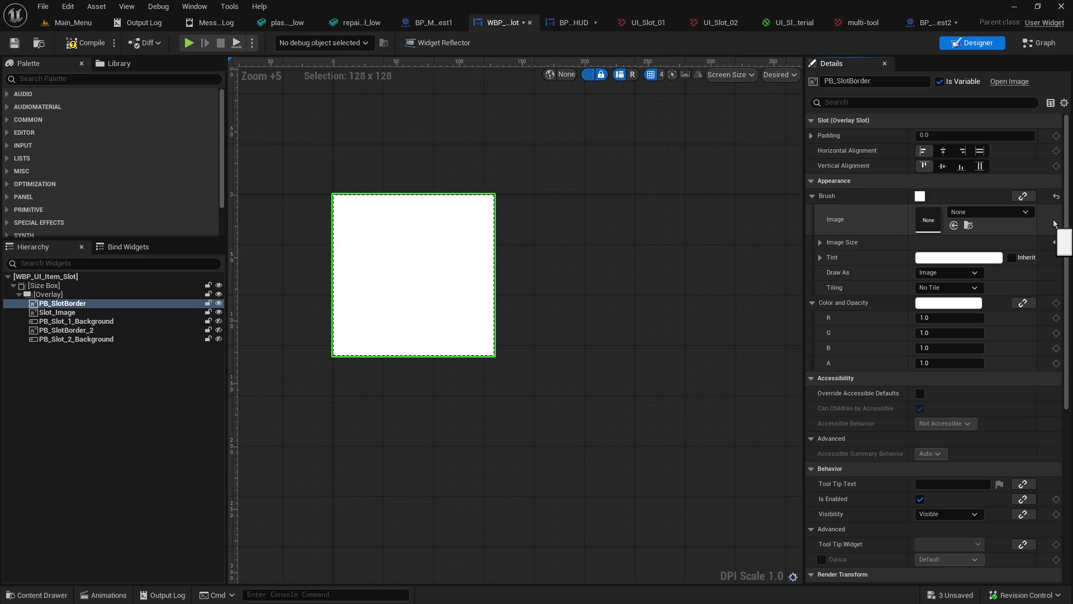
click(14, 43)
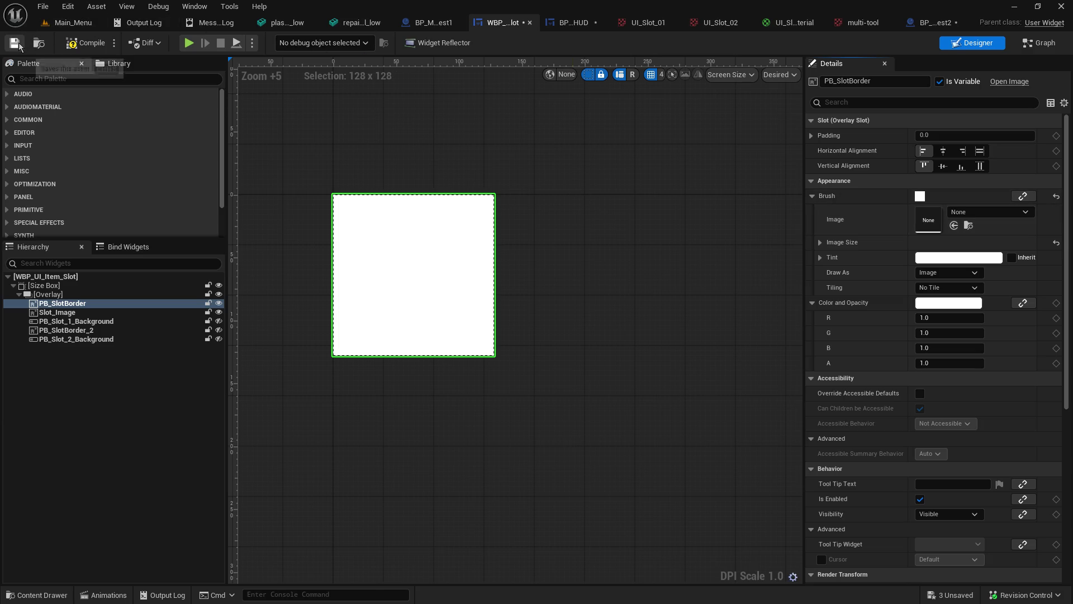
click(89, 43)
Step: Run a hosted play test from Main_Menu to check the blank slots, then stop it
click(73, 23)
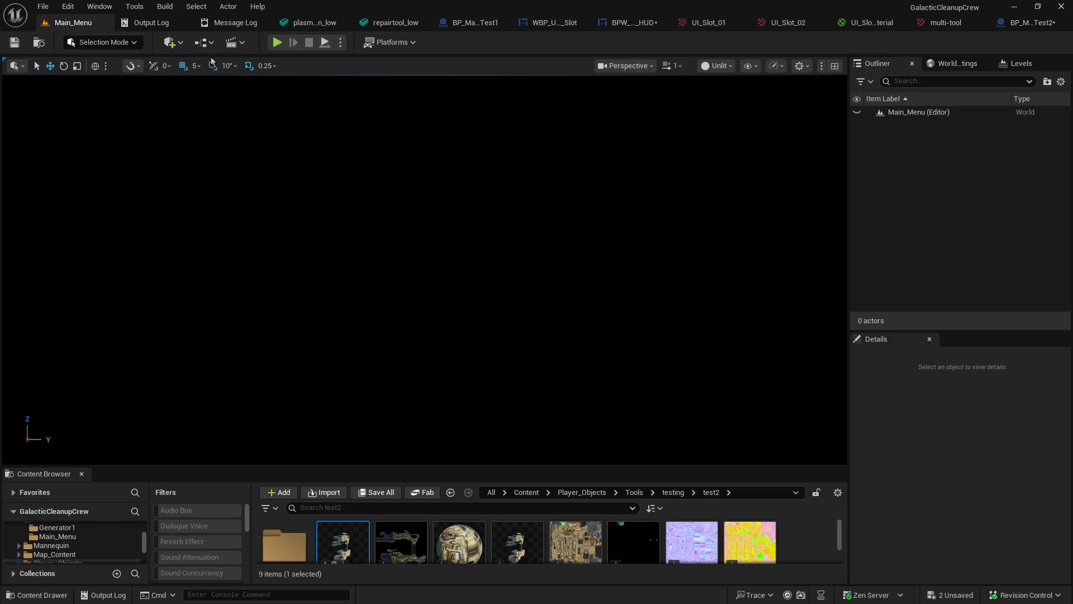
click(277, 44)
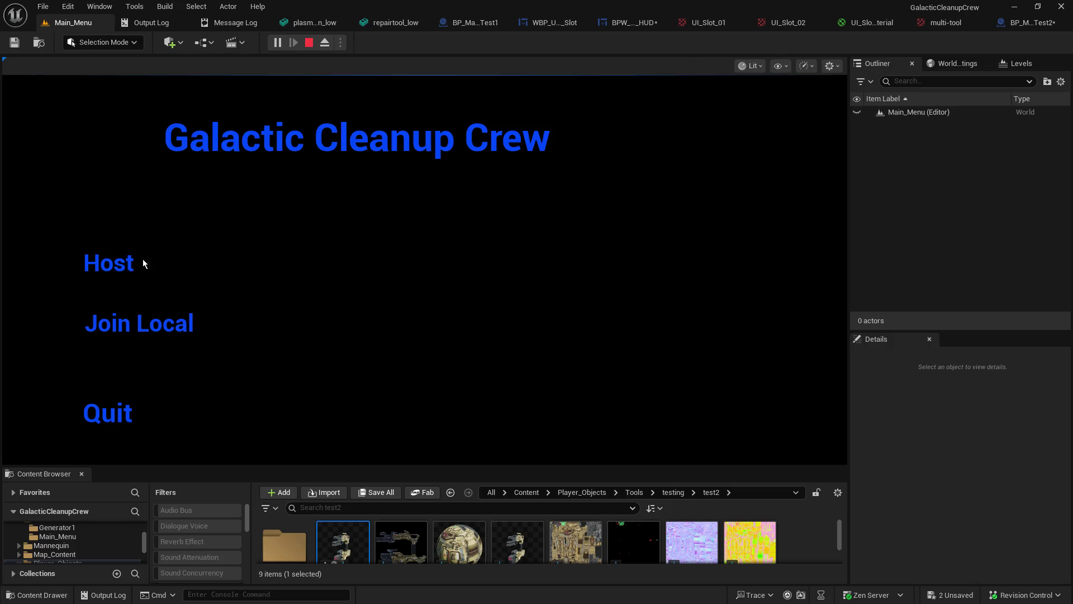
click(95, 261)
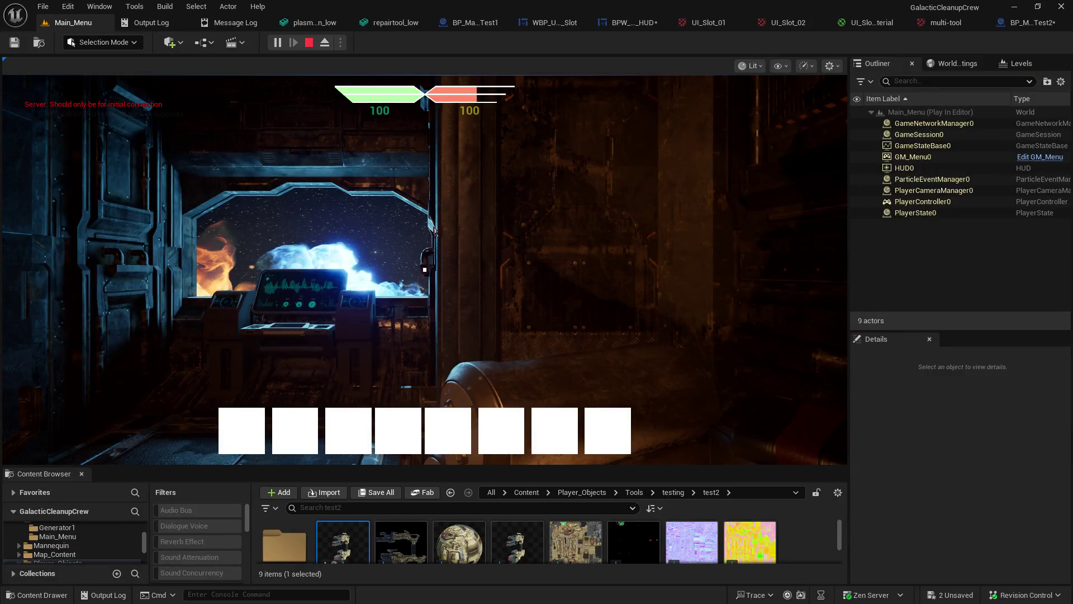
key(Escape)
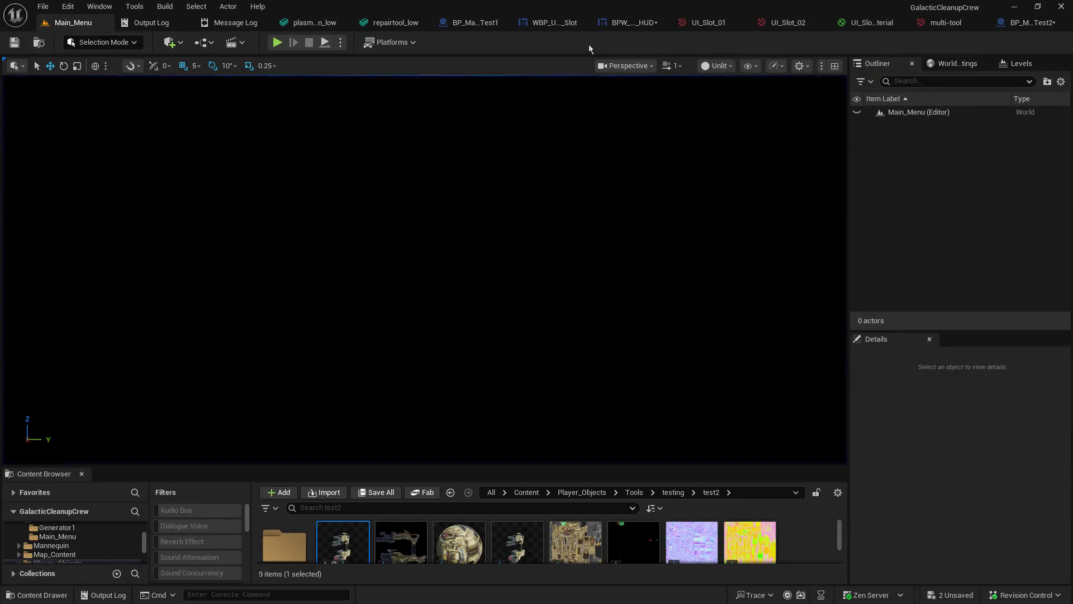
click(556, 24)
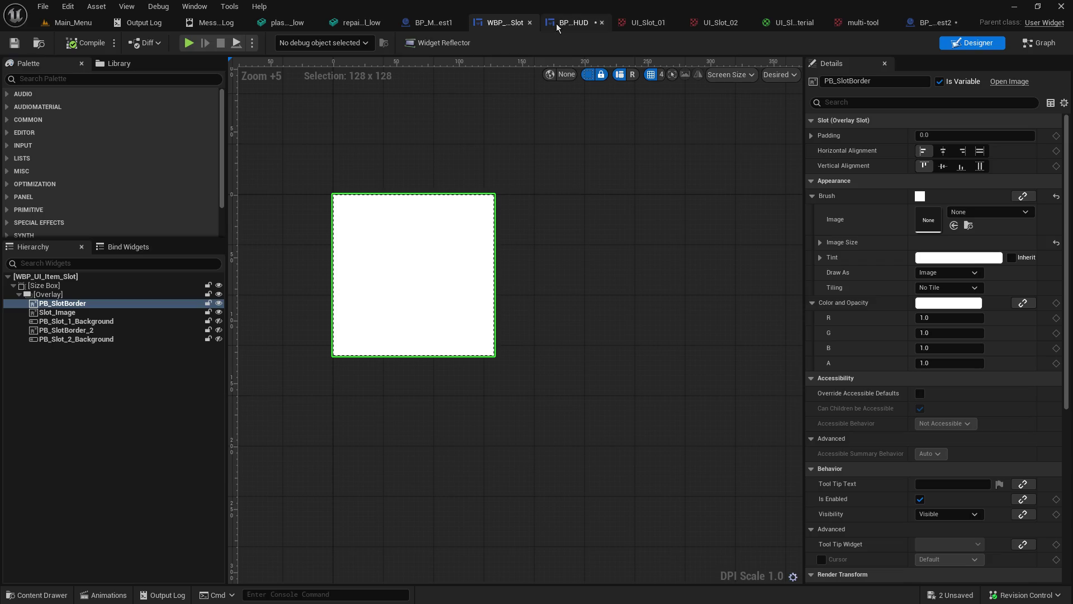
Step: Set the border's Brush Image to the UI_Slot_01 texture, save, and start a Main_Menu play test
click(943, 261)
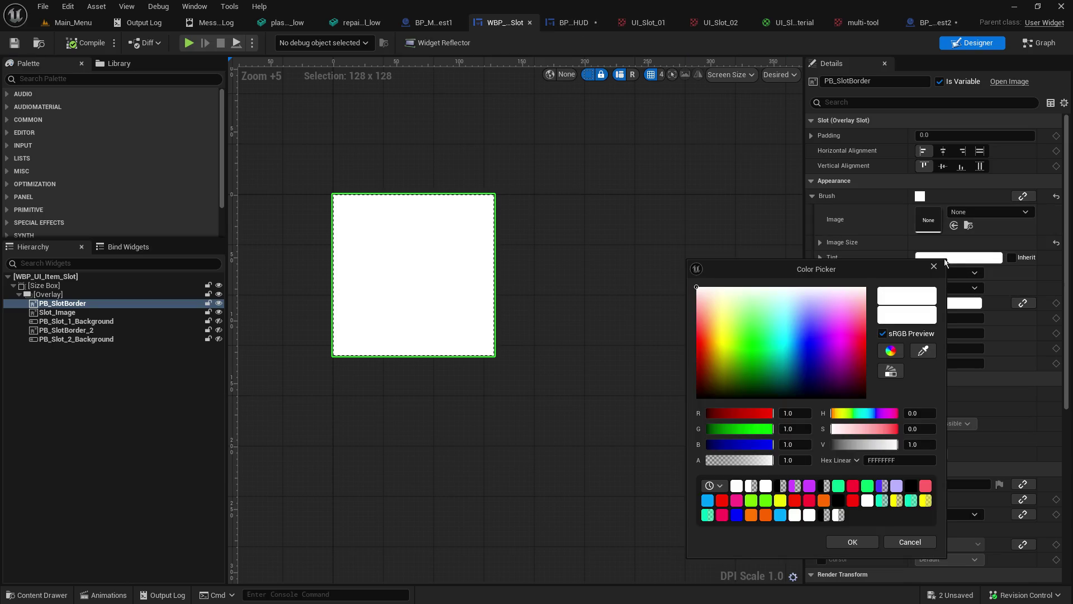
click(975, 213)
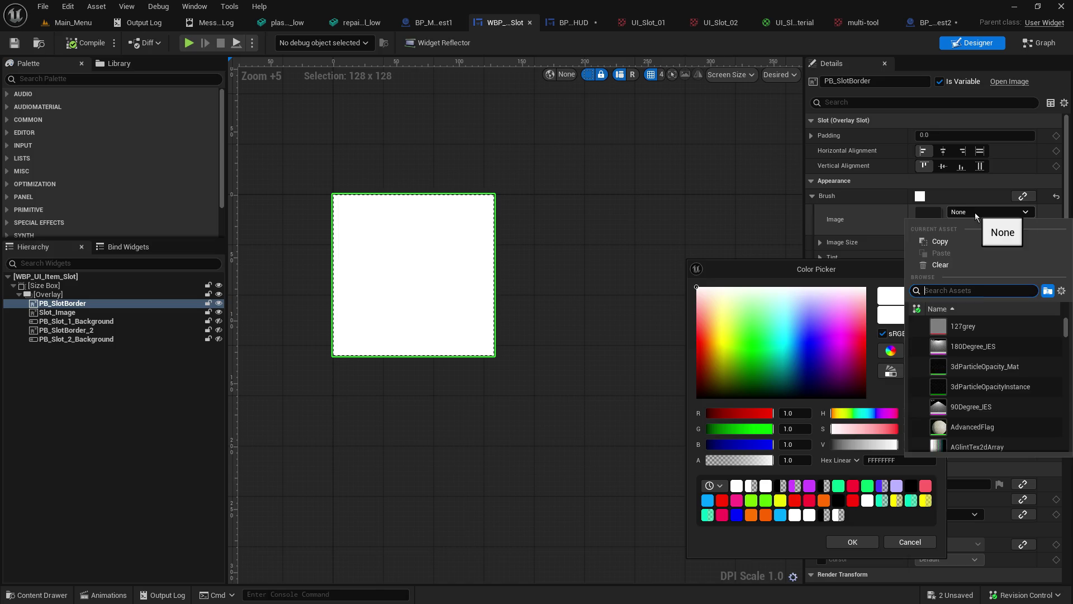
text(mater)
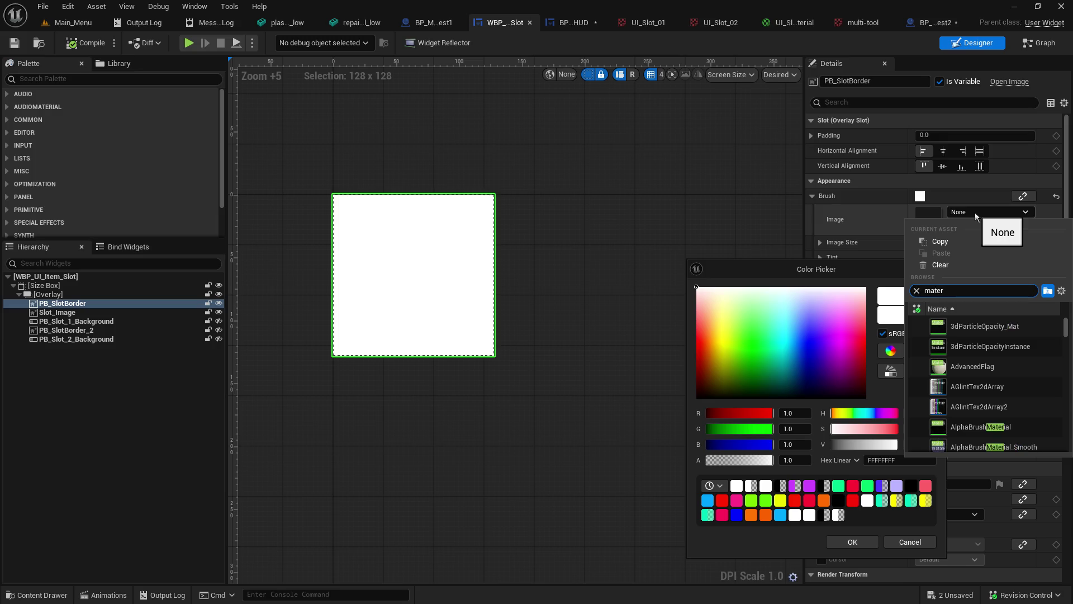
key(ctrl+a)
text(ui_slot)
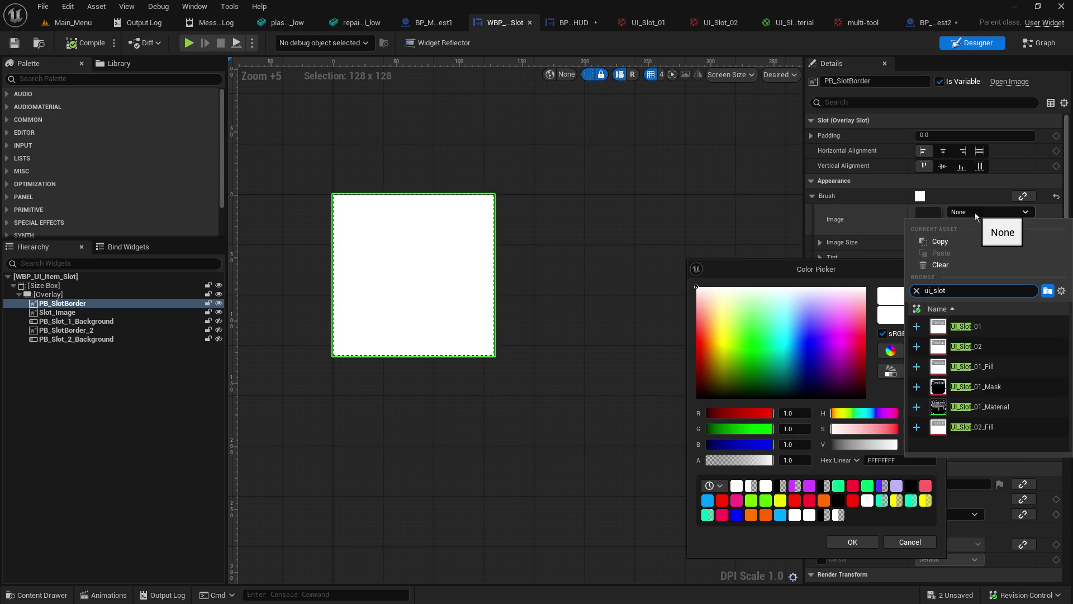
key(ctrl+a)
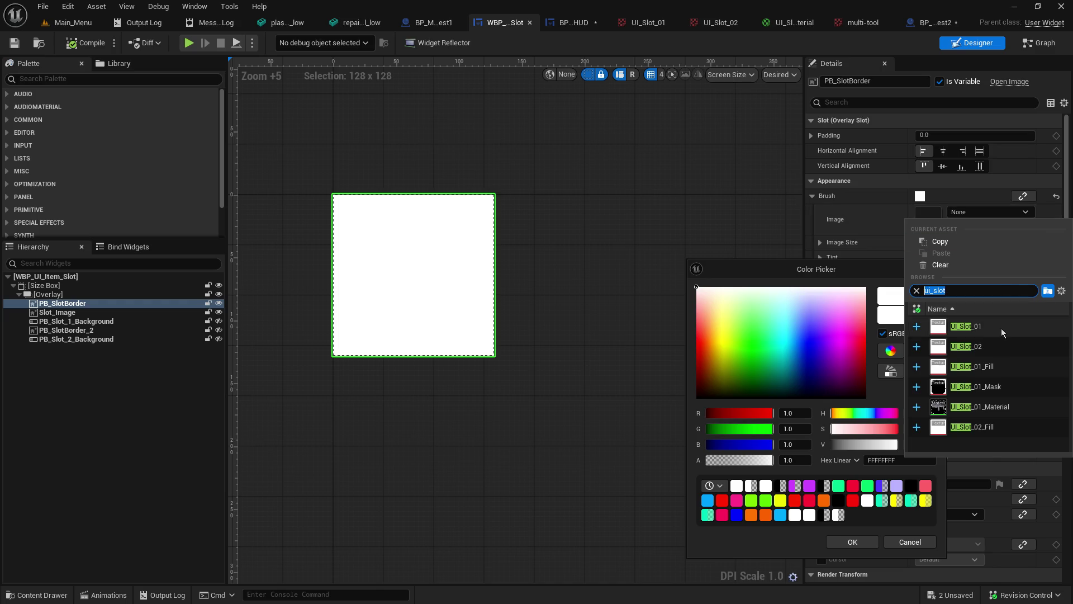
click(1002, 327)
click(14, 42)
click(74, 23)
click(278, 43)
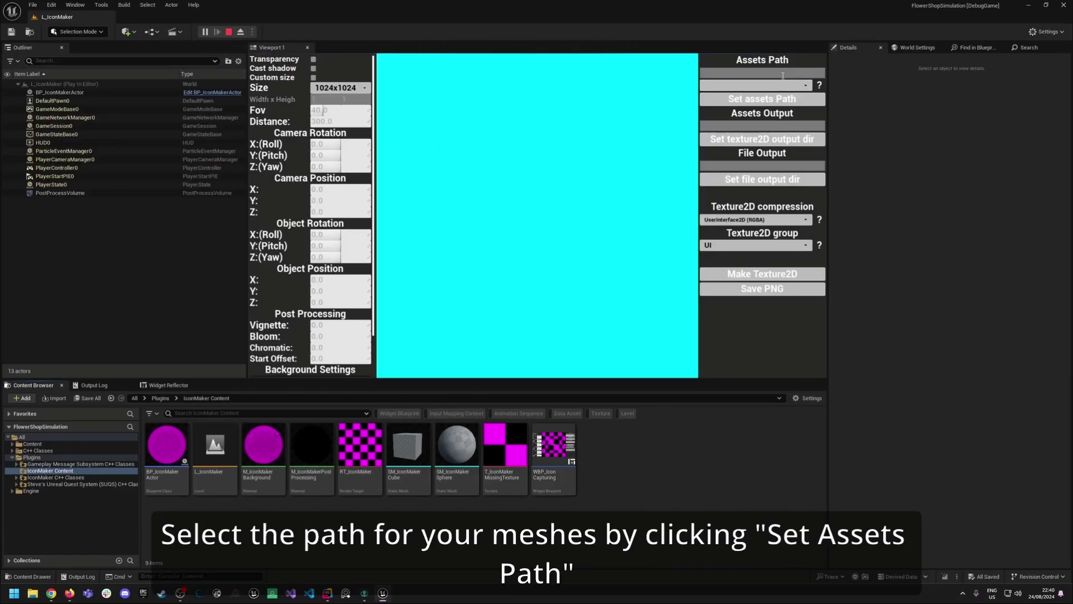
Step: Exit fullscreen on the Simple Icon maker YouTube video and close the browser
key(Escape)
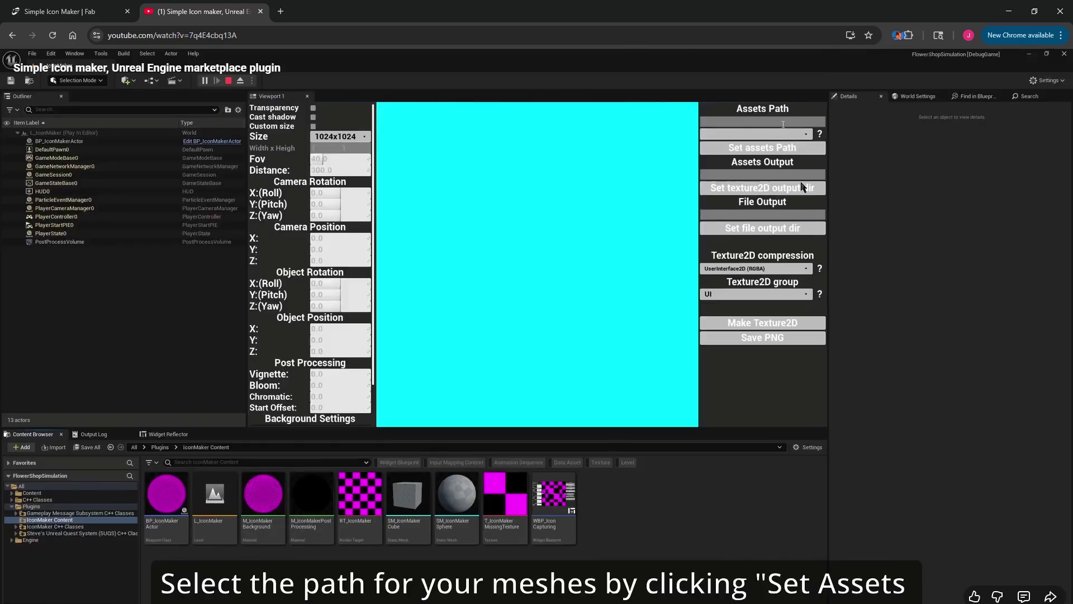
click(1056, 11)
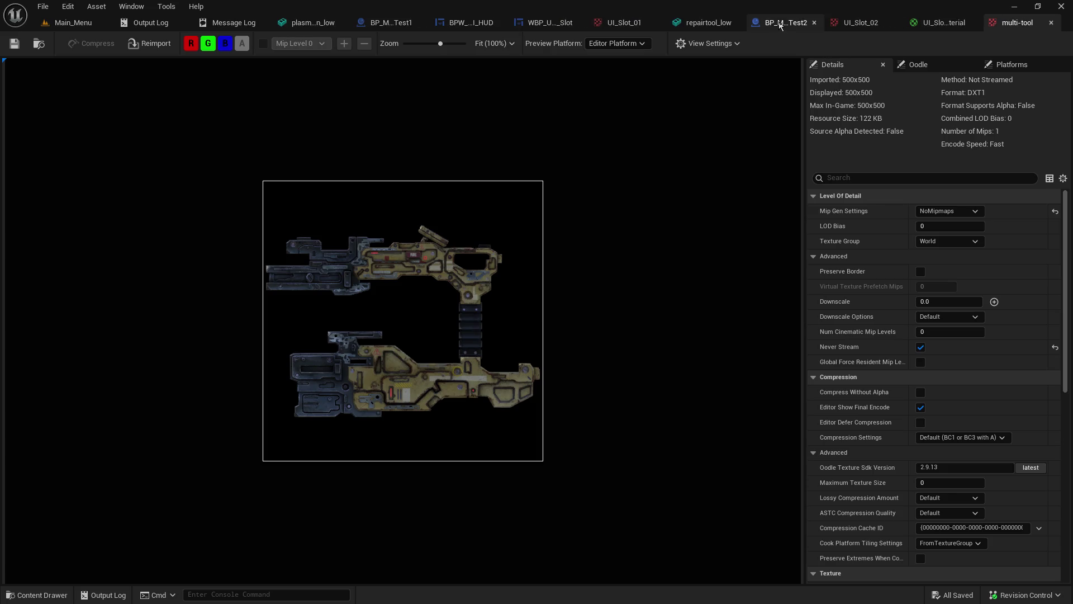
Step: Close the Test1 blueprint, plasma cannon and repairtool_low tabs, ending on BPW_Player_UI_HUD
click(477, 25)
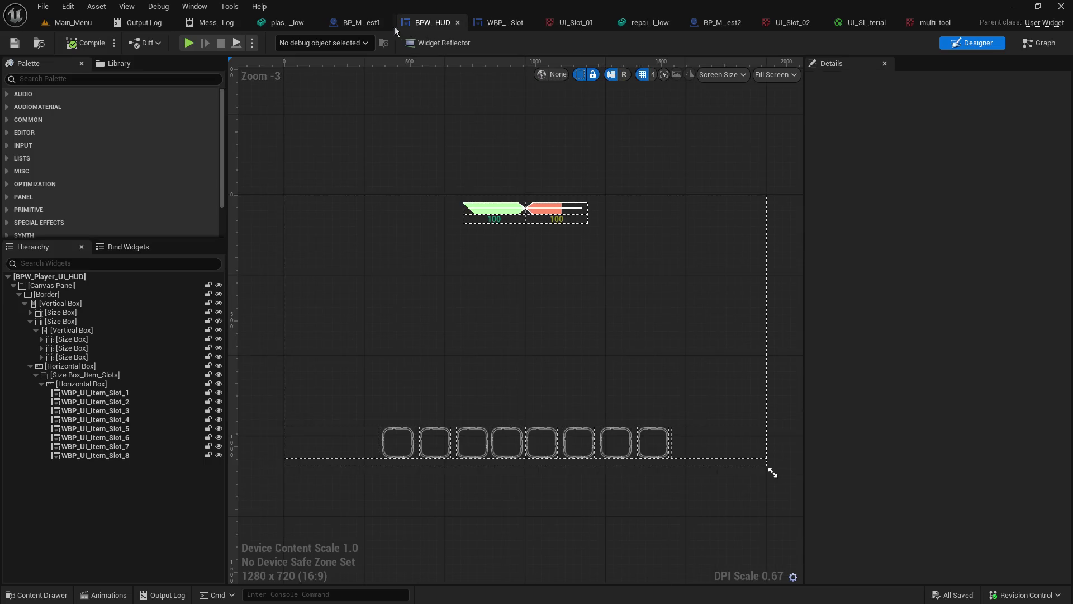
click(369, 23)
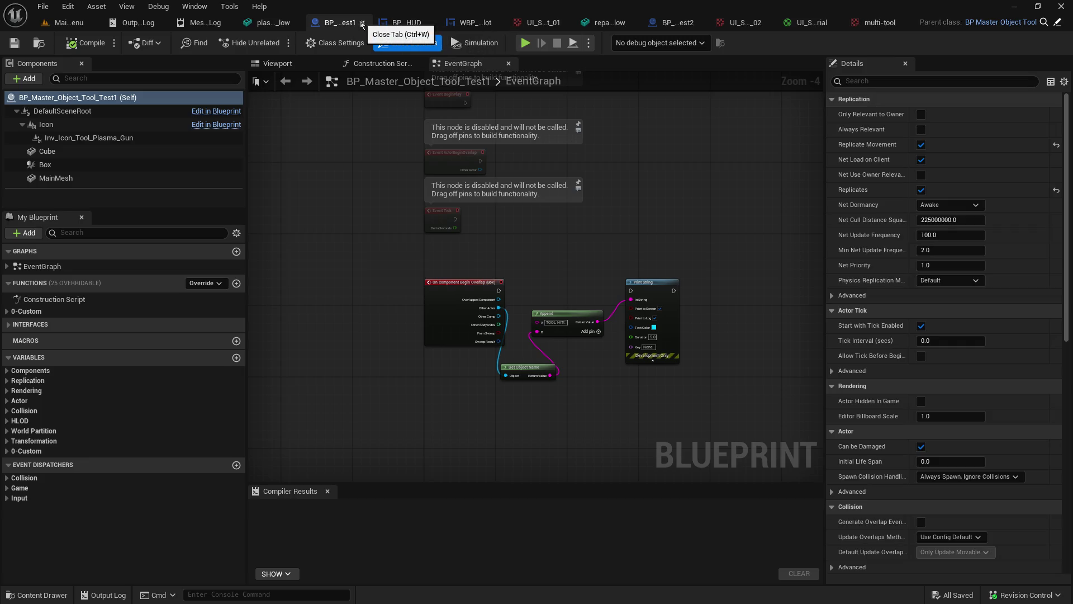
click(362, 24)
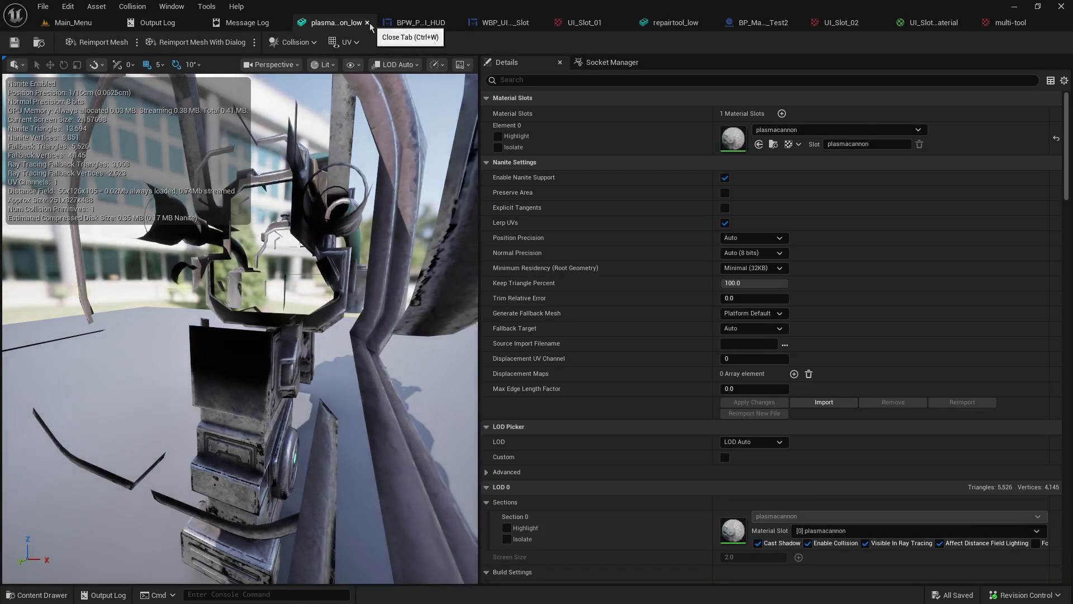
click(368, 23)
click(371, 22)
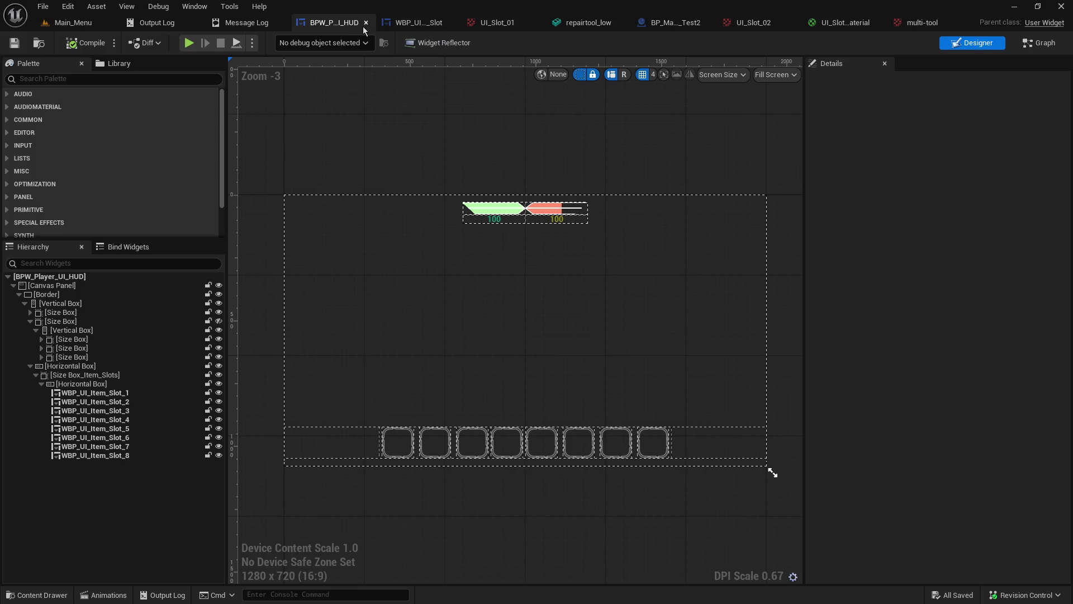
click(576, 22)
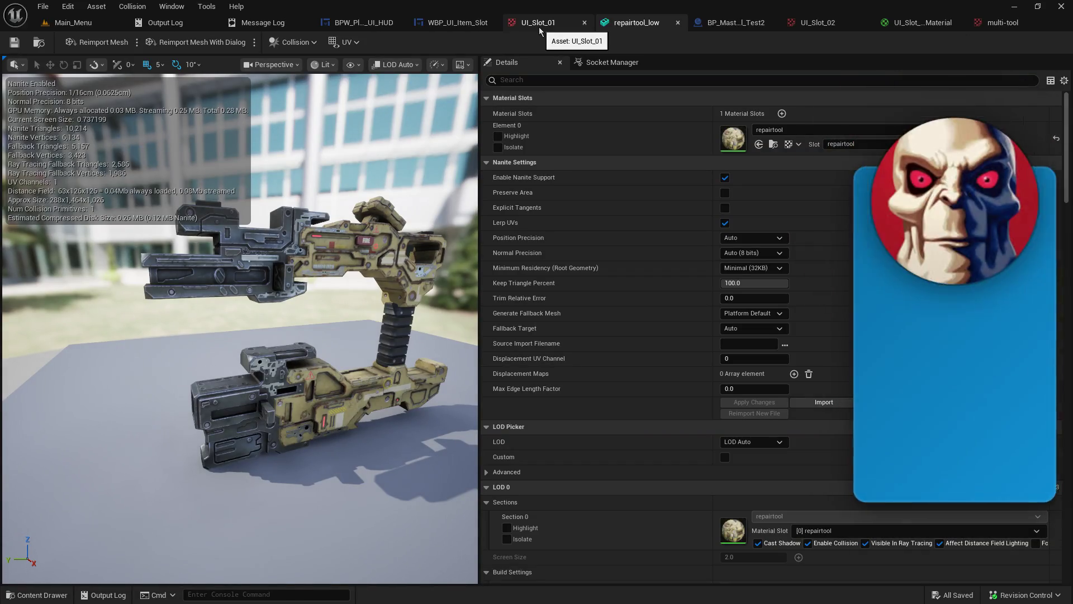
click(679, 22)
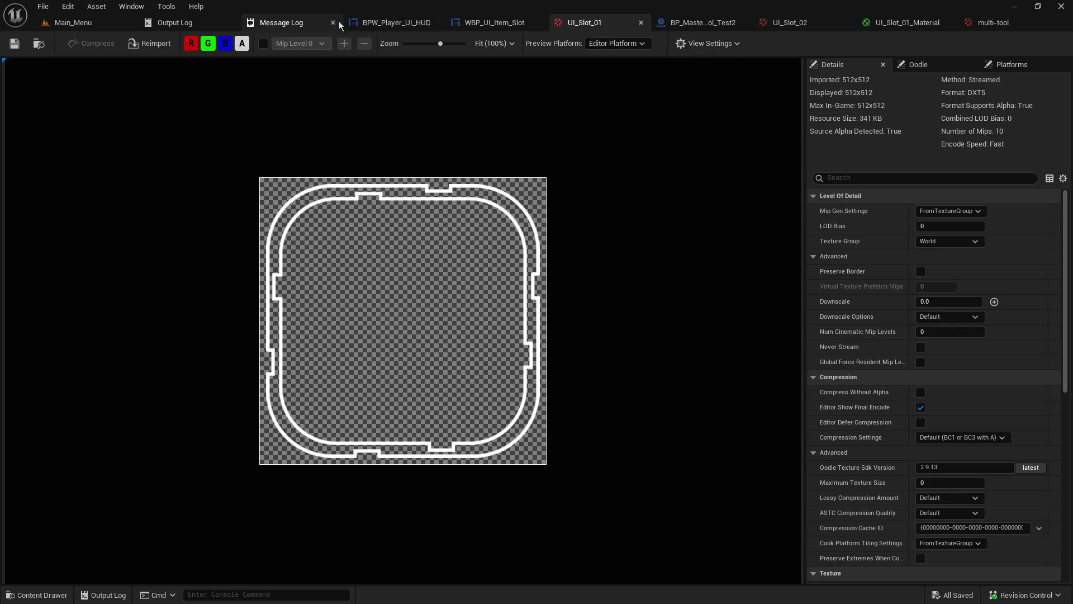
click(702, 22)
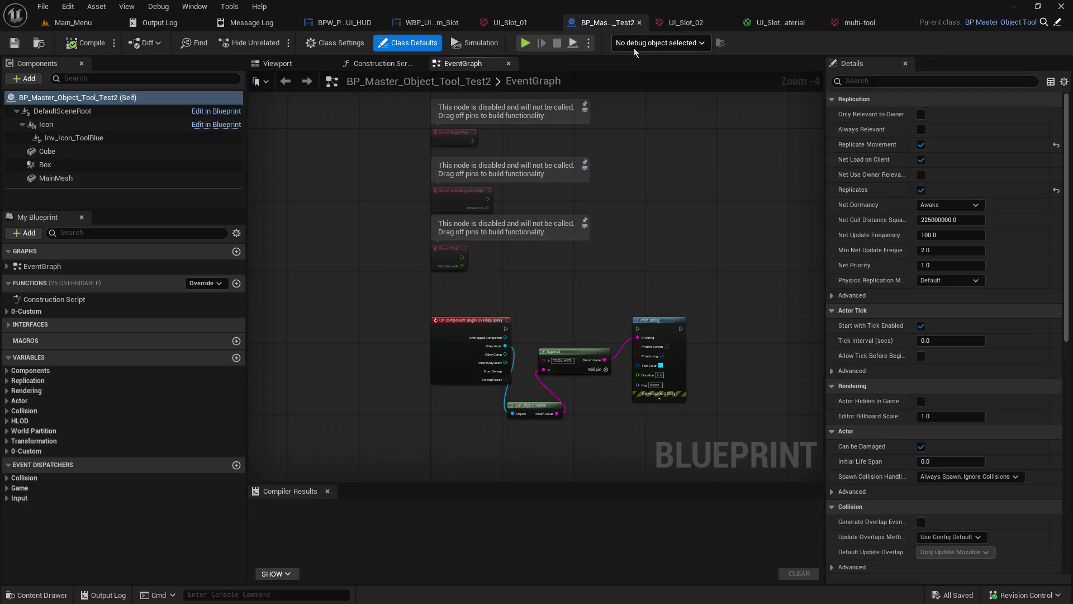
click(428, 22)
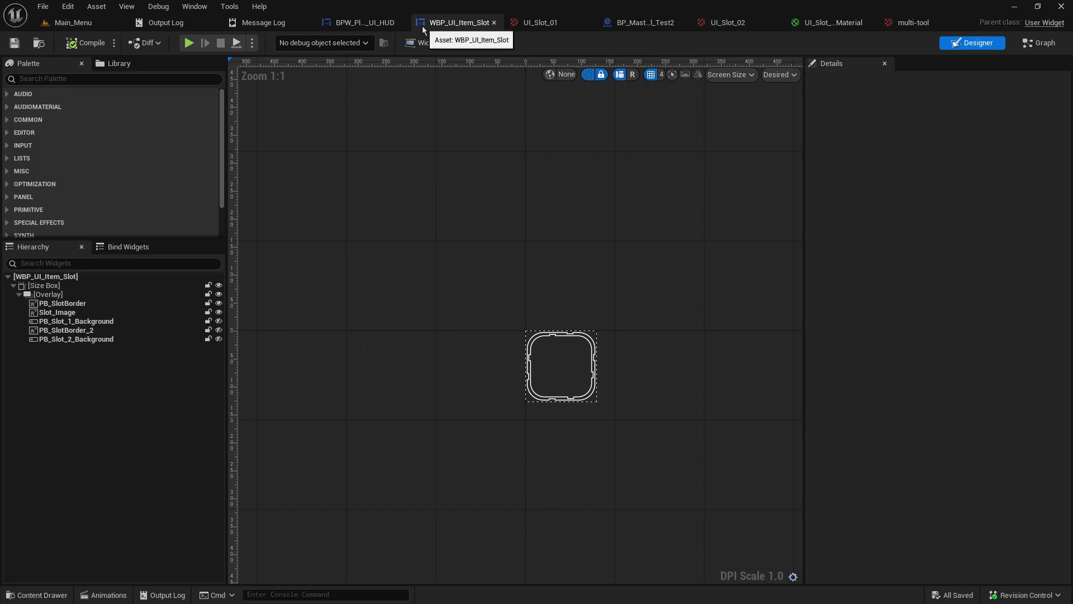
click(370, 25)
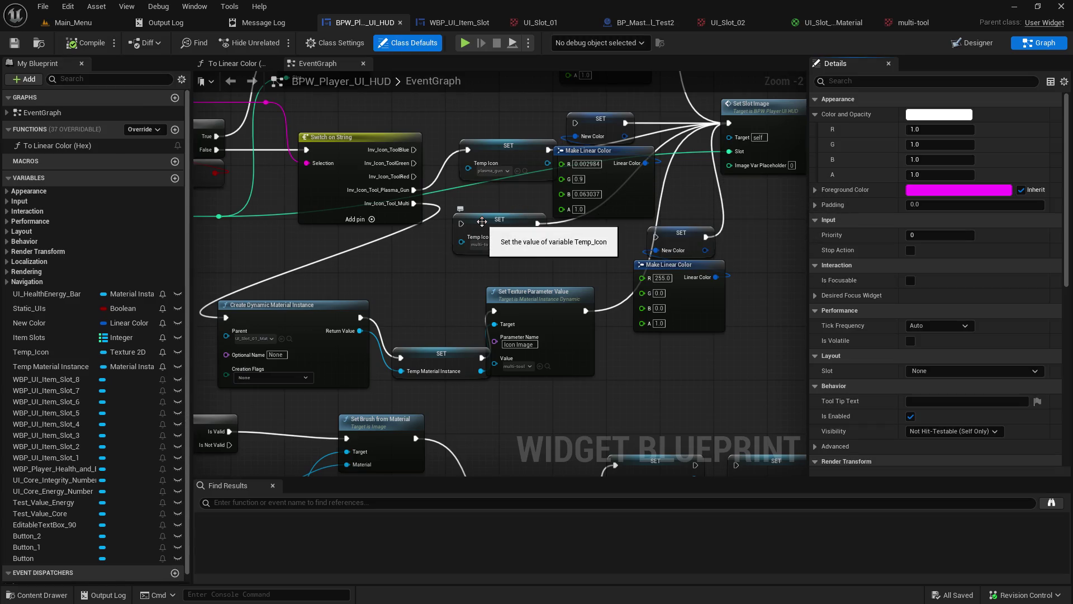
Step: Nudge Set Texture Parameter Value aside and start a hosted play test from Main_Menu
drag(514, 292, 526, 299)
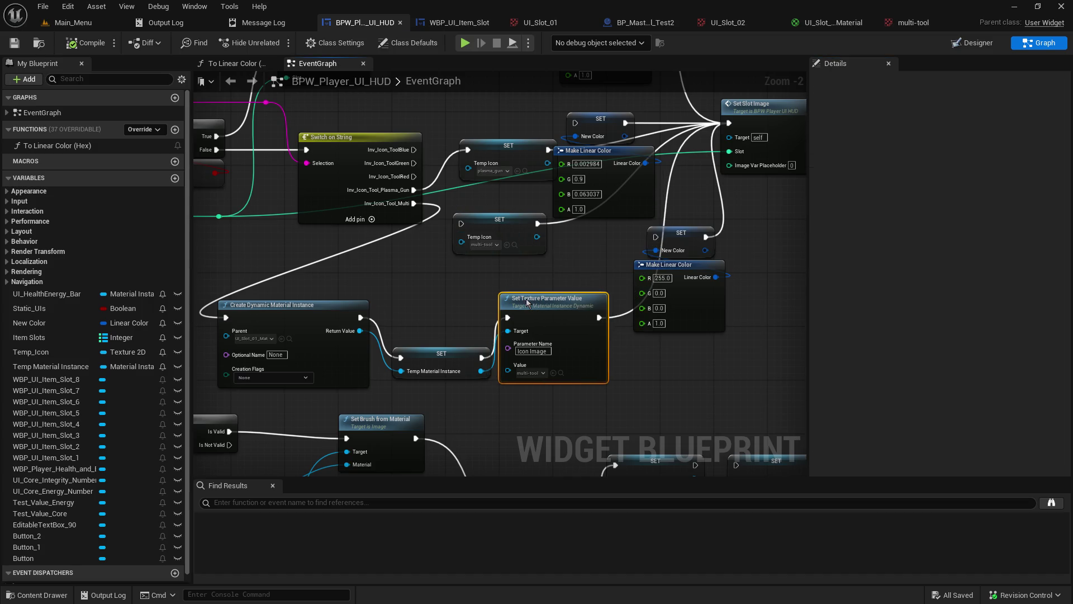
click(52, 23)
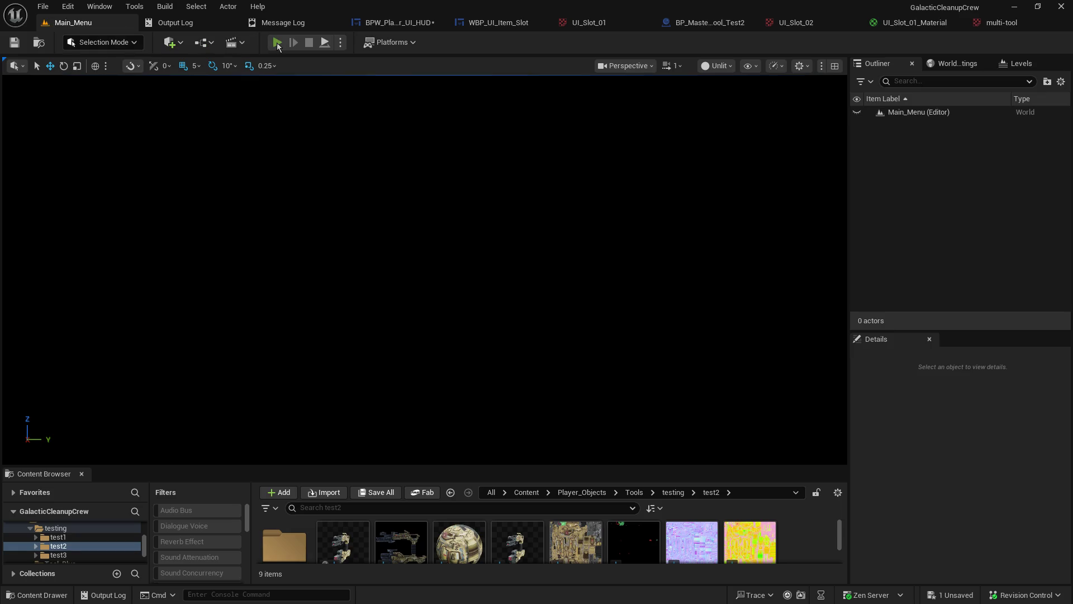
click(277, 43)
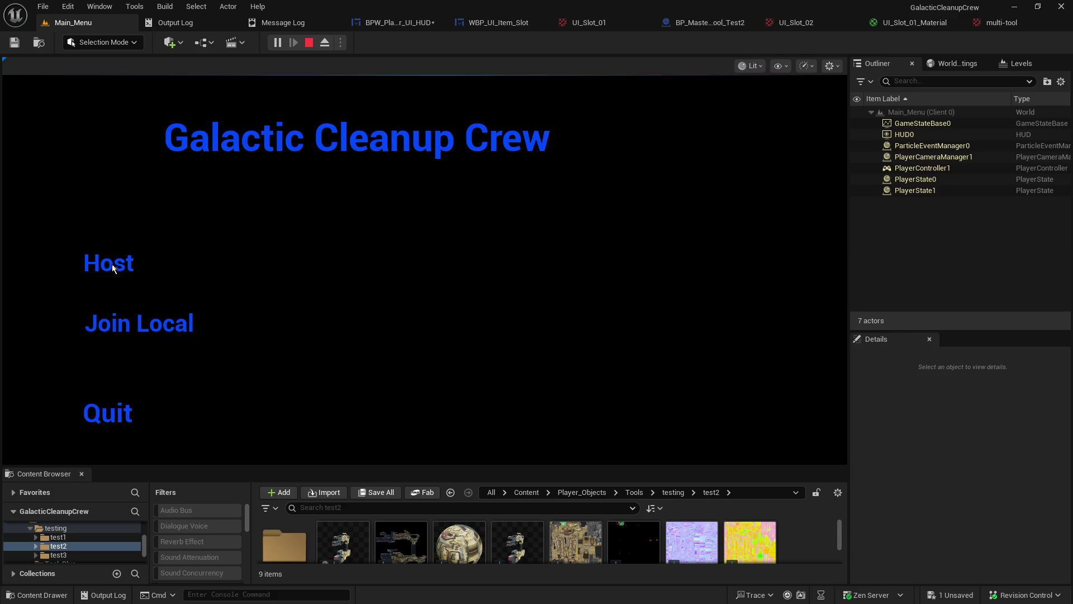
click(111, 264)
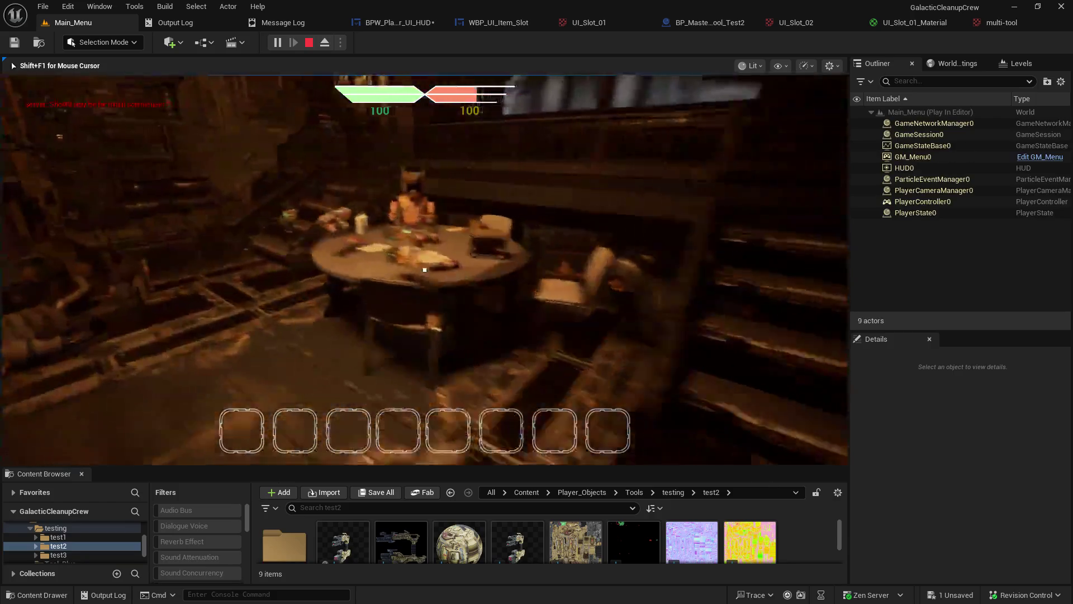
Step: Pick up the gun and a second tool, seeing slots 1 and 2 turn white, then stop
key(e)
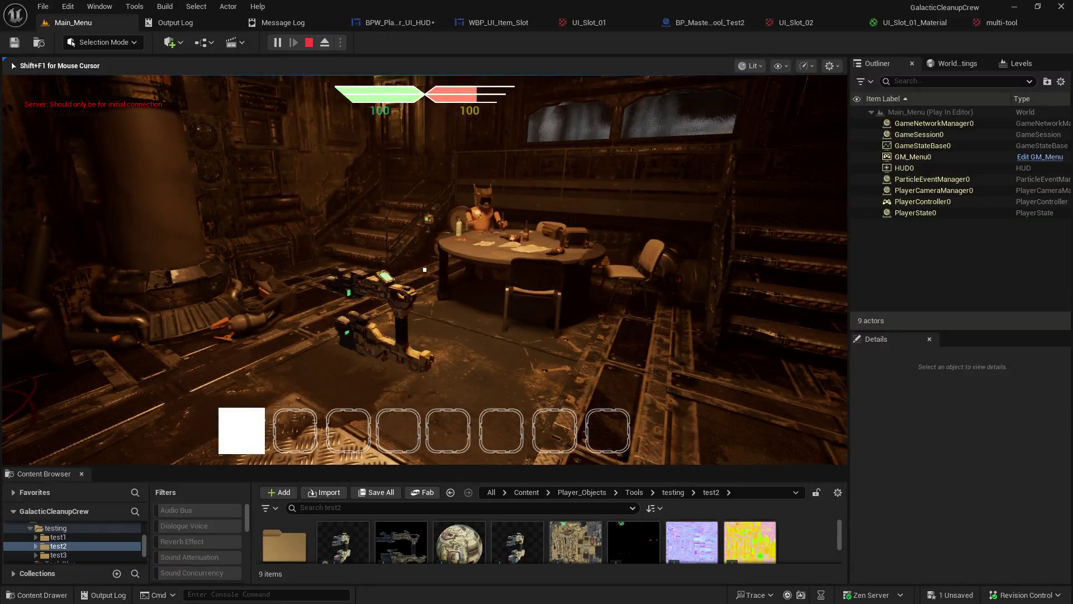
key(e)
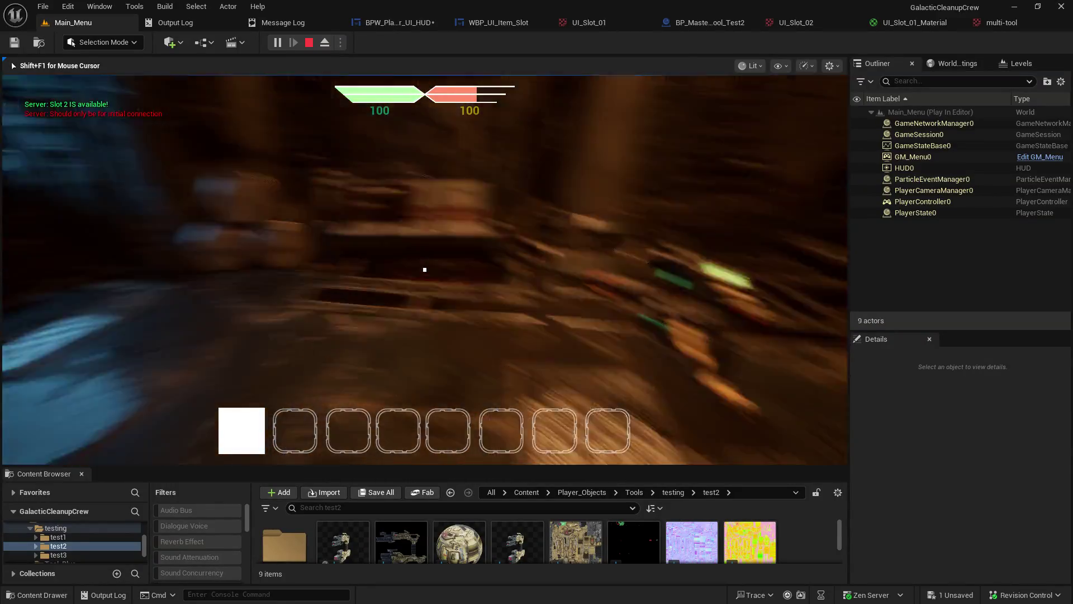
key(e)
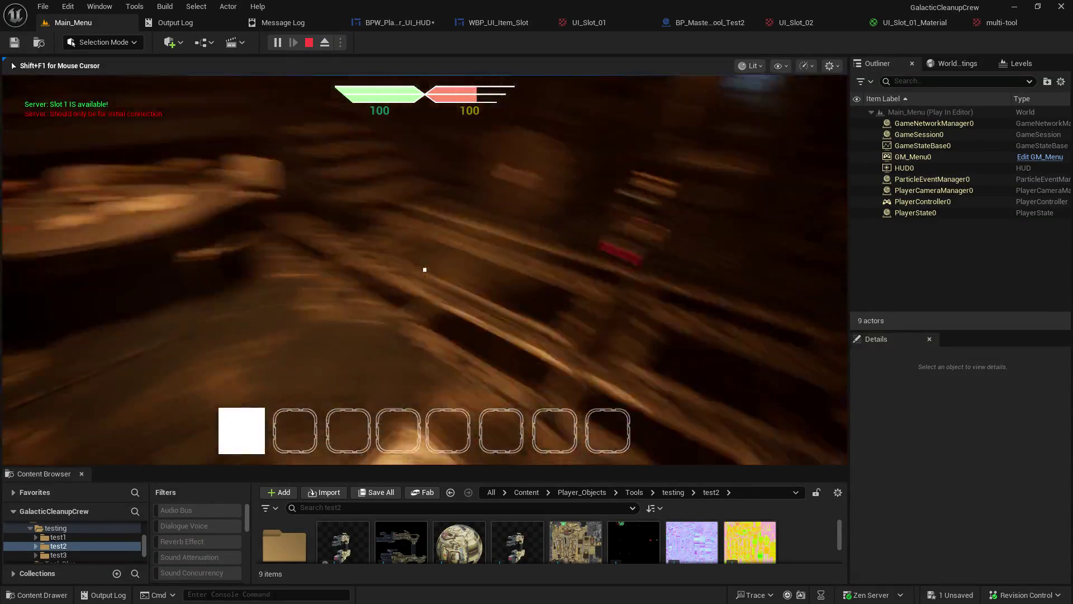
key(e)
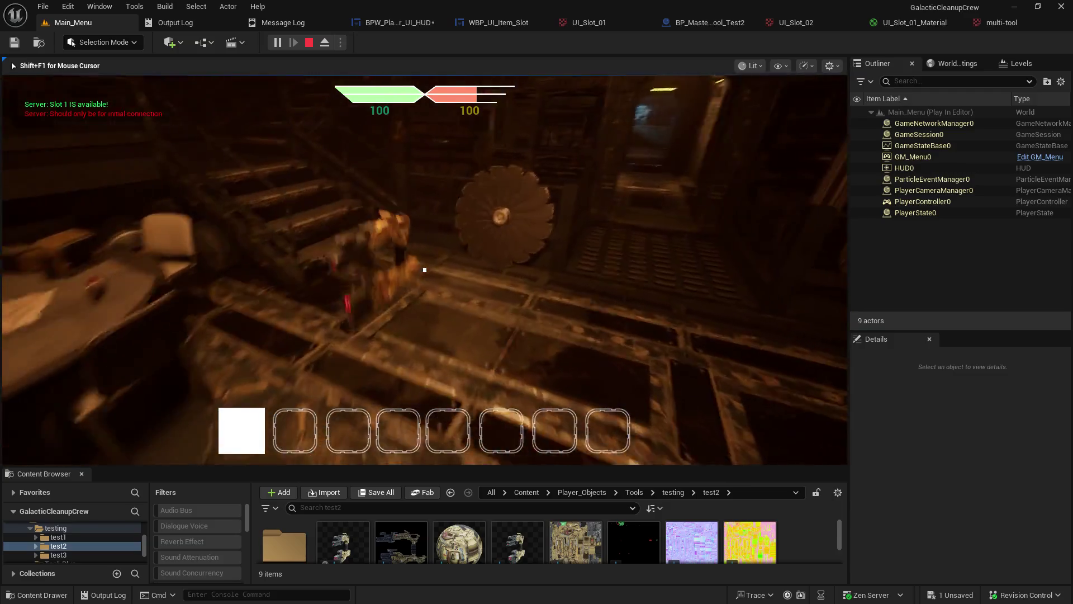
key(e)
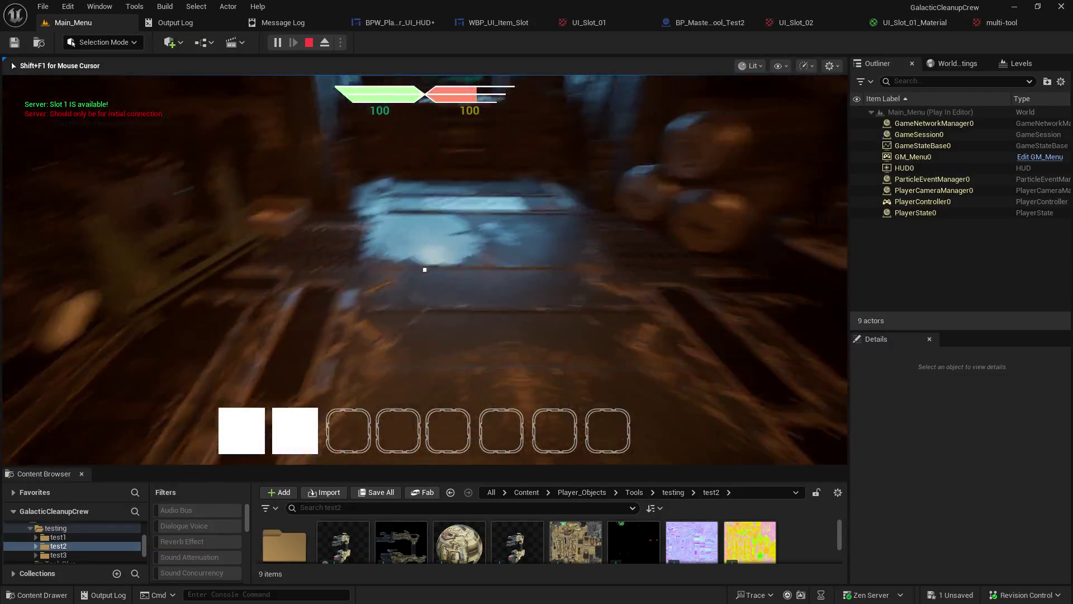
key(Escape)
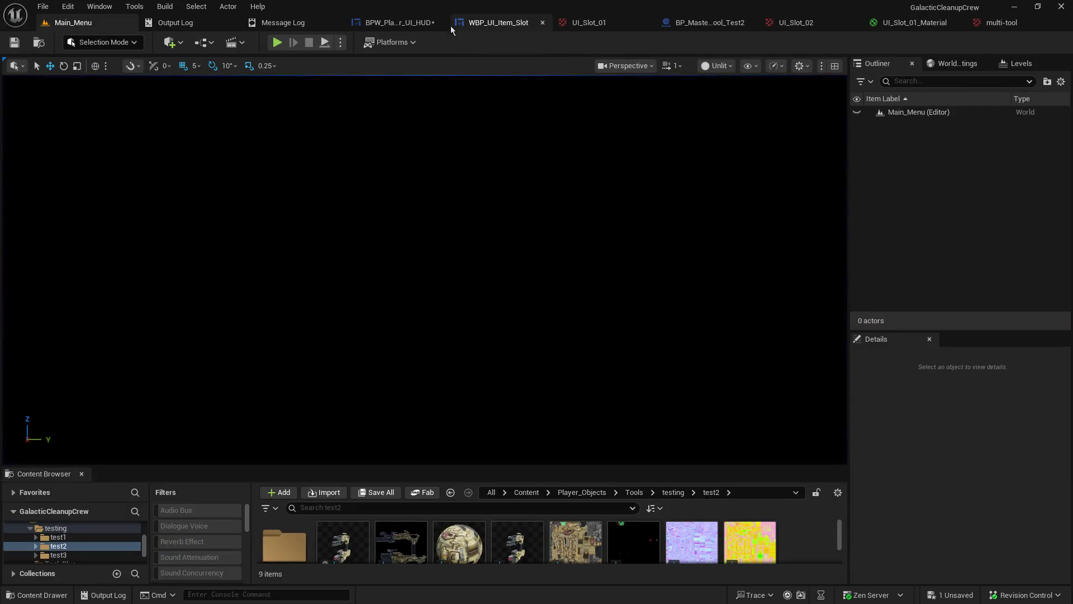
Step: Move the red colour setter nodes to open space and cut their incoming execution wire
click(399, 23)
drag(471, 284, 465, 310)
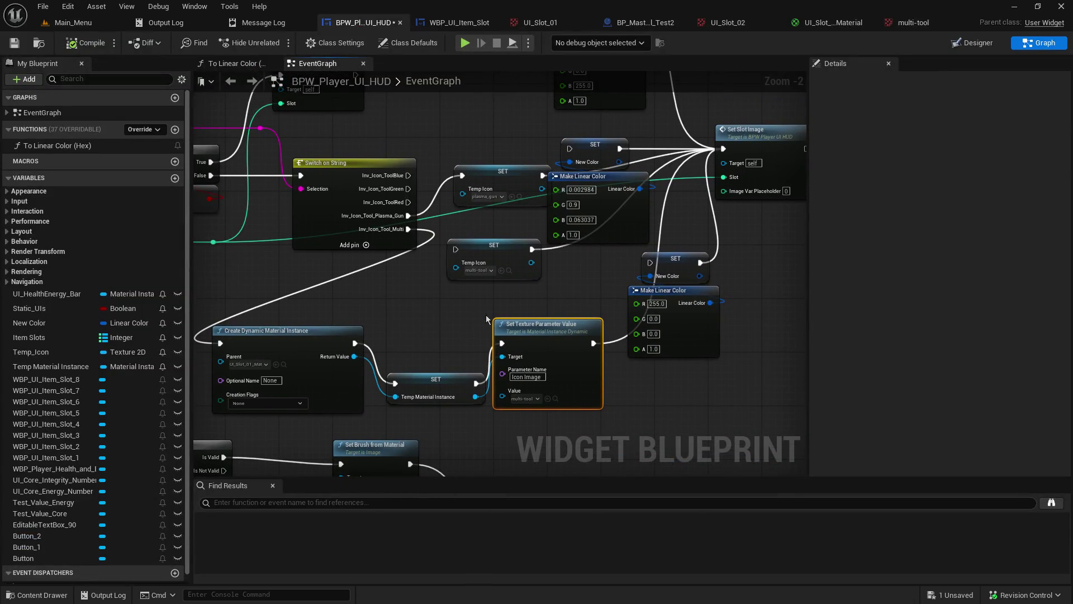
drag(744, 318, 638, 248)
mouse_move(687, 278)
mouse_down()
mouse_move(795, 251)
mouse_move(775, 236)
mouse_move(806, 254)
mouse_move(703, 247)
mouse_up()
alt+click(720, 235)
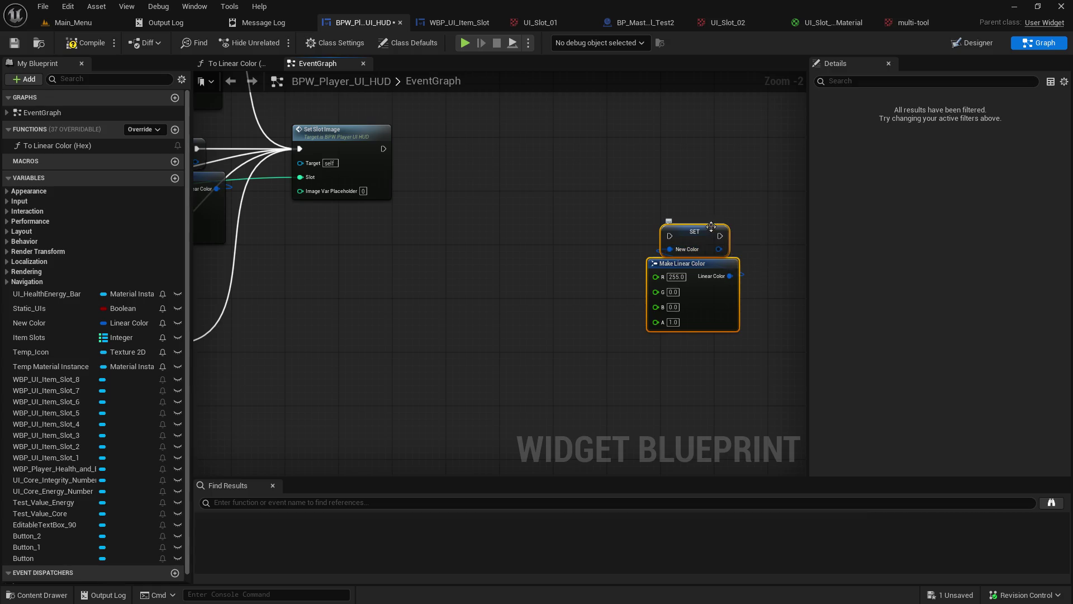
Step: Add a comment titled 'Red' above the red setter and shrink it to a small label
drag(665, 165, 667, 167)
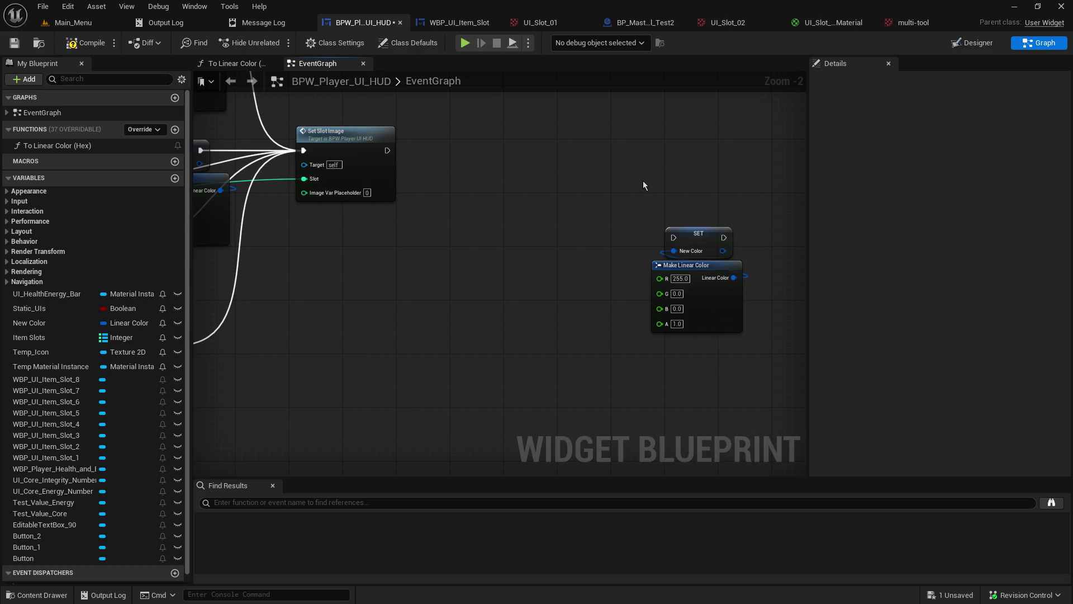
text(c)
text(R)
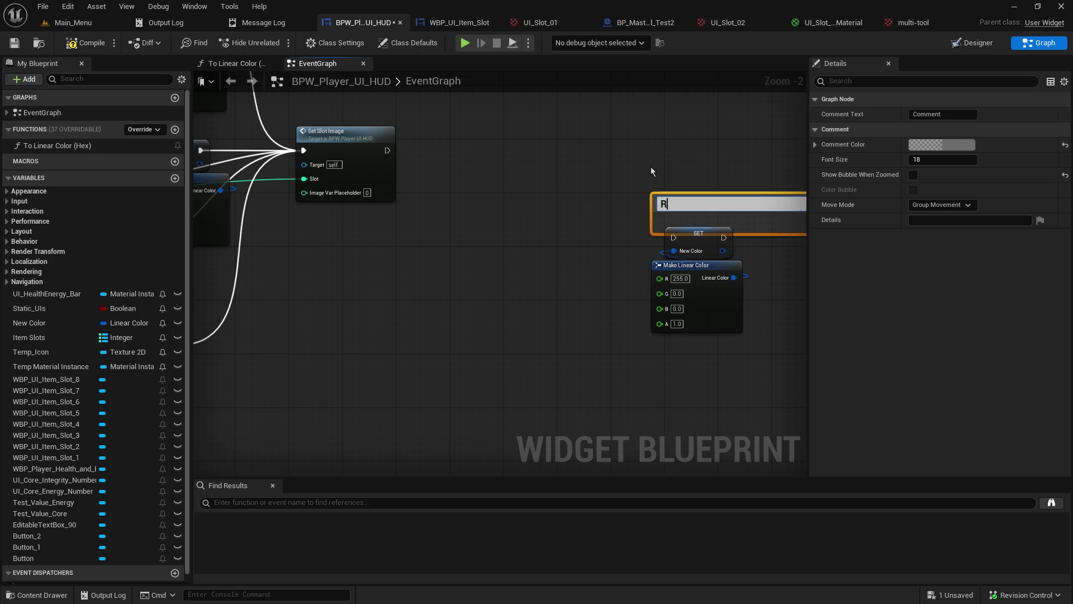
text(ed)
key(Return)
drag(651, 167, 568, 155)
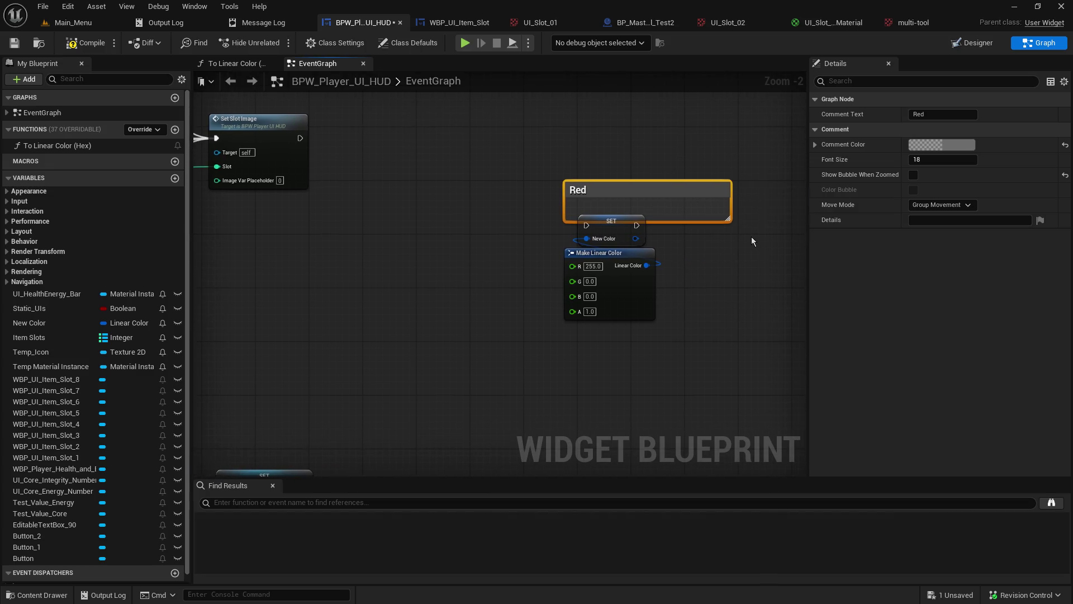
drag(728, 220, 596, 192)
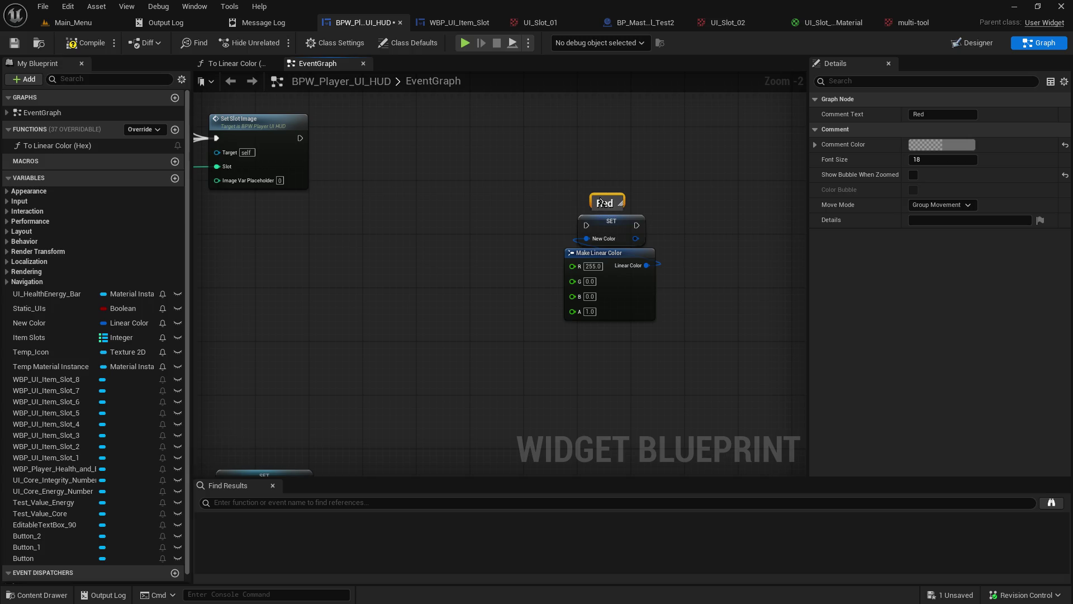
click(548, 192)
Step: Stack the blue colour setter nodes above the green ones
mouse_move(786, 283)
mouse_down()
mouse_move(543, 275)
mouse_move(561, 287)
mouse_up()
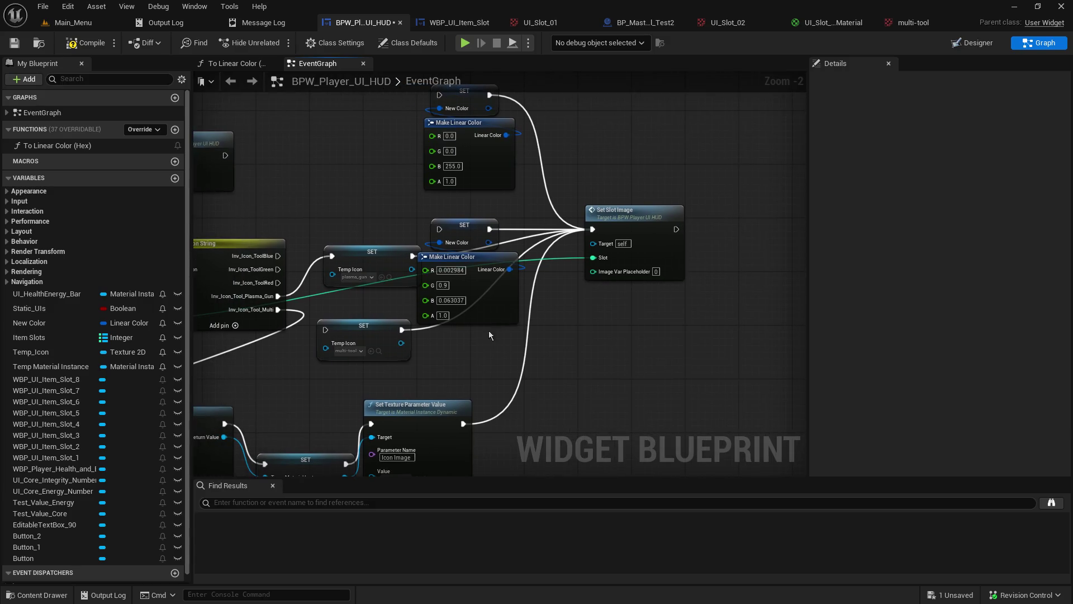
mouse_move(494, 338)
mouse_down()
mouse_move(471, 251)
mouse_move(705, 246)
mouse_up()
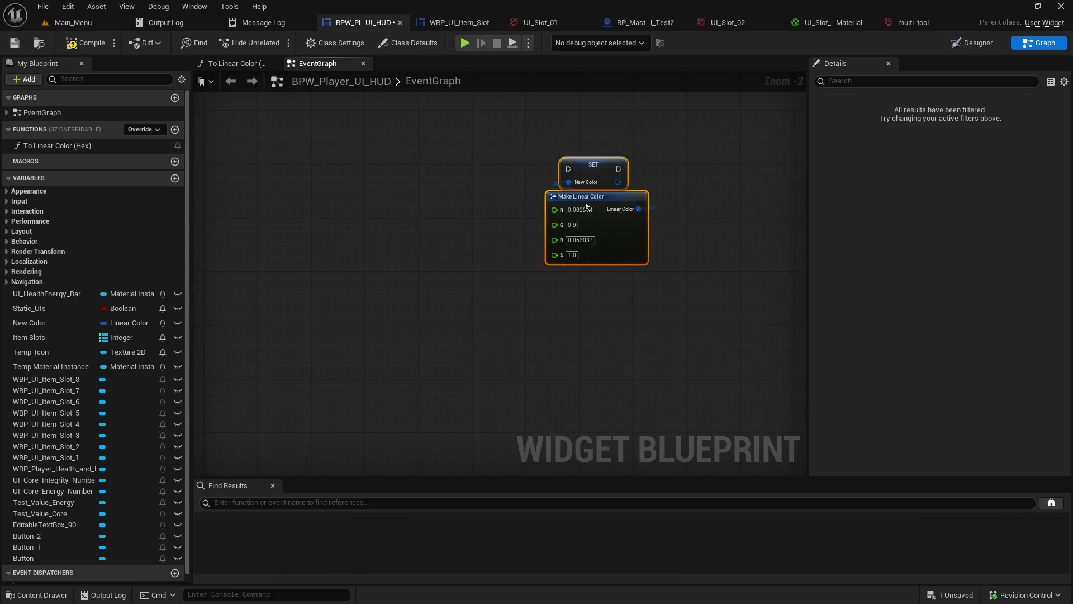
key(ctrl+z)
key(ctrl+z)
key(ctrl+z)
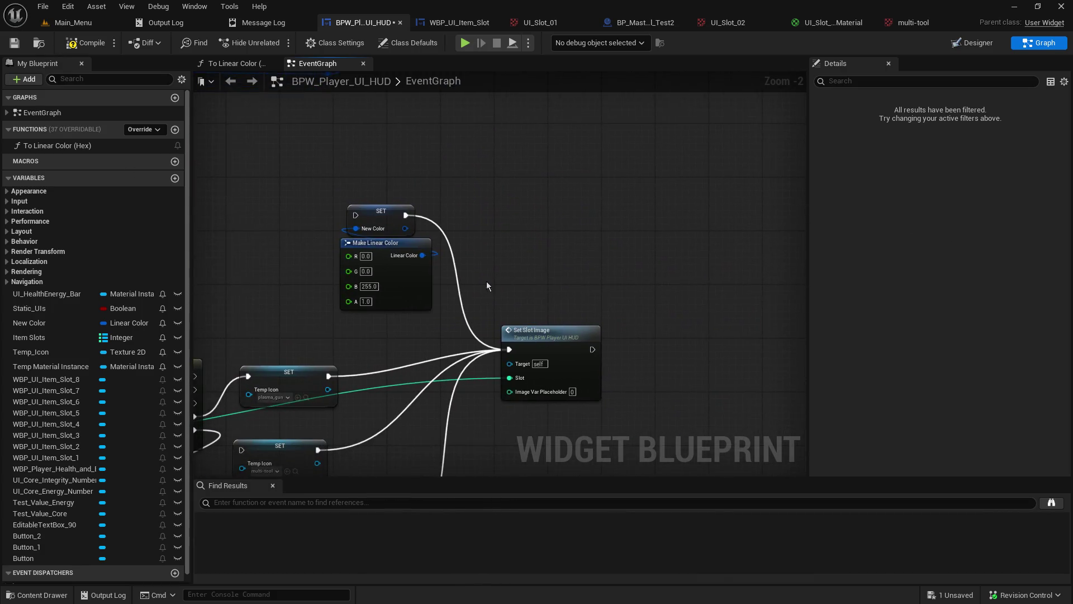
drag(346, 193, 436, 317)
key(ctrl+z)
key(ctrl+z)
key(ctrl+z)
key(ctrl+z)
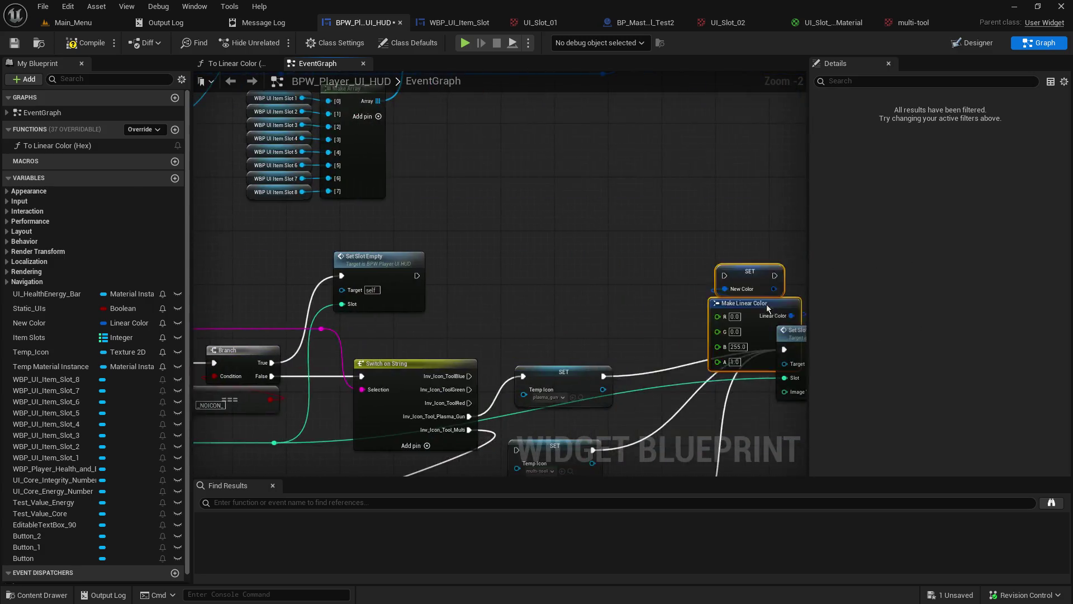
drag(597, 199, 604, 166)
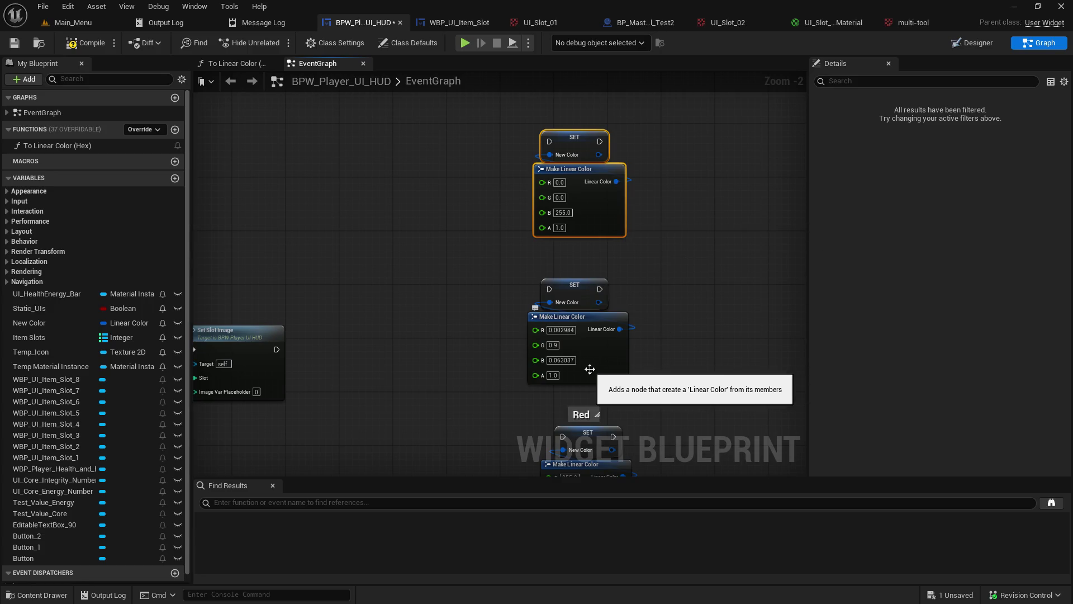
click(383, 270)
Step: Reposition Set Slot Image and the Create Dynamic Material Instance node chain
mouse_move(384, 270)
mouse_down()
mouse_move(748, 239)
mouse_move(773, 164)
mouse_up()
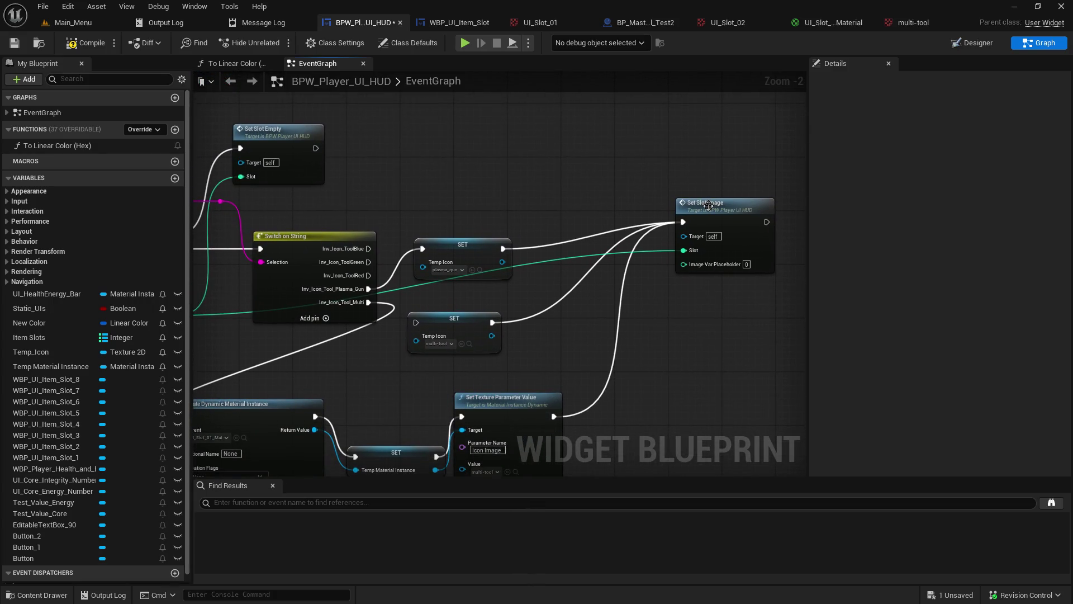
drag(708, 206, 646, 232)
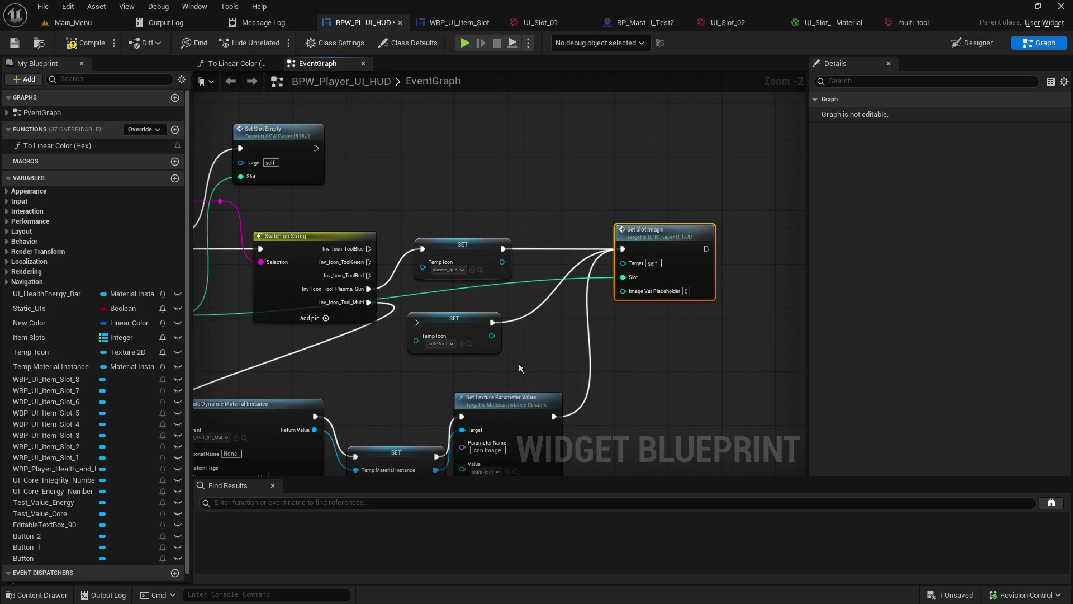
drag(519, 364, 580, 295)
mouse_move(684, 391)
mouse_down()
mouse_move(290, 342)
mouse_move(432, 316)
mouse_up()
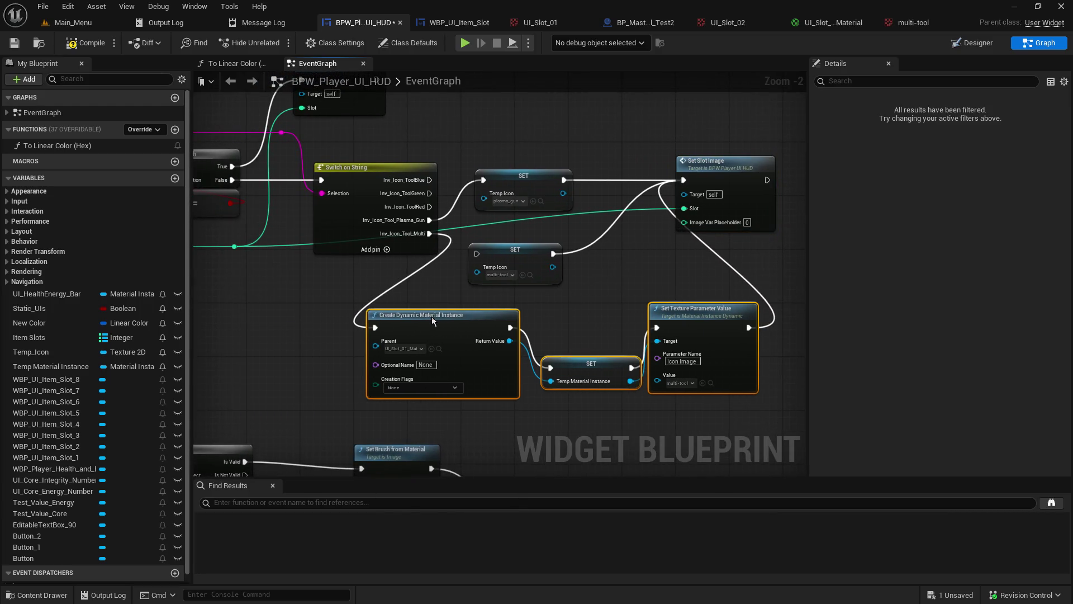
click(618, 328)
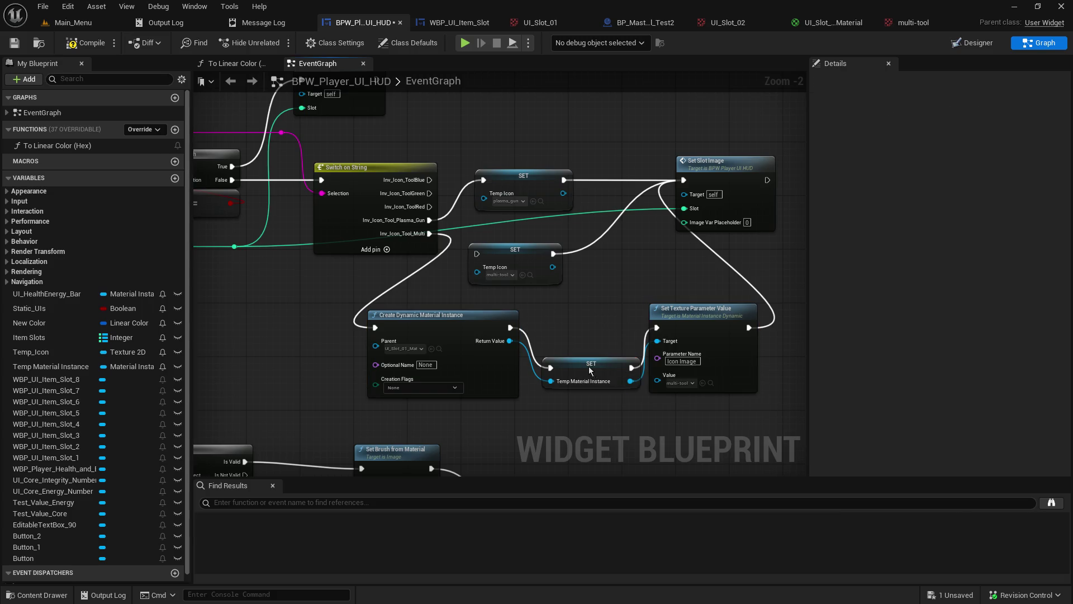
drag(592, 370, 584, 366)
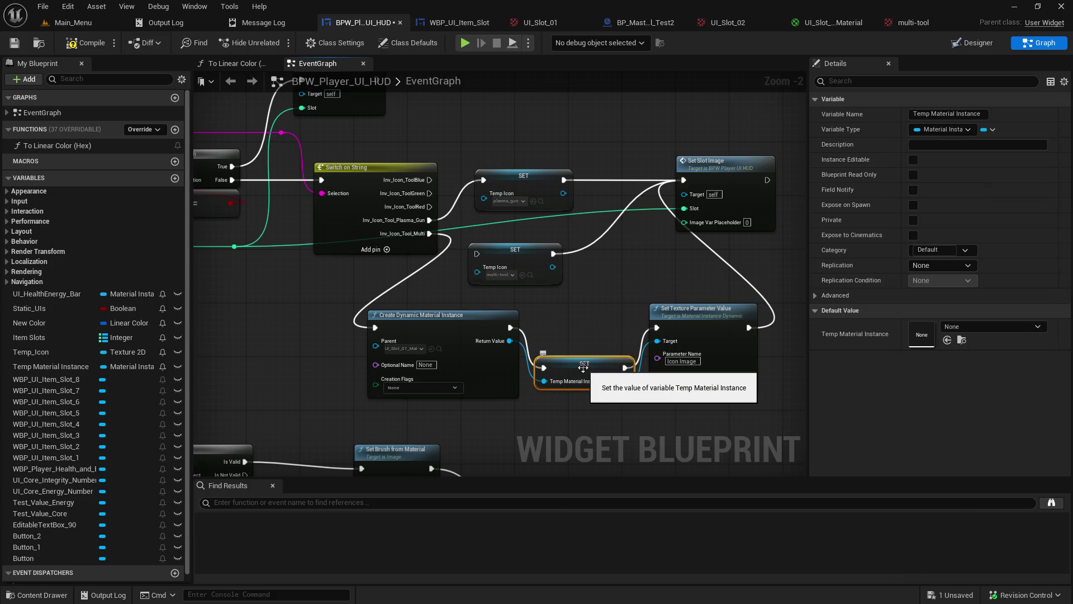
click(598, 302)
Step: Detach the multi-tool and plasma gun Temp Icon setters from the chain and Set Slot Image
mouse_move(526, 254)
mouse_down()
mouse_move(564, 265)
mouse_move(609, 27)
mouse_move(595, 280)
mouse_move(629, 331)
mouse_up()
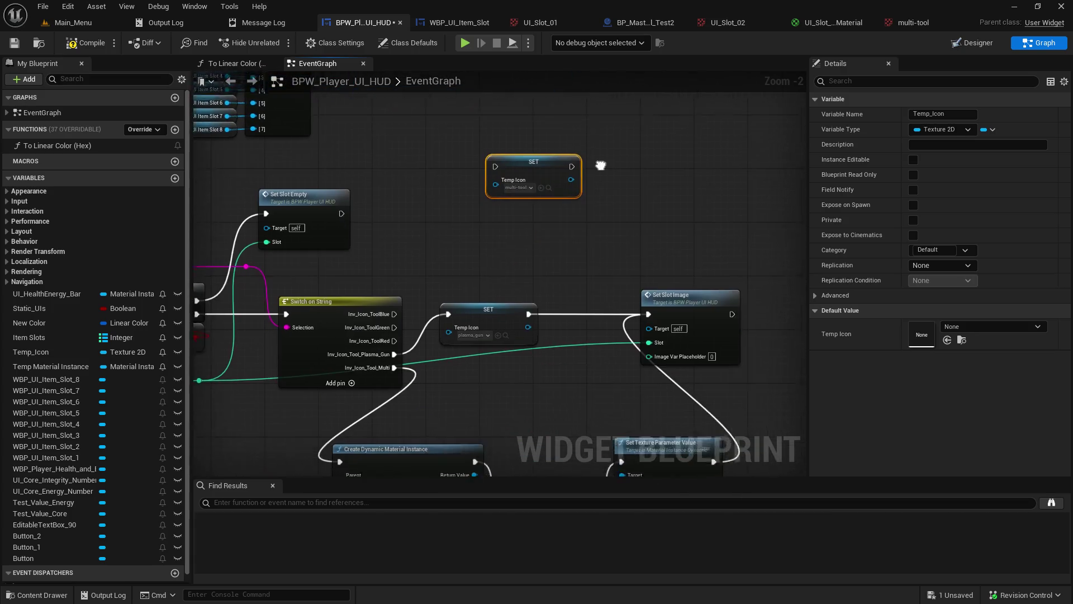
alt+click(383, 336)
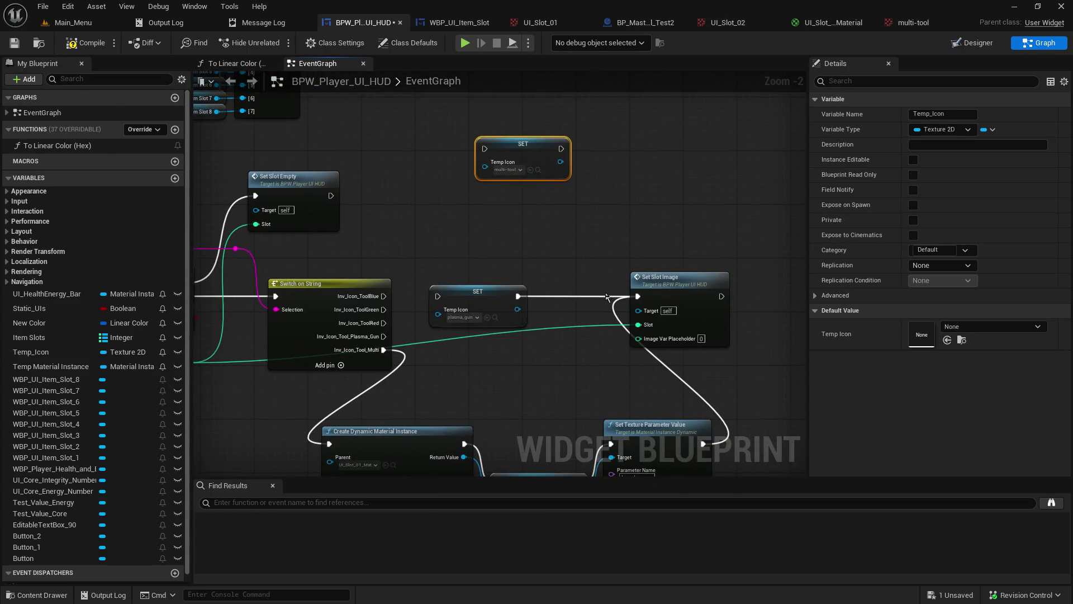
alt+click(519, 296)
drag(473, 299, 518, 111)
click(456, 313)
drag(457, 313, 469, 200)
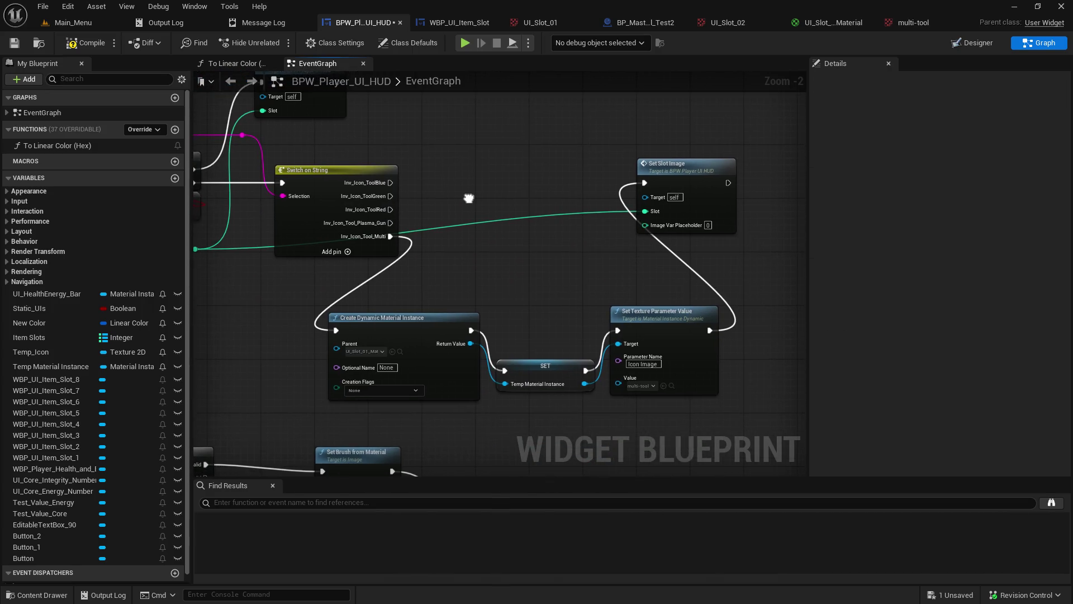
Step: Duplicate Create Dynamic Material Instance, wire the plasma gun output into it, parent UI_Slot_01_Material
drag(412, 294, 631, 369)
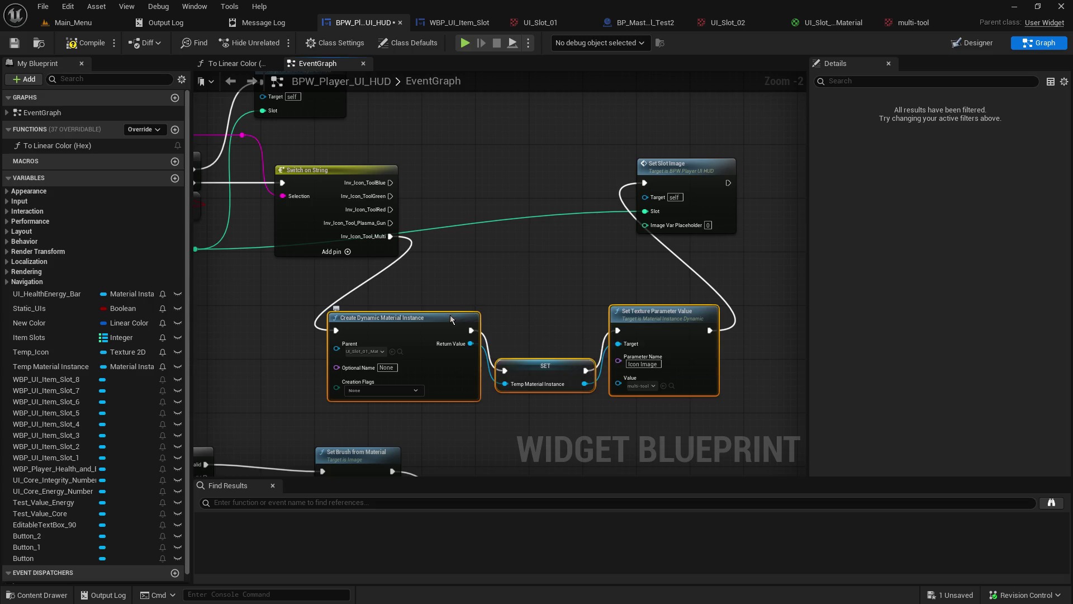
drag(450, 315, 521, 345)
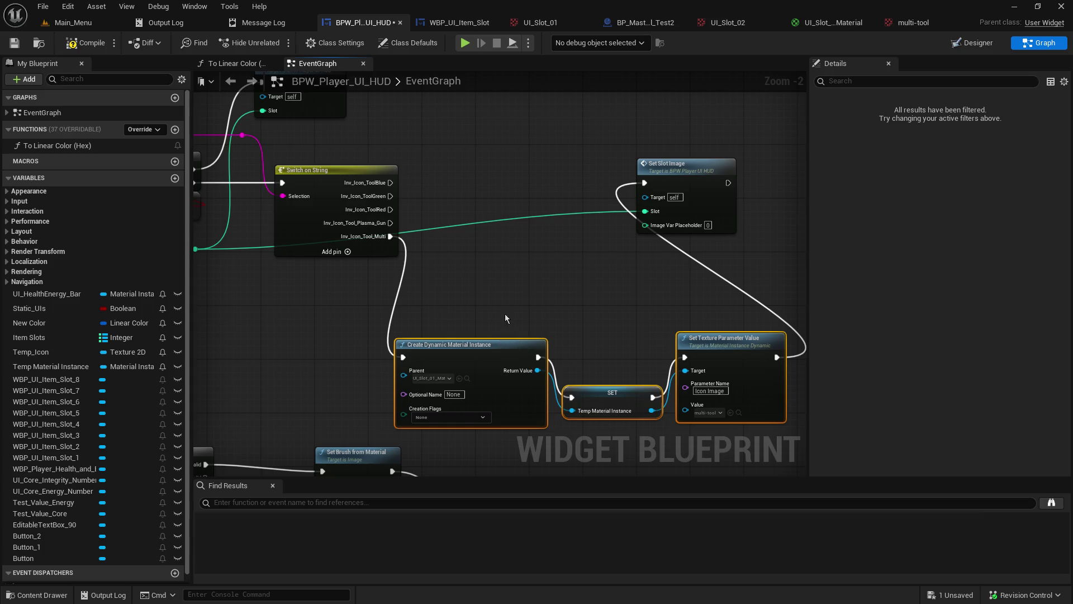
click(492, 345)
key(ctrl+d)
drag(621, 290, 482, 249)
drag(393, 225, 468, 282)
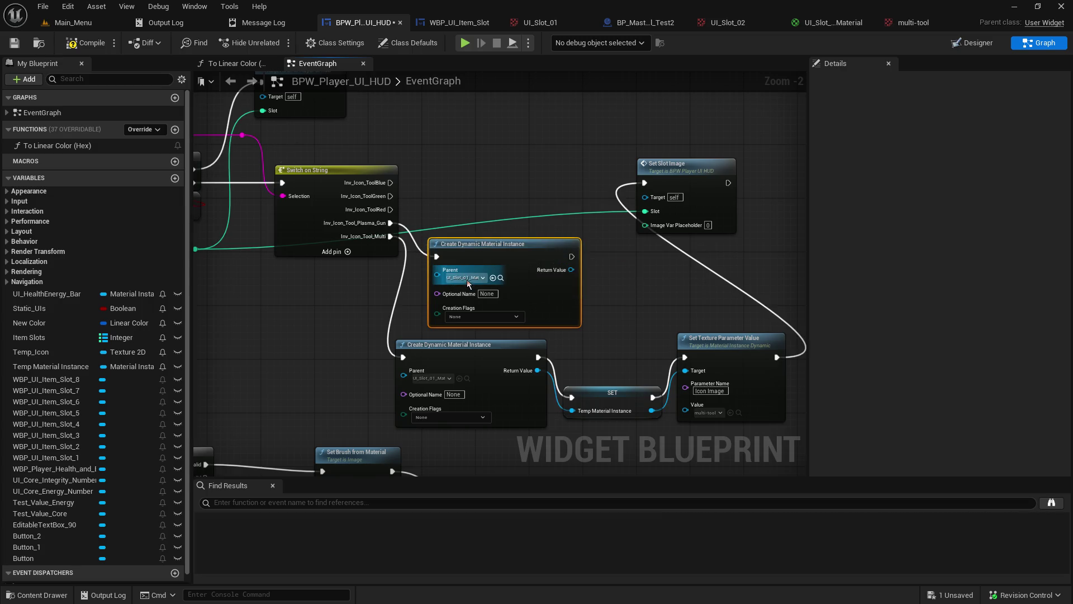
click(469, 278)
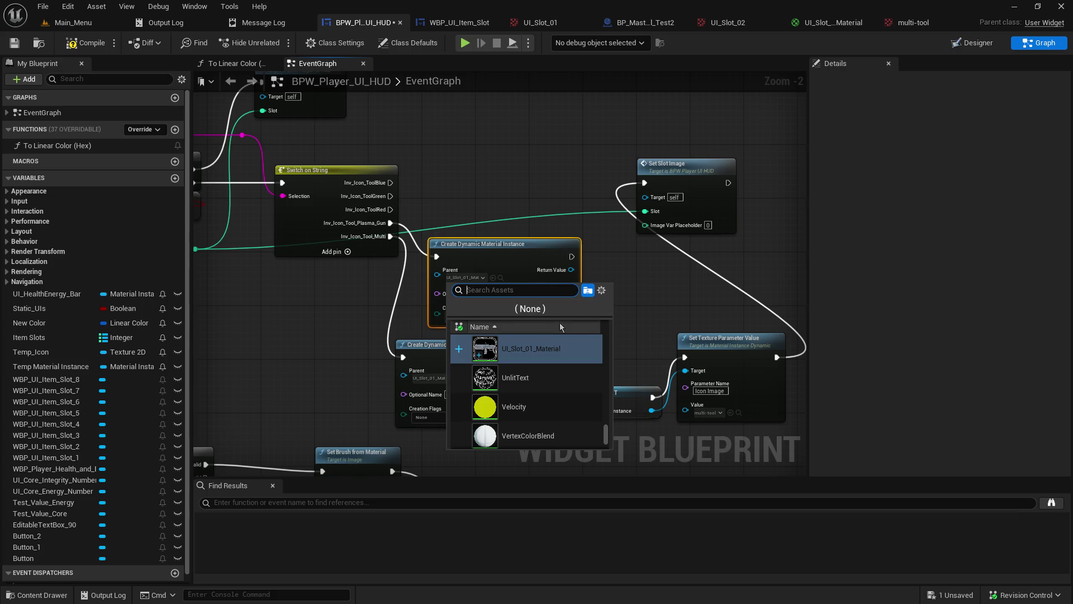
click(657, 298)
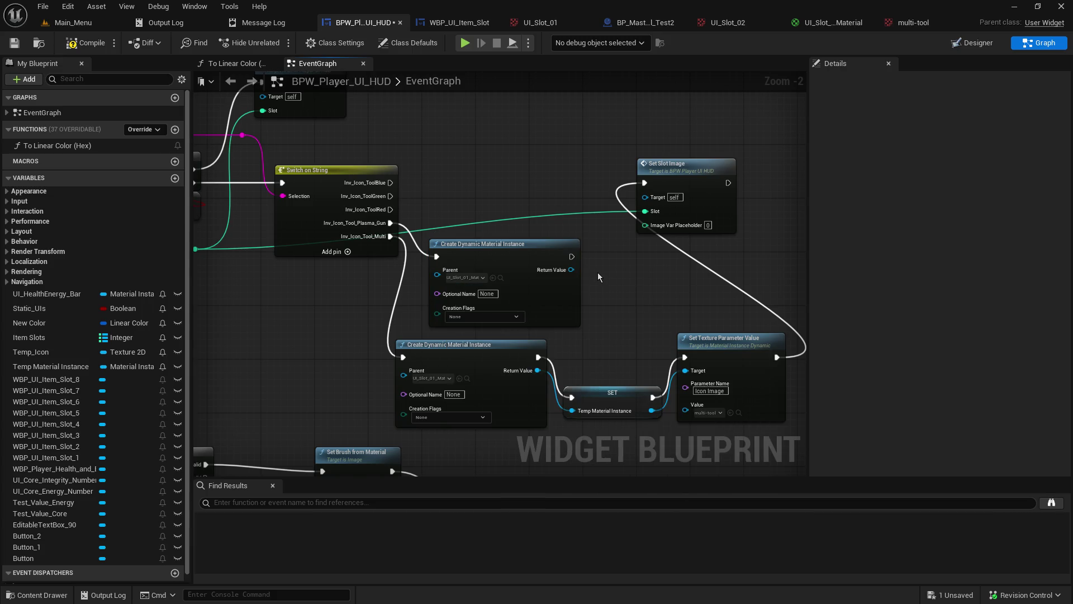
Step: Delete the extra material instance node, wire Inv_Icon_Tool_Multi to Set Texture Parameter Value, and regroup nodes
click(501, 243)
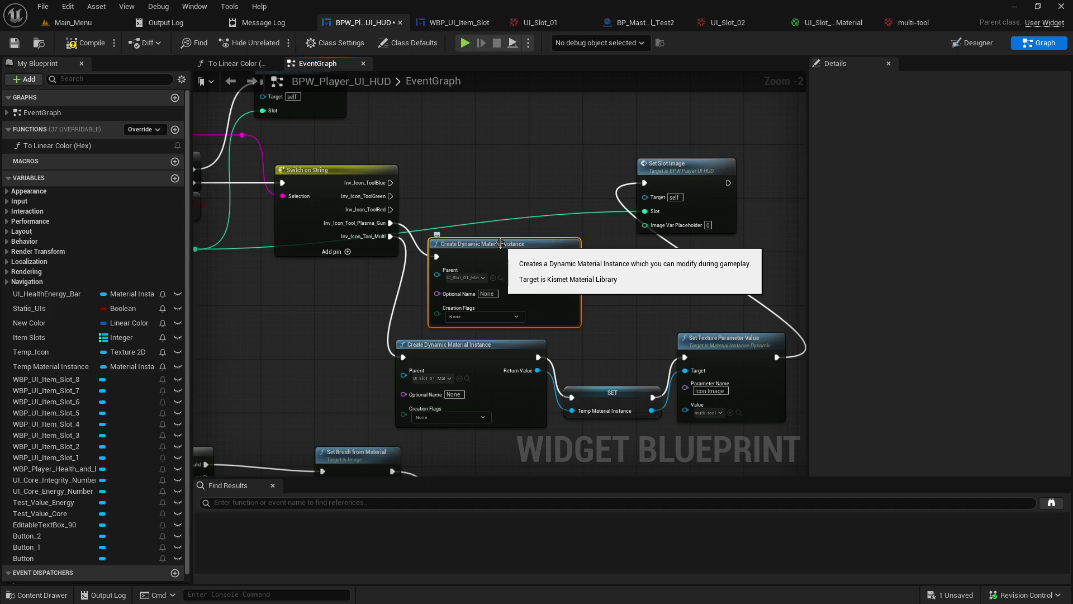
key(Delete)
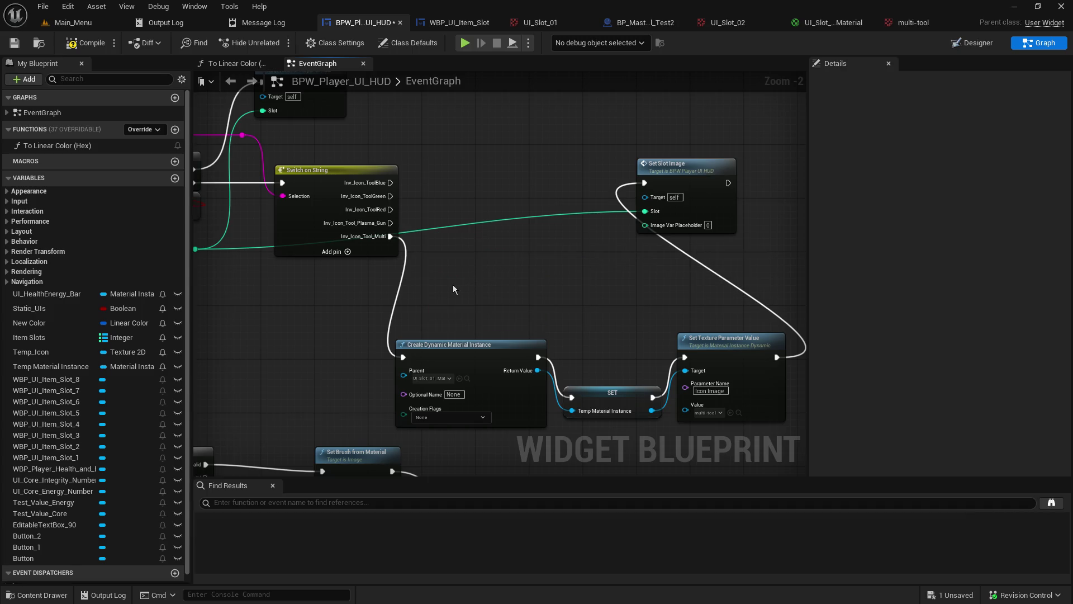
mouse_move(282, 183)
mouse_down()
mouse_move(337, 172)
mouse_move(371, 312)
mouse_move(404, 341)
mouse_move(458, 347)
mouse_up()
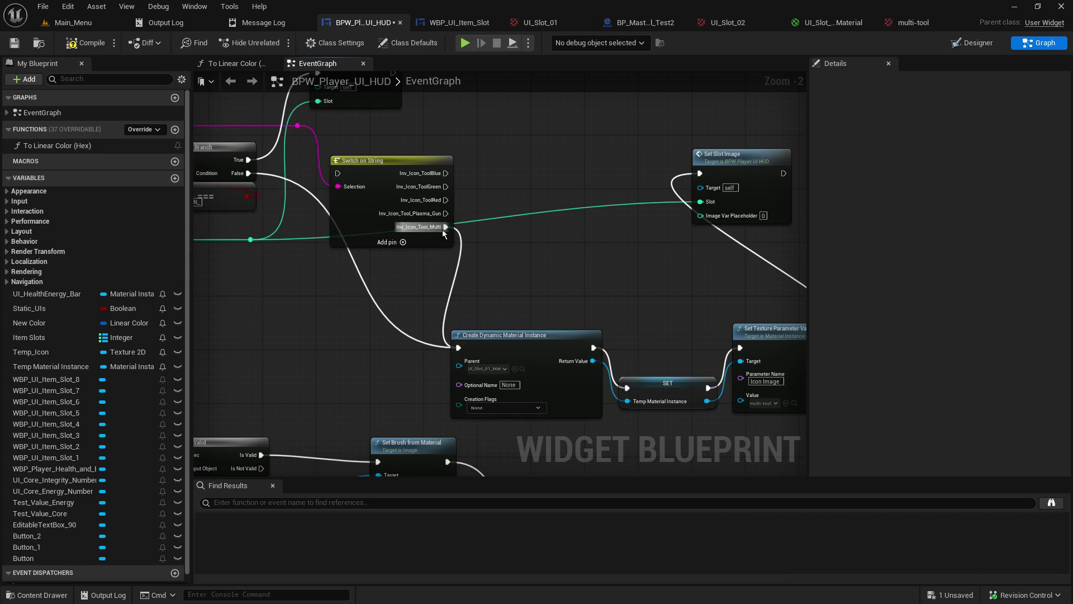
mouse_move(446, 227)
mouse_down()
mouse_move(621, 335)
mouse_move(740, 348)
mouse_up()
mouse_move(389, 428)
mouse_down()
mouse_move(604, 384)
mouse_move(506, 372)
mouse_move(416, 344)
mouse_up()
drag(449, 307, 554, 333)
mouse_move(569, 374)
mouse_down()
mouse_move(404, 237)
mouse_move(415, 207)
mouse_move(391, 201)
mouse_up()
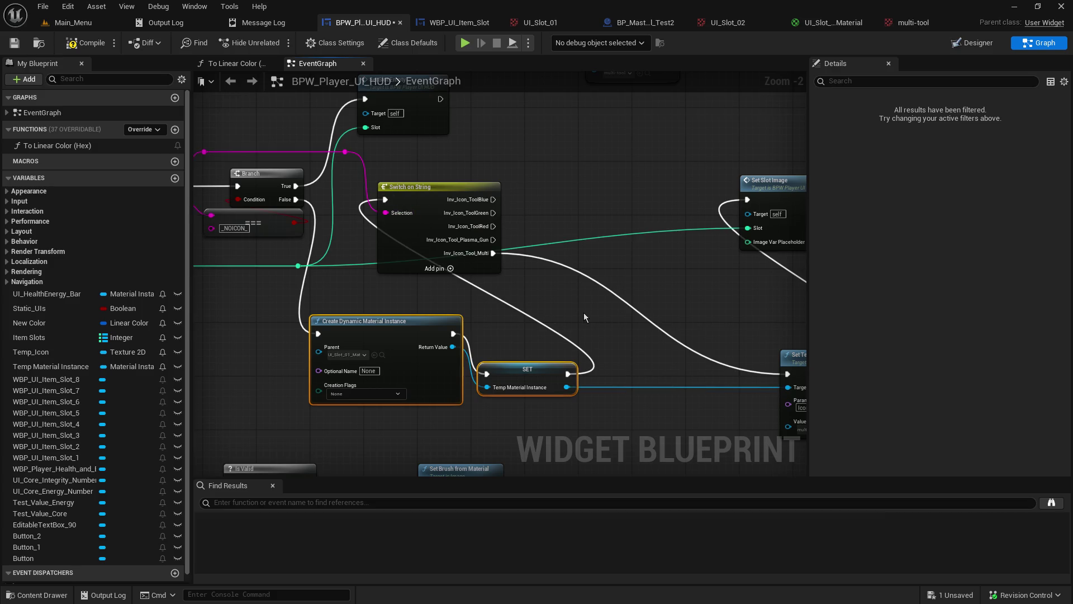
mouse_move(505, 371)
mouse_down()
mouse_move(371, 374)
mouse_move(389, 375)
mouse_up()
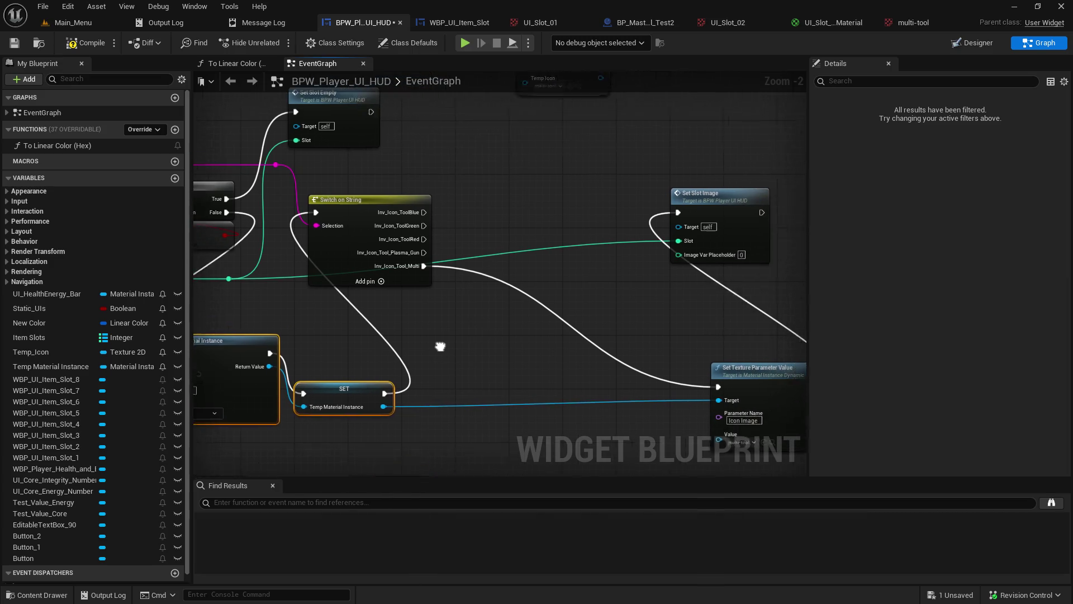
mouse_move(742, 376)
mouse_down()
mouse_move(634, 382)
mouse_move(538, 352)
mouse_move(519, 362)
mouse_move(514, 345)
mouse_up()
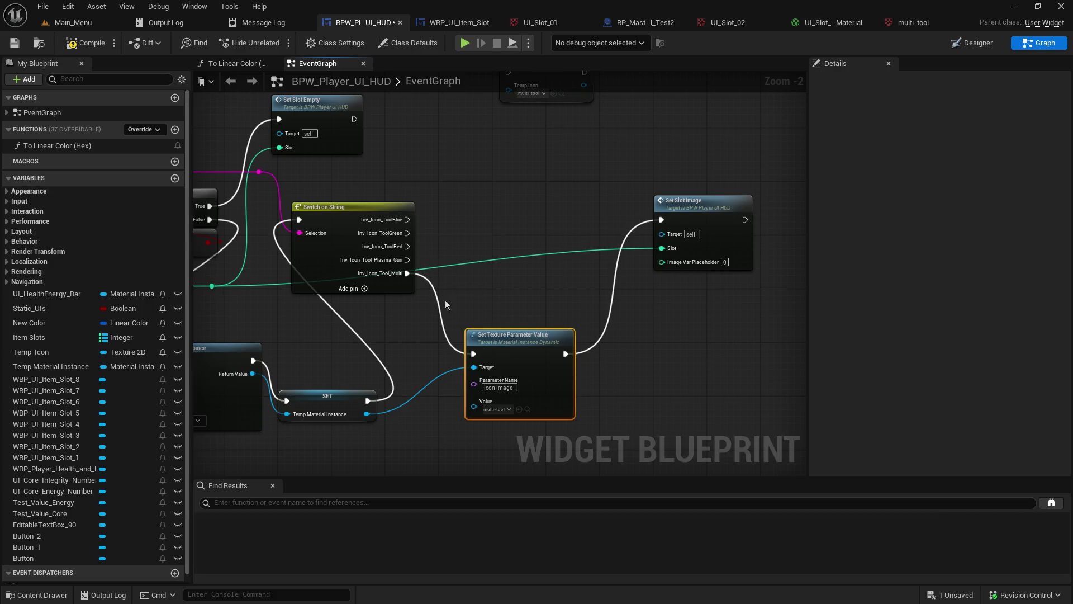
Step: Add a second Set Texture Parameter Value with plasma_gun, run from Plasma_Gun into Set Slot Image
key(ctrl+v)
drag(541, 398, 521, 292)
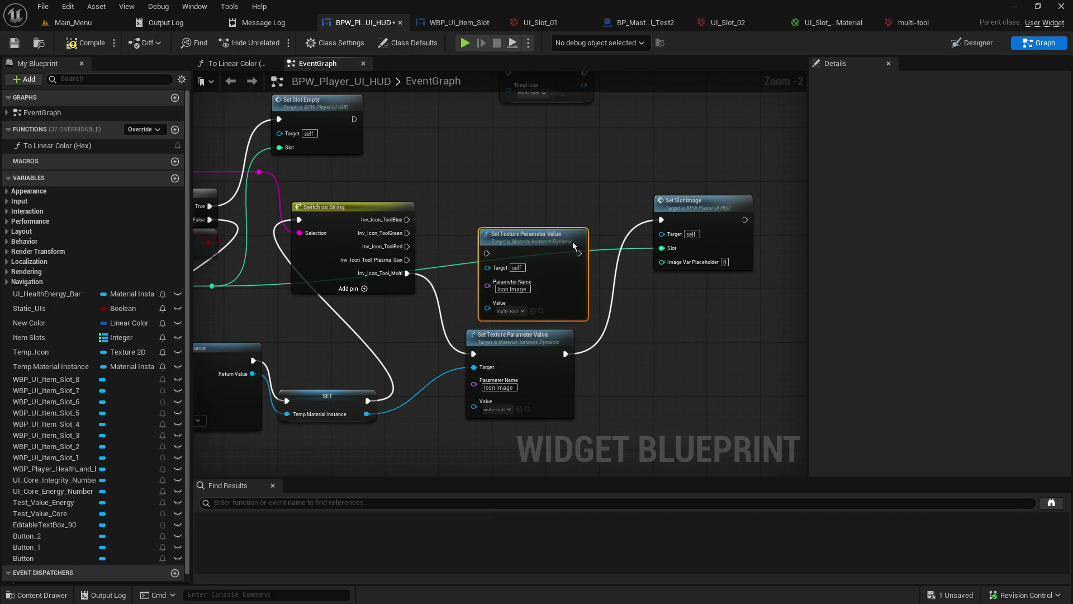
click(520, 311)
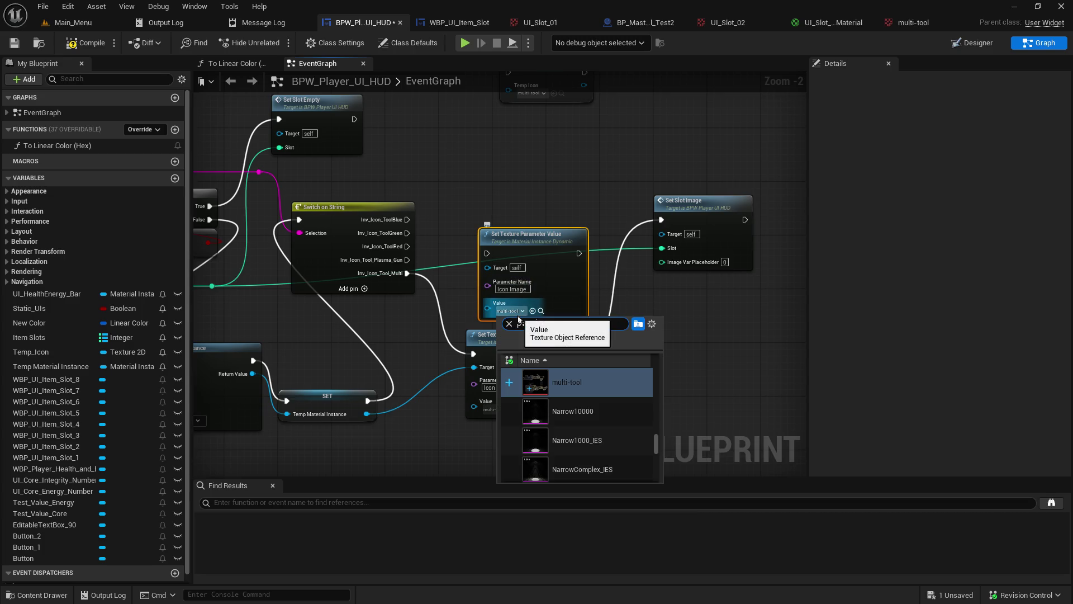
scroll(623, 400, up, 3)
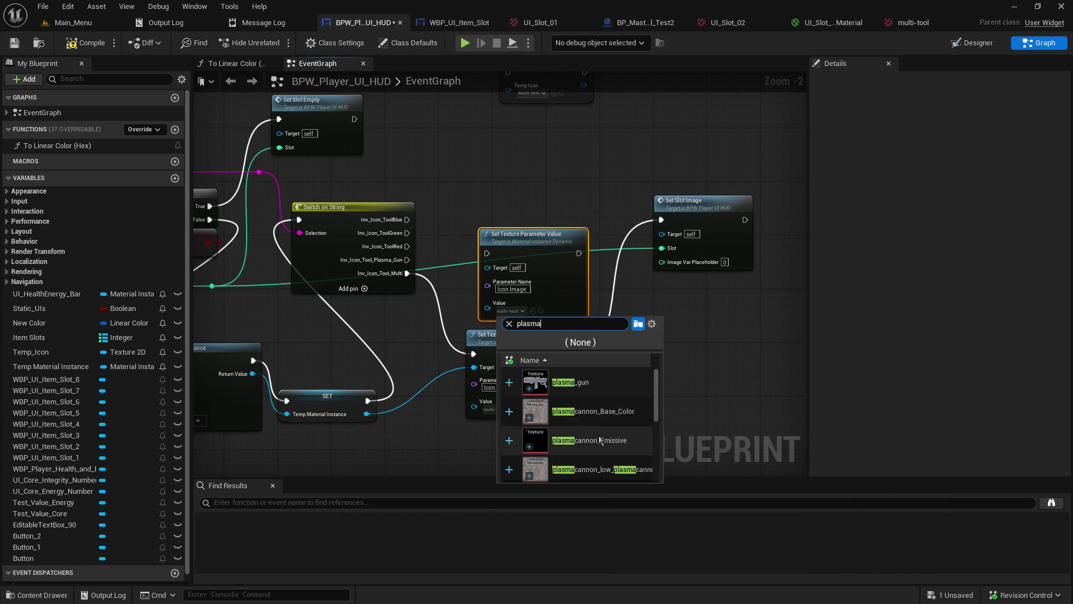
click(631, 383)
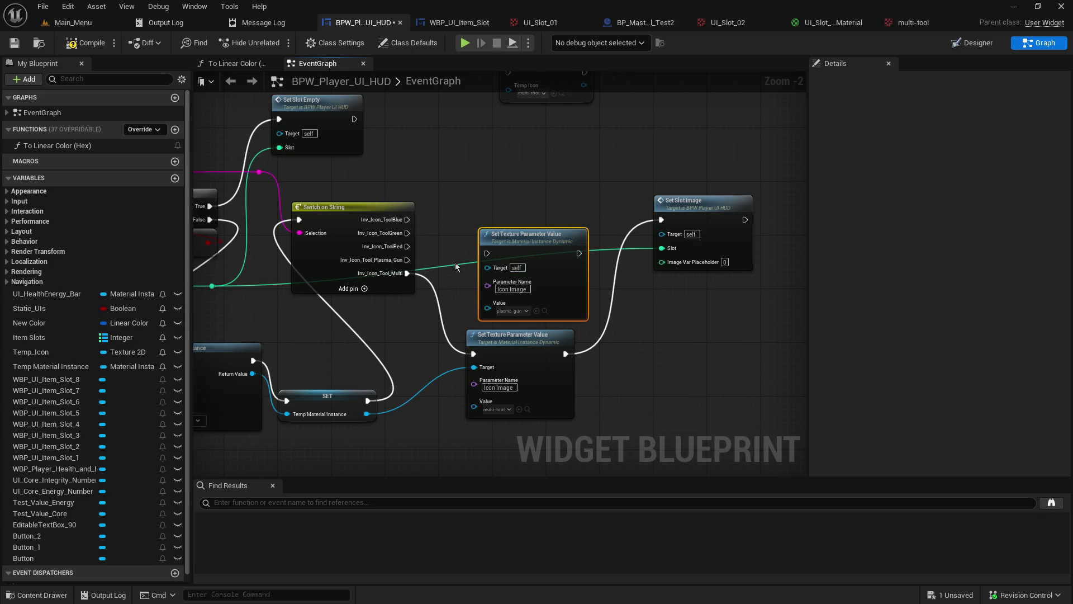
drag(407, 259, 488, 253)
drag(579, 253, 662, 220)
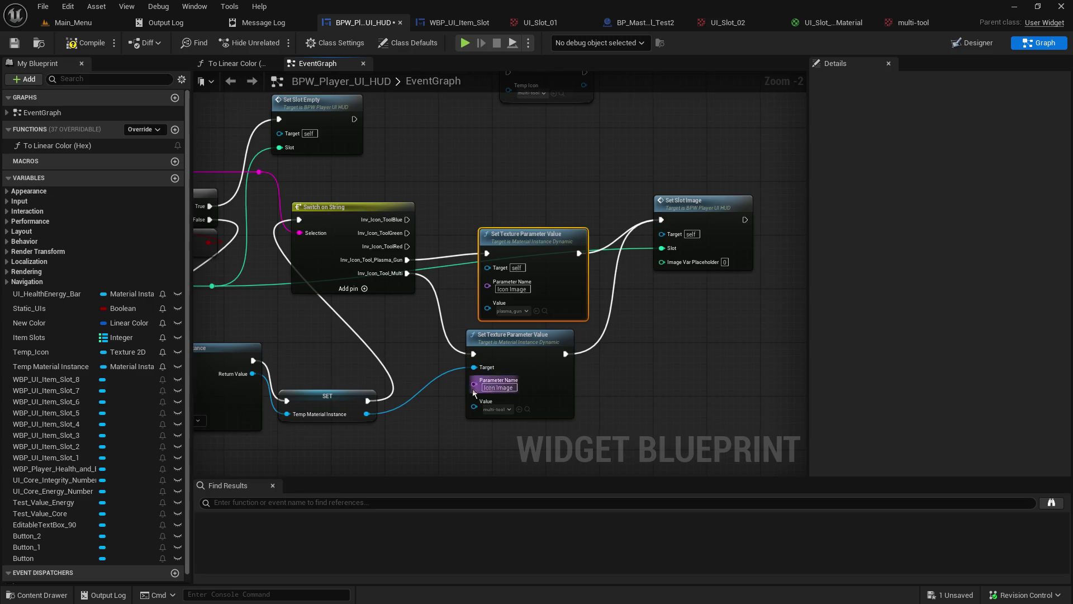
double_click(703, 200)
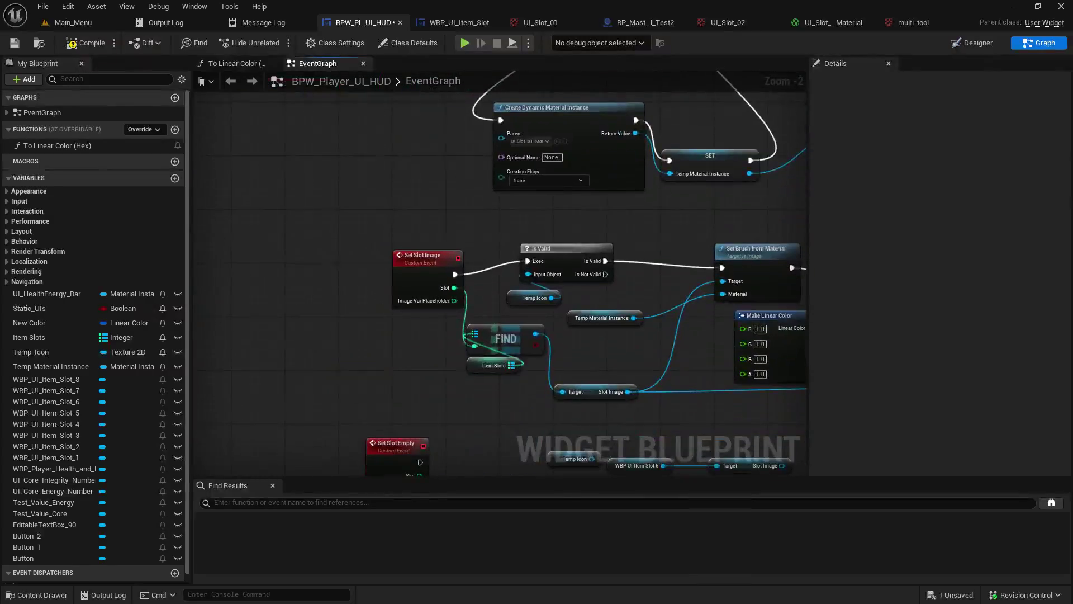
Step: Replace the Temp Icon node with a pasted Temp Material Instance getter wired into Is Valid
click(513, 296)
key(Delete)
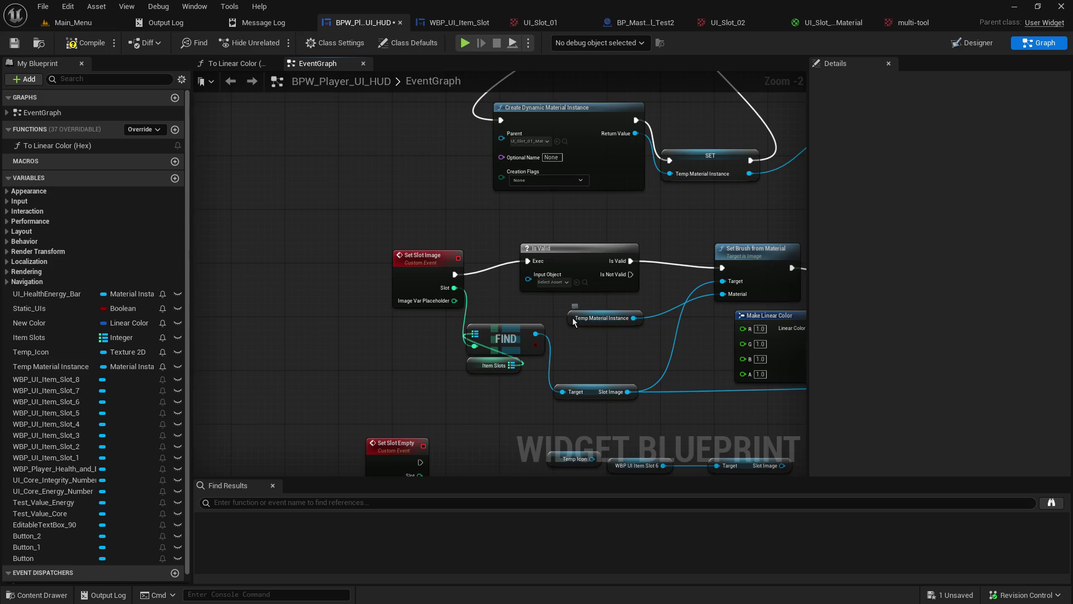
click(575, 320)
key(ctrl+v)
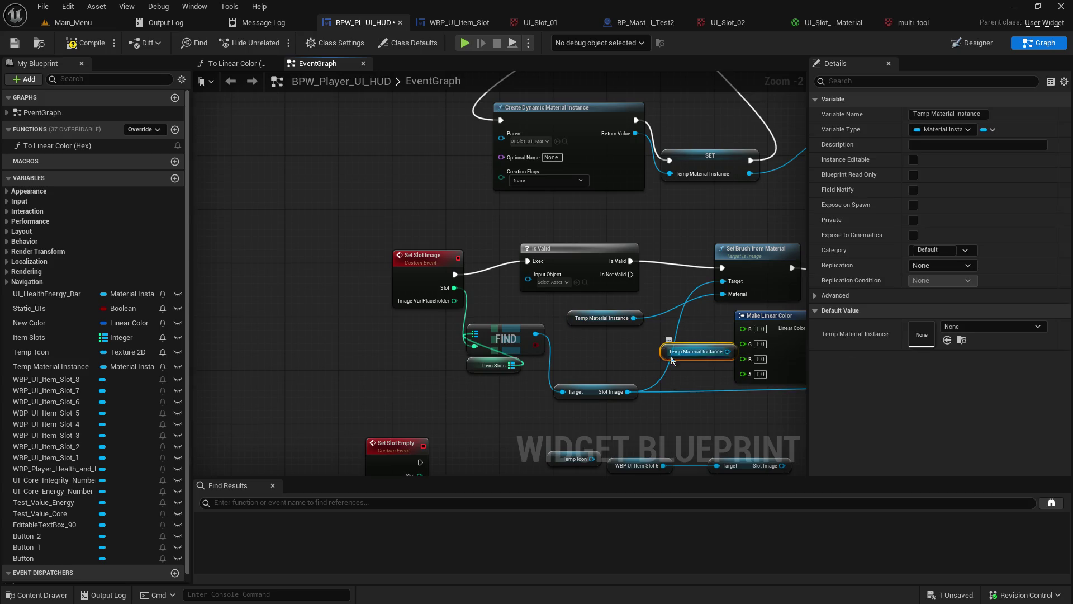
drag(669, 362, 479, 297)
drag(427, 263, 361, 256)
mouse_move(482, 286)
mouse_down()
mouse_move(442, 285)
mouse_move(534, 281)
mouse_up()
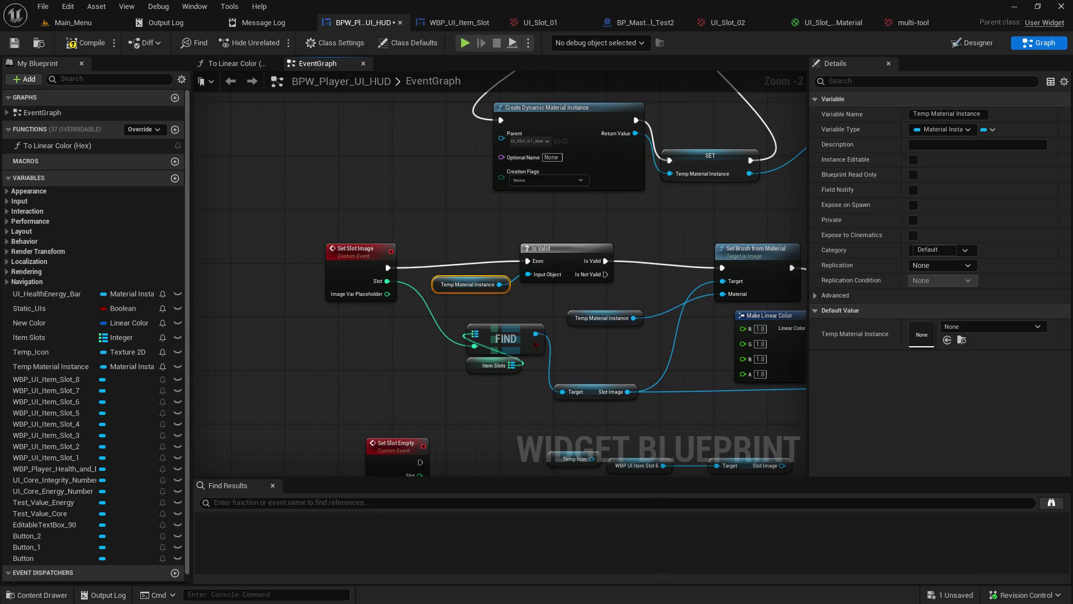
drag(662, 253, 483, 271)
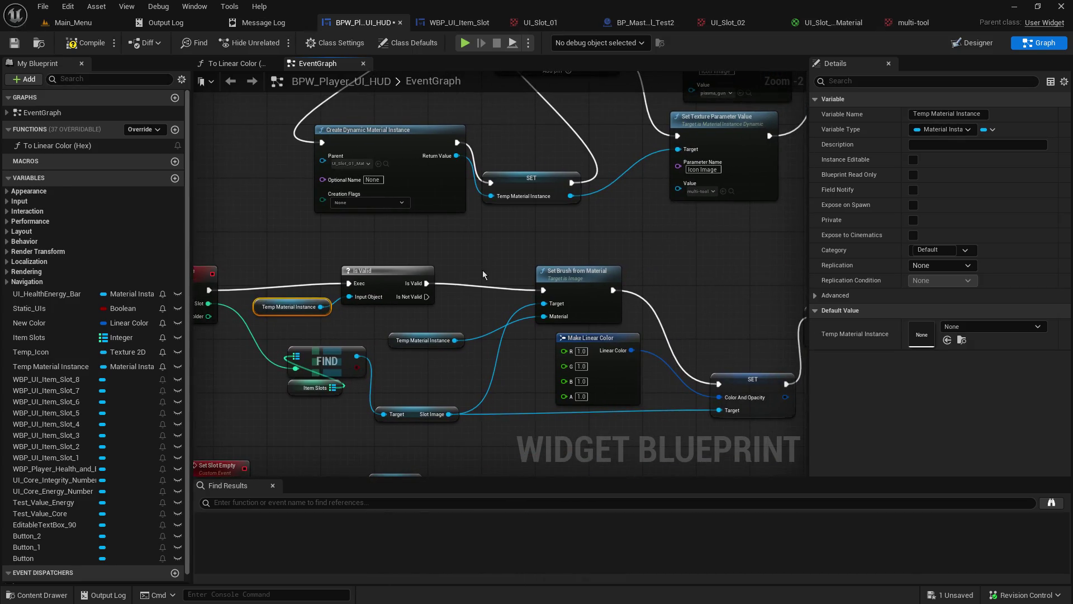
Step: Compile, connect Temp Material Instance to the plasma_gun node's Target, recompile, and show Main_Menu
click(93, 48)
drag(386, 167, 238, 326)
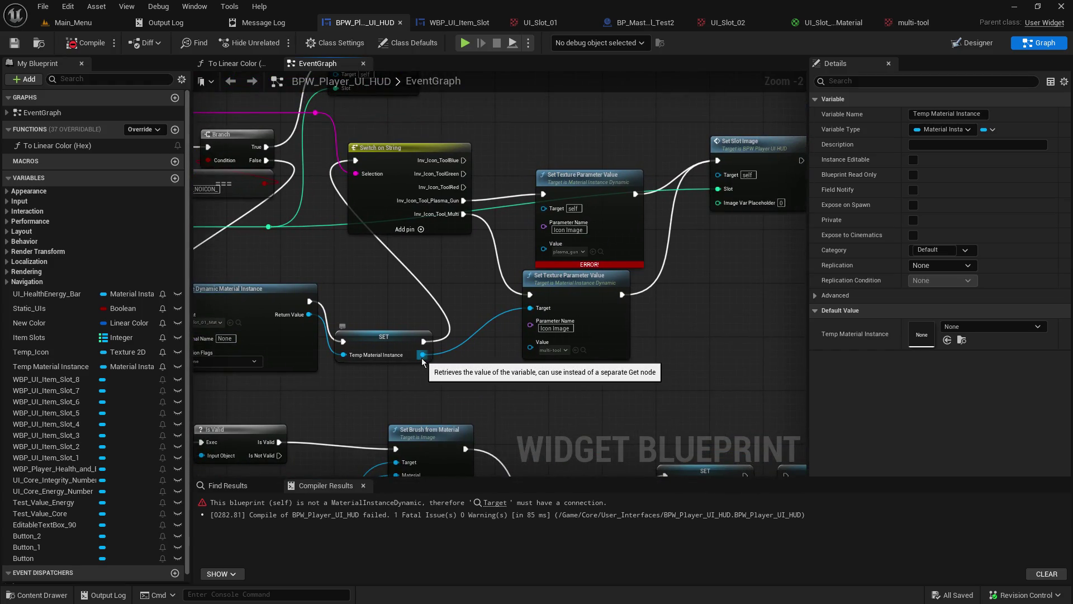
drag(423, 355, 534, 218)
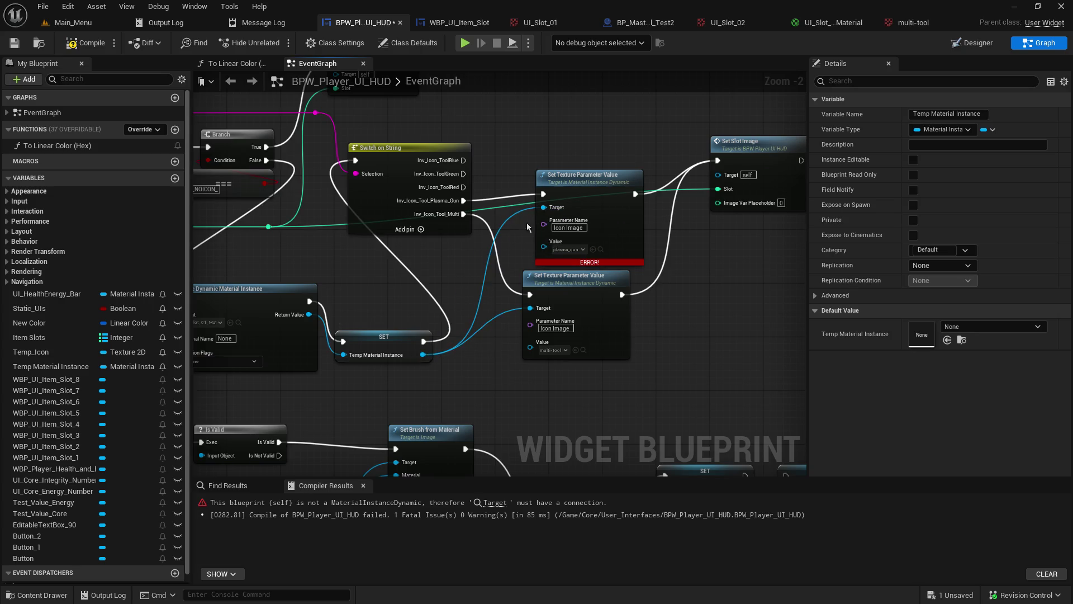
click(92, 43)
click(73, 22)
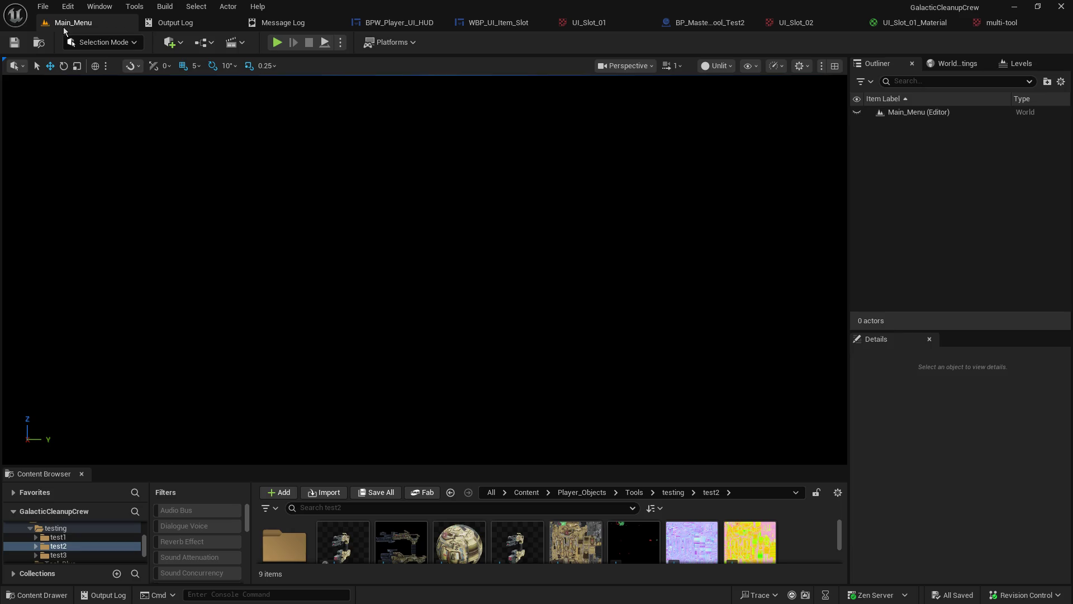
Step: Start a Play-in-Editor session as host and walk toward the weapons table
click(277, 43)
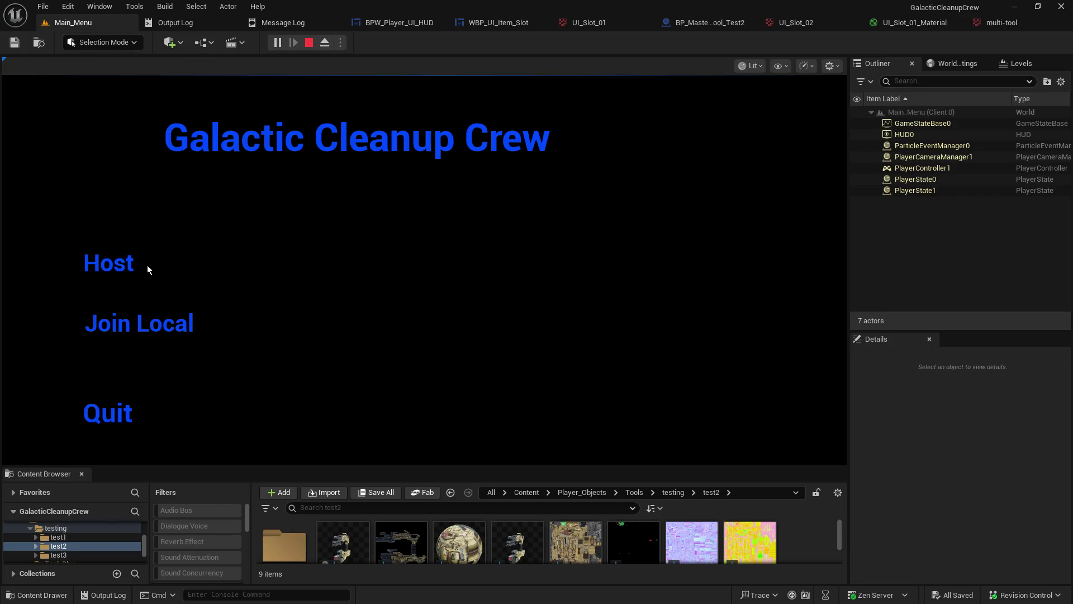
click(100, 258)
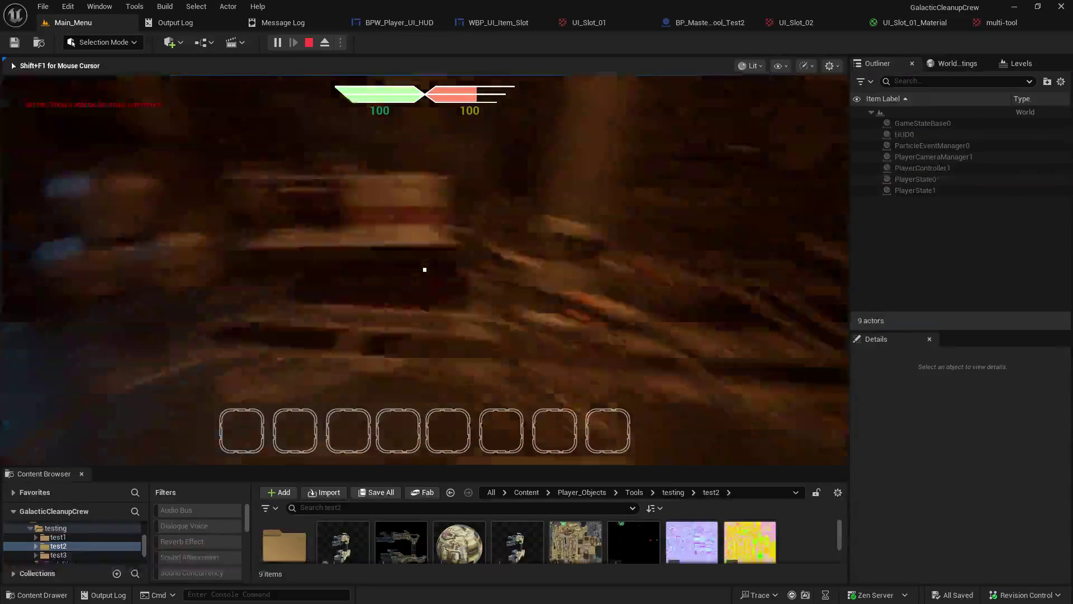
key(w)
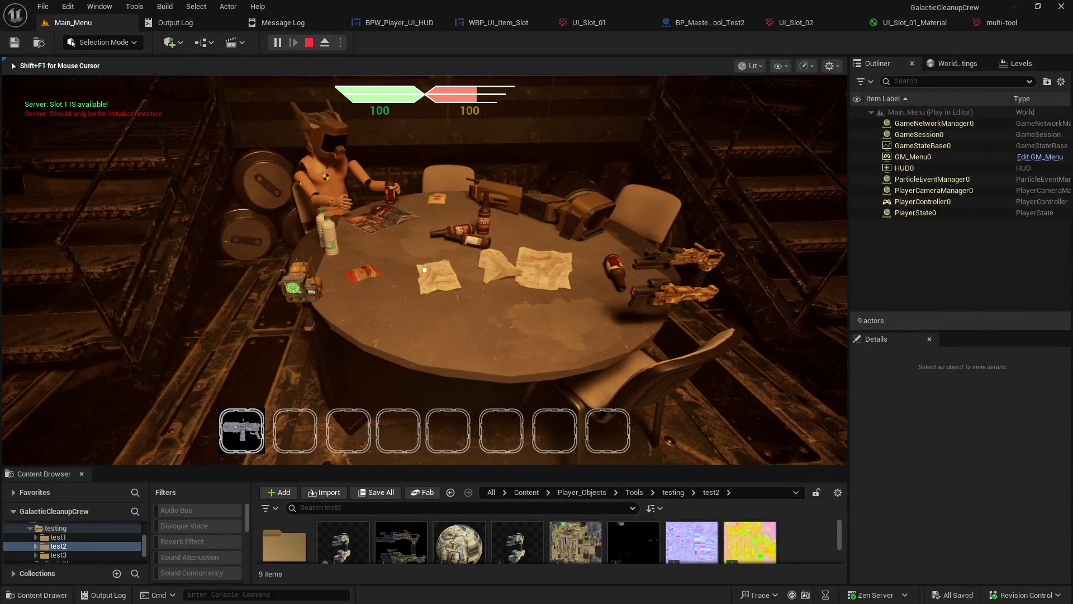
key(w)
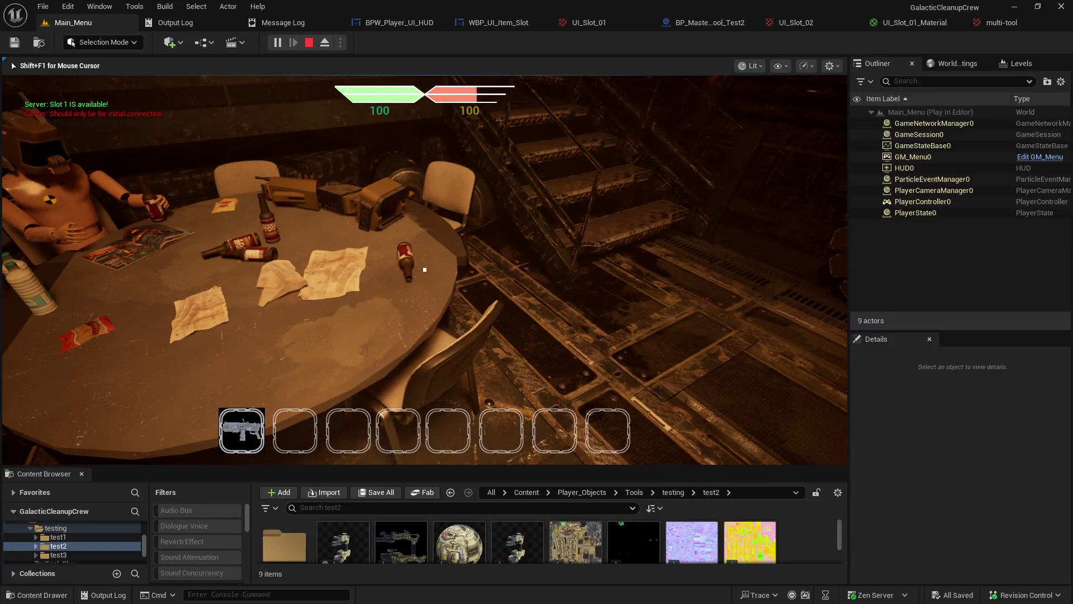
Step: Pick up two guns and check their icons appear in HUD slots 1 and 2
click(425, 270)
key(s)
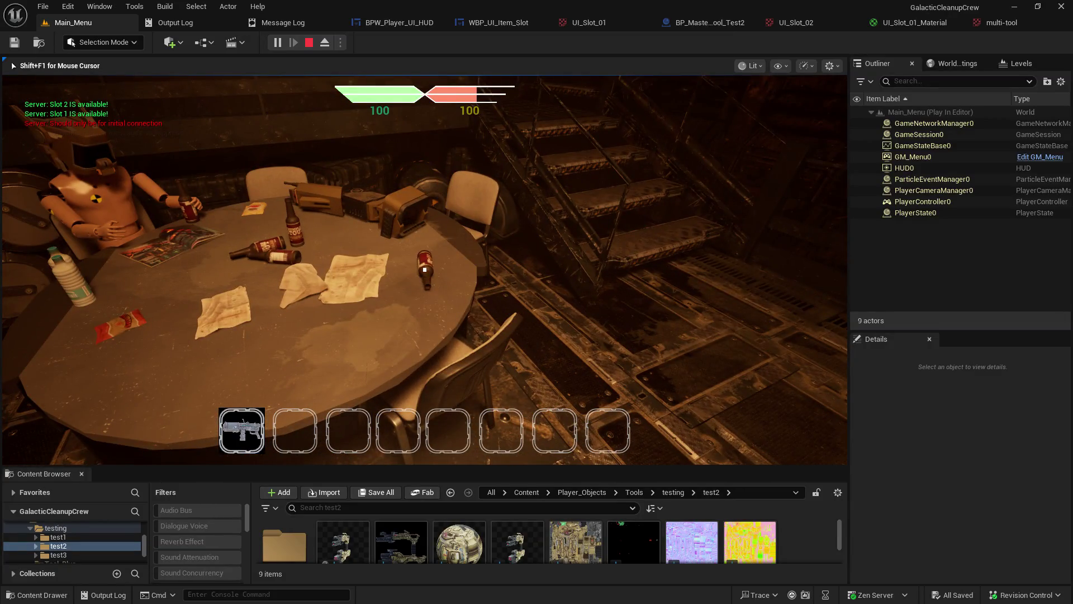
mouse_move(425, 269)
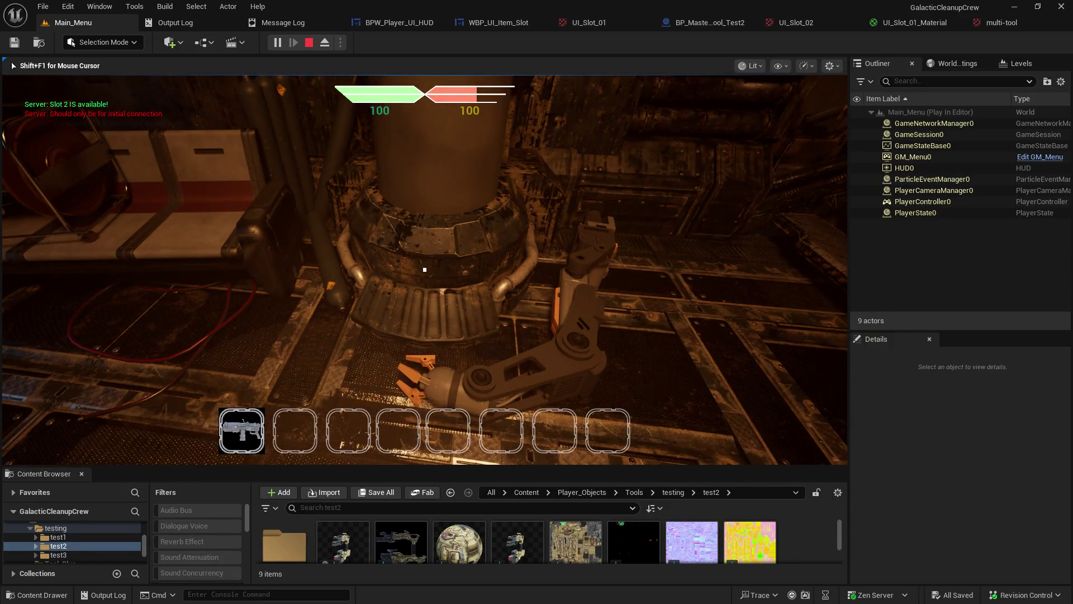
key(e)
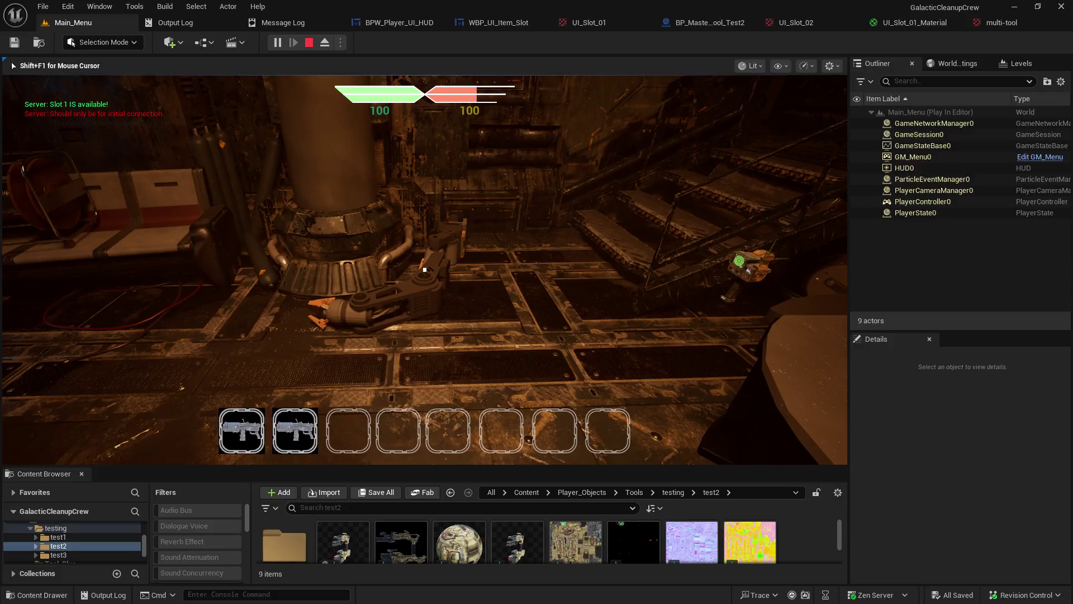
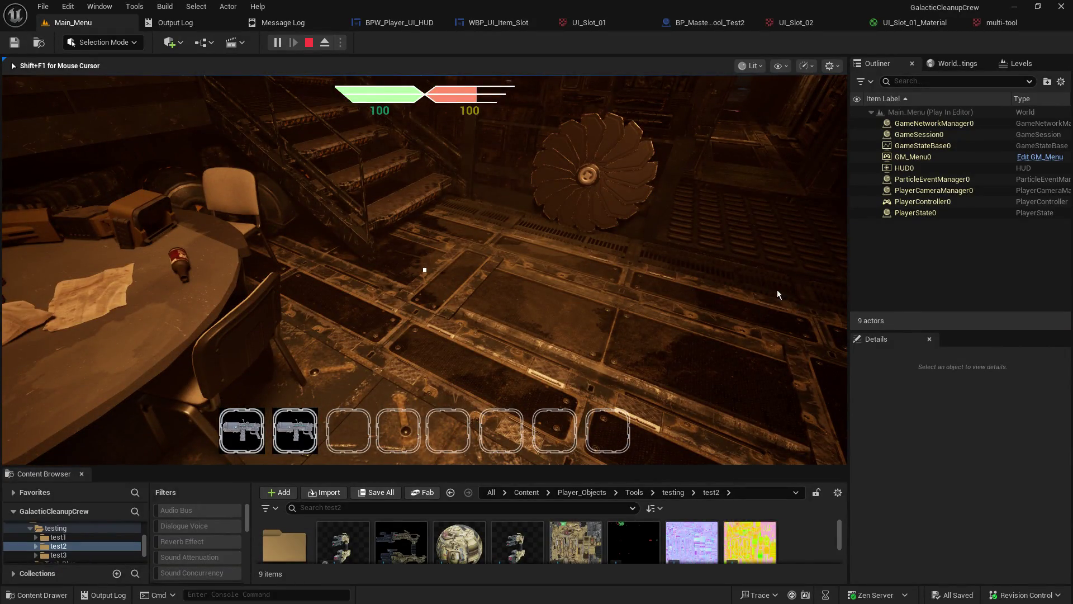
Step: Open the UI_Slot_01_Material graph and pick a Background option for the icon preview
click(918, 23)
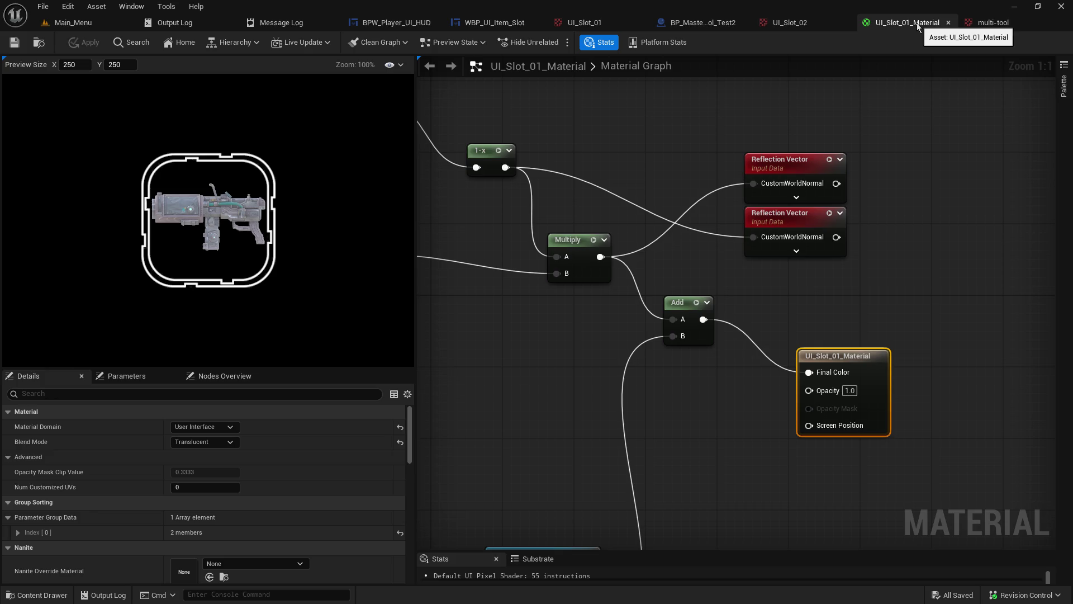
drag(440, 215, 636, 224)
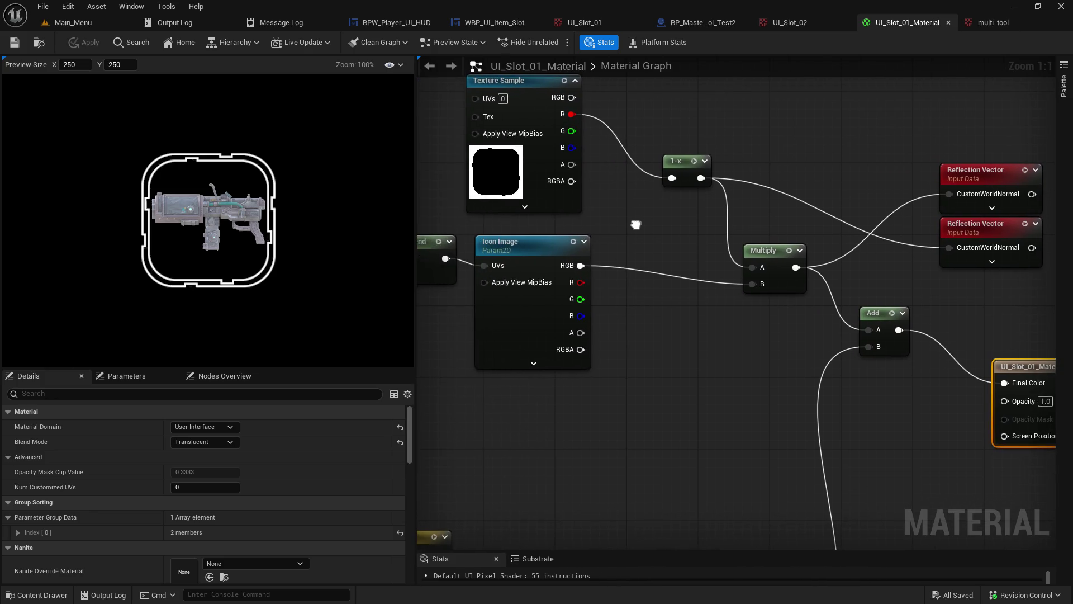
click(394, 65)
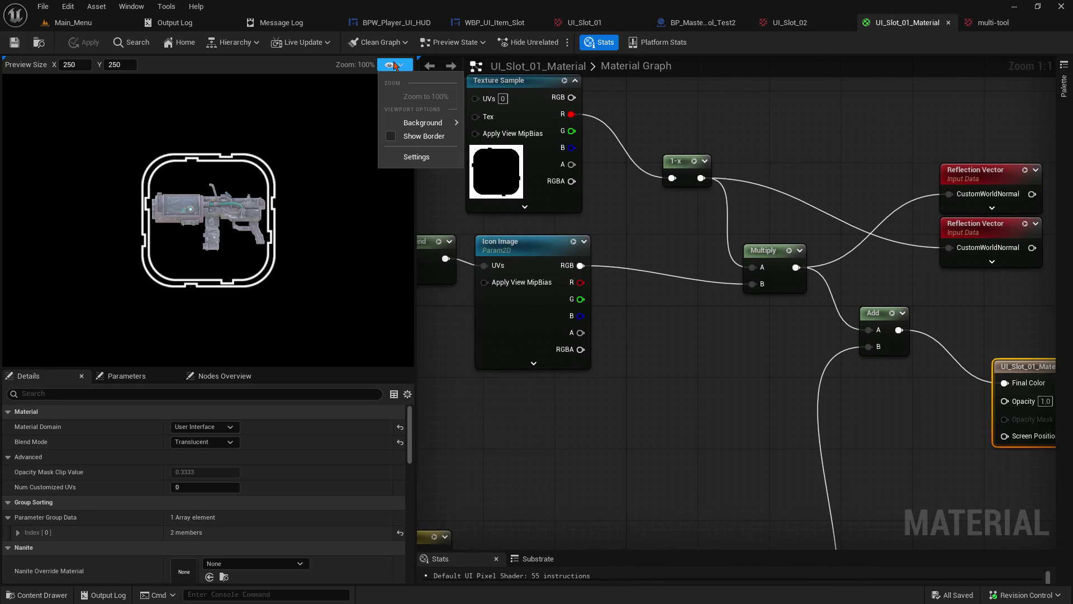
mouse_move(431, 123)
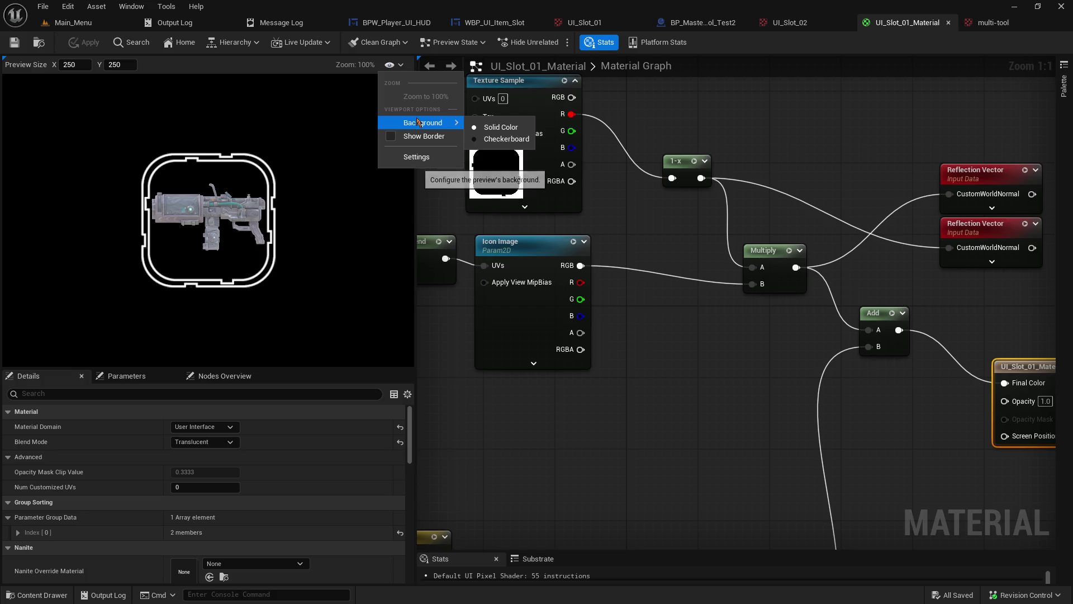
click(484, 139)
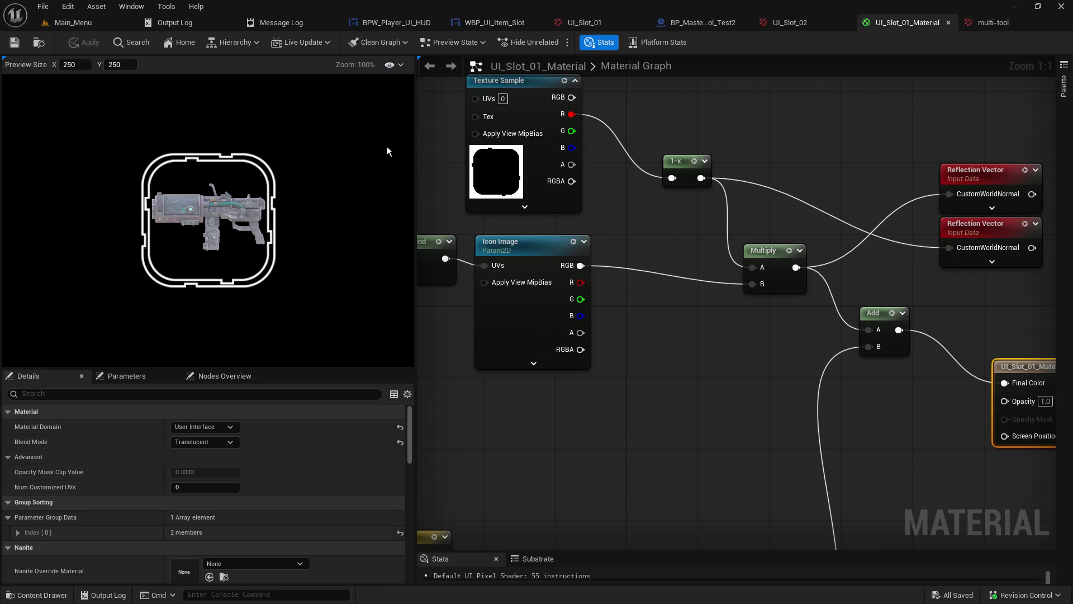
Step: Enable Show Border on the icon preview and keep a Solid Color background
click(403, 67)
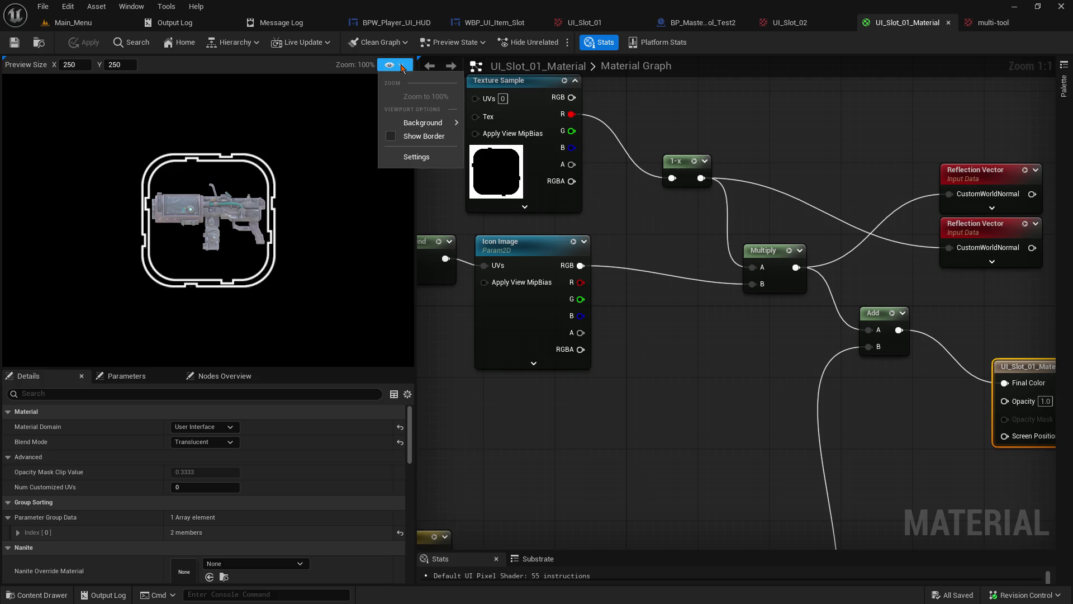
click(390, 140)
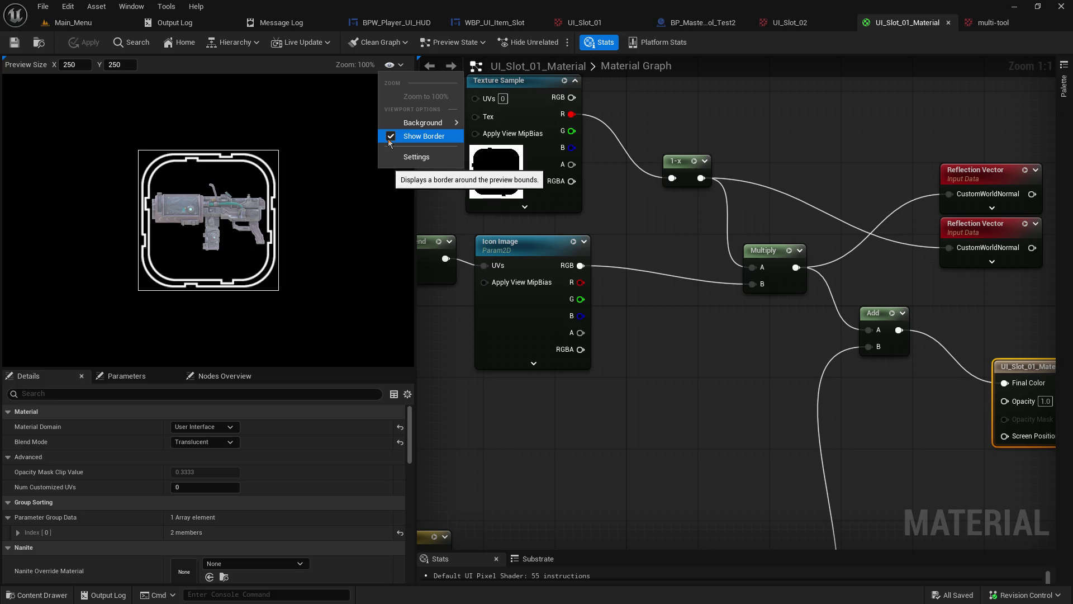
mouse_move(425, 122)
click(489, 127)
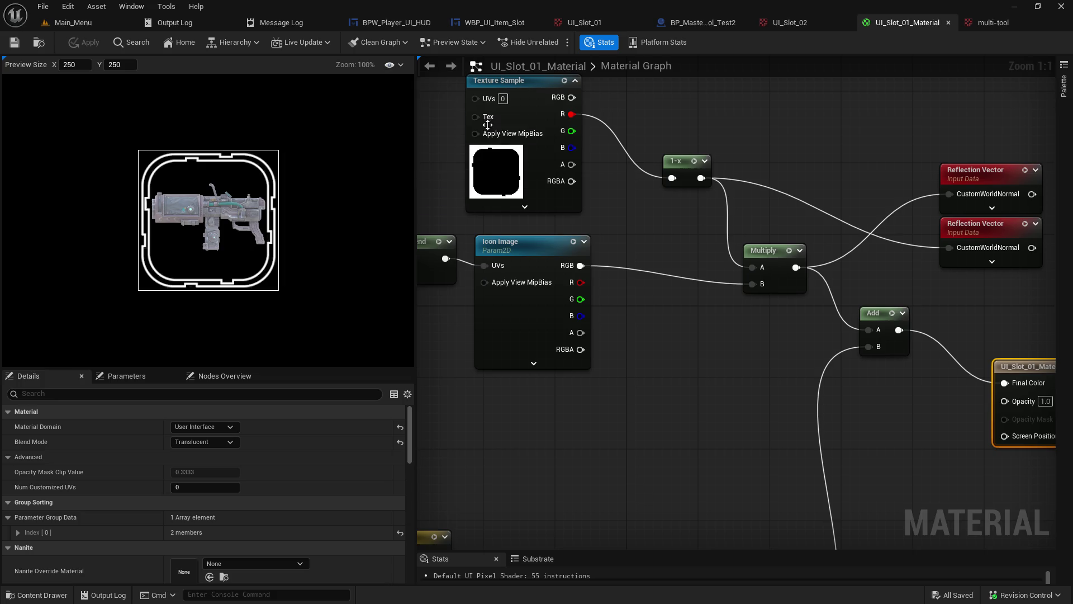
Step: View the preview settings in Editor Preferences, then close that window
click(401, 63)
click(408, 158)
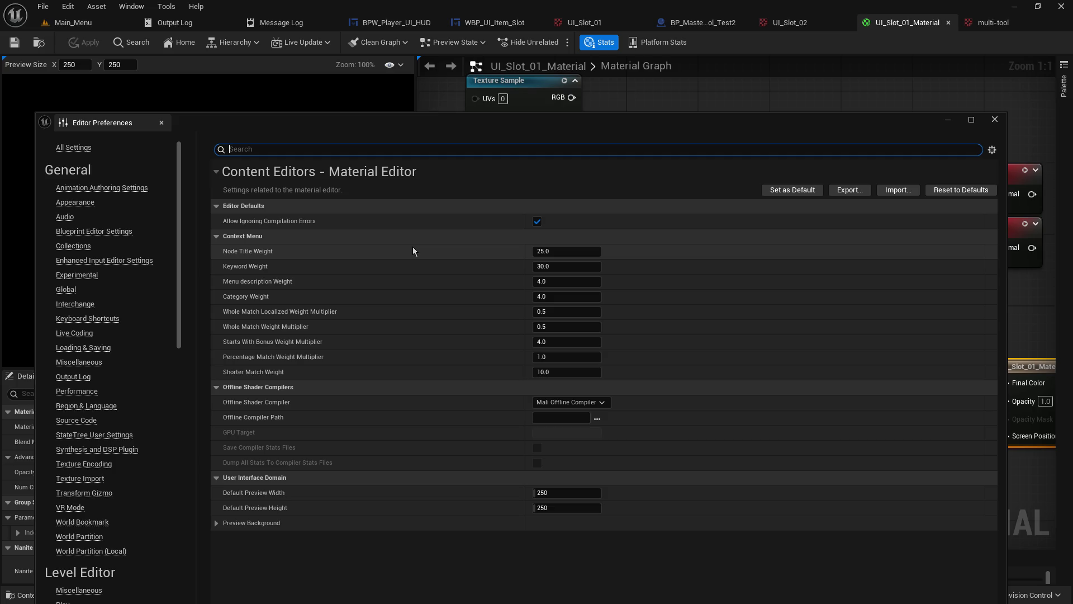
click(995, 119)
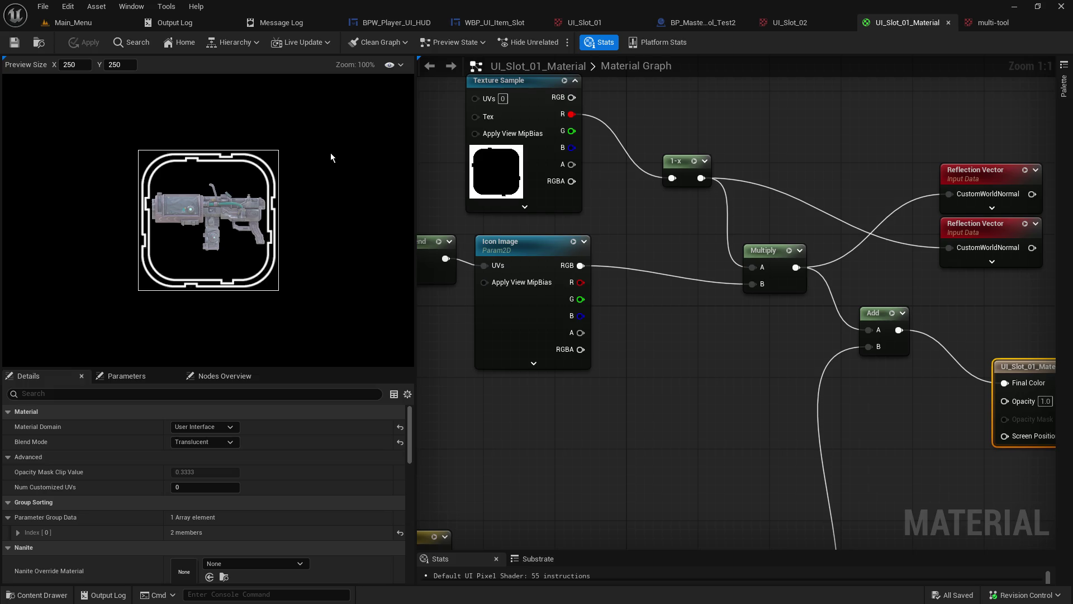
mouse_move(671, 374)
mouse_down()
mouse_move(1024, 376)
mouse_move(908, 407)
mouse_move(1052, 358)
mouse_move(845, 451)
mouse_up()
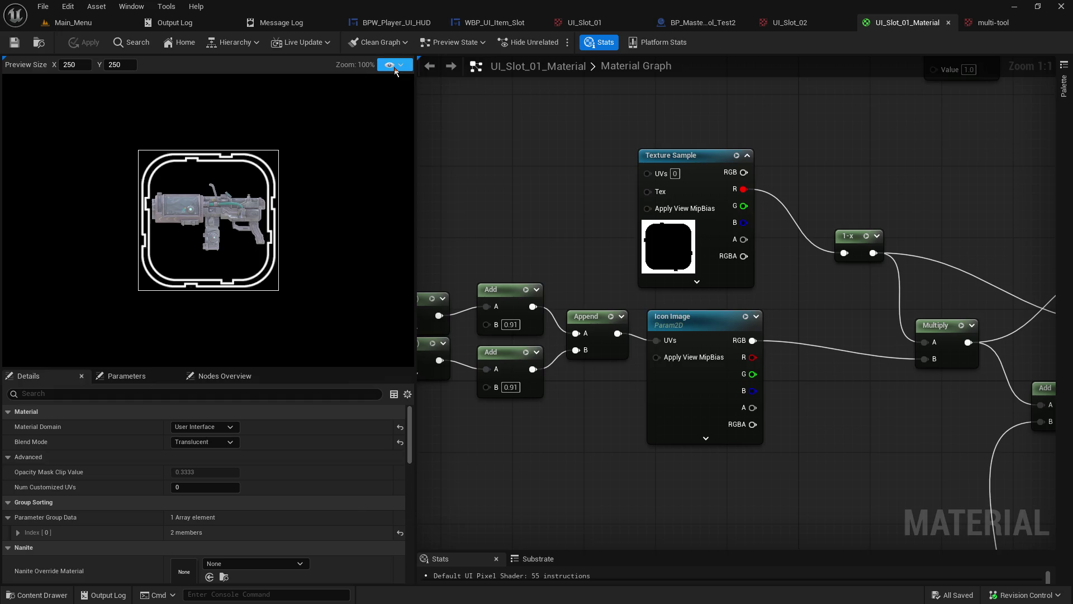
click(395, 69)
click(391, 137)
click(390, 136)
mouse_move(430, 122)
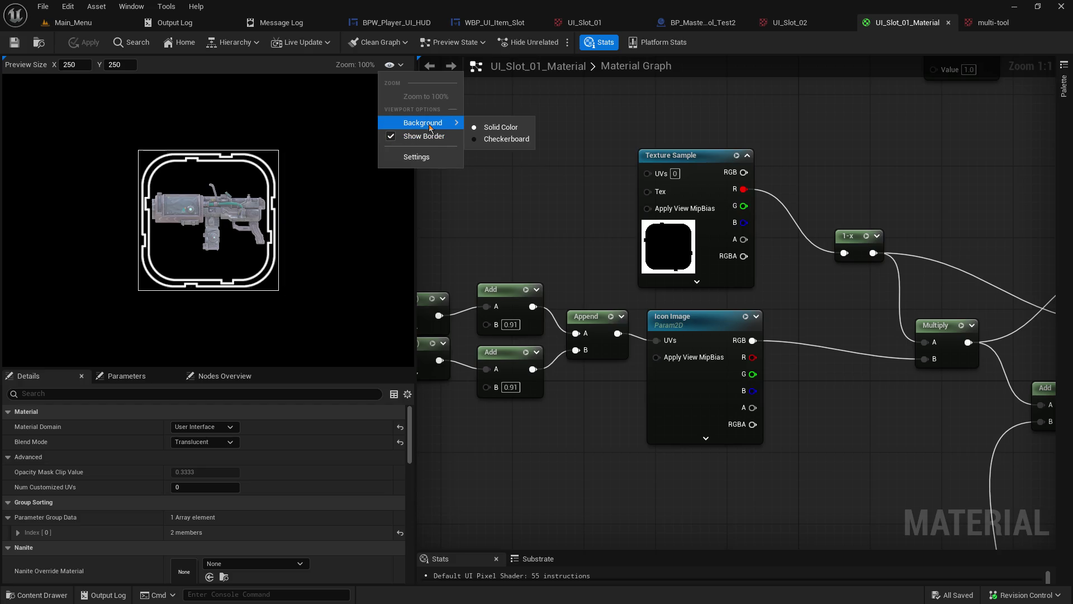
click(478, 139)
click(476, 159)
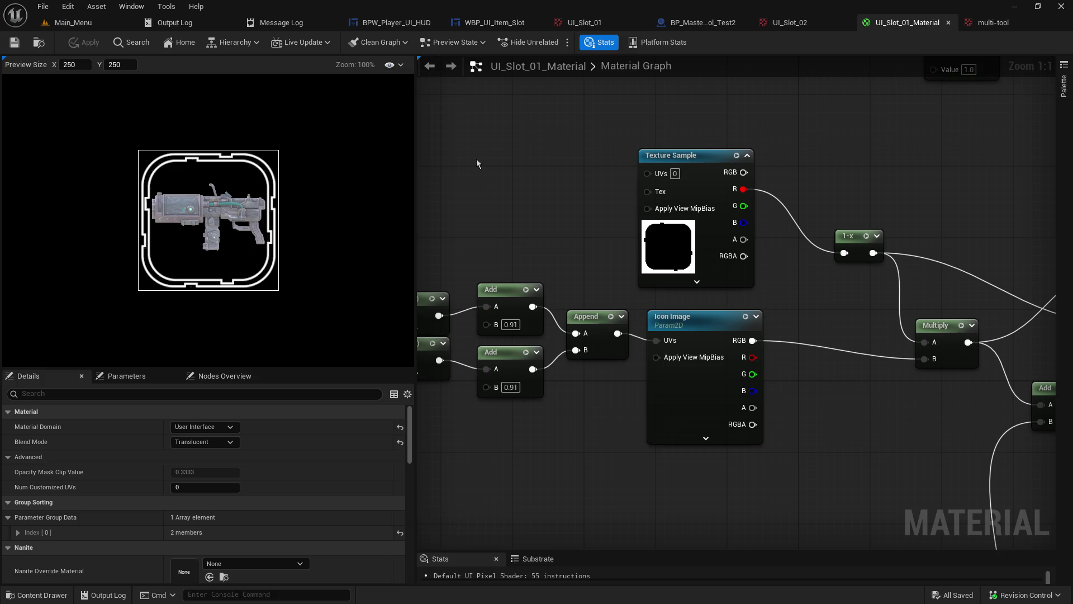
click(393, 65)
mouse_move(402, 125)
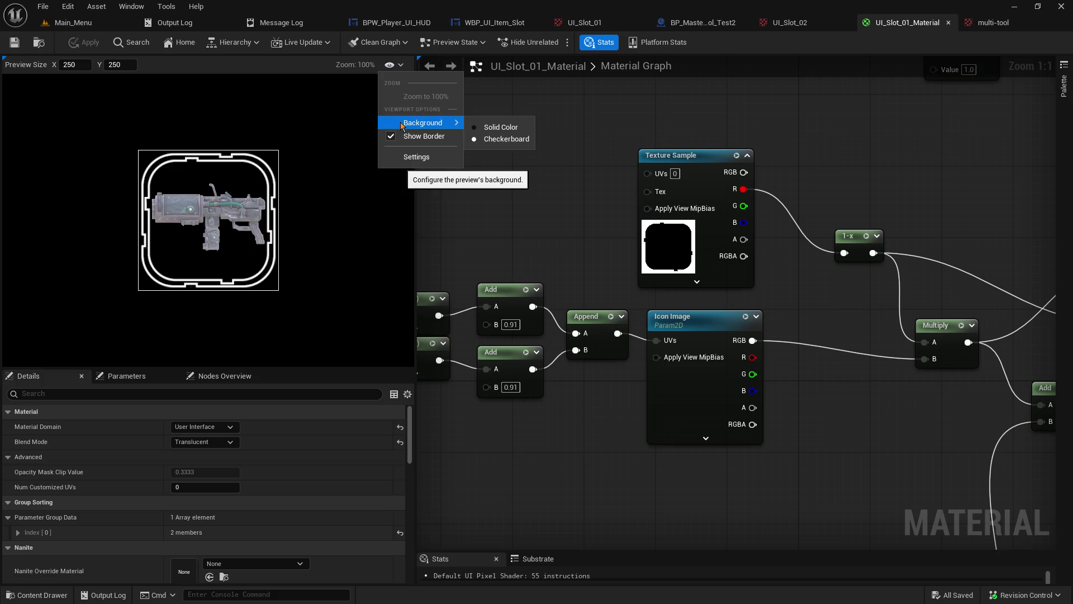
click(380, 183)
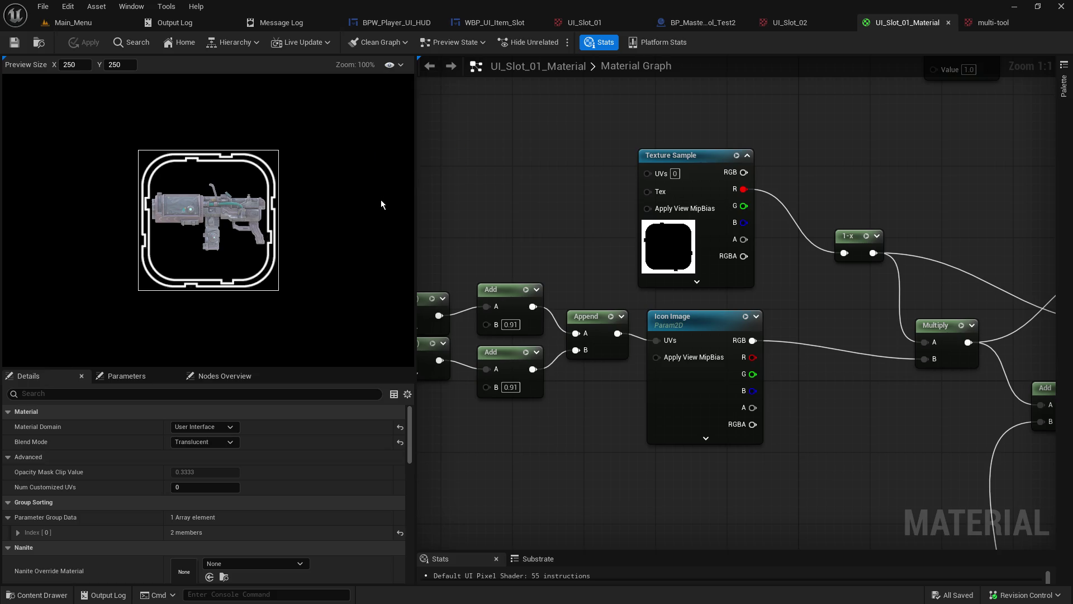
scroll(324, 244, up, 3)
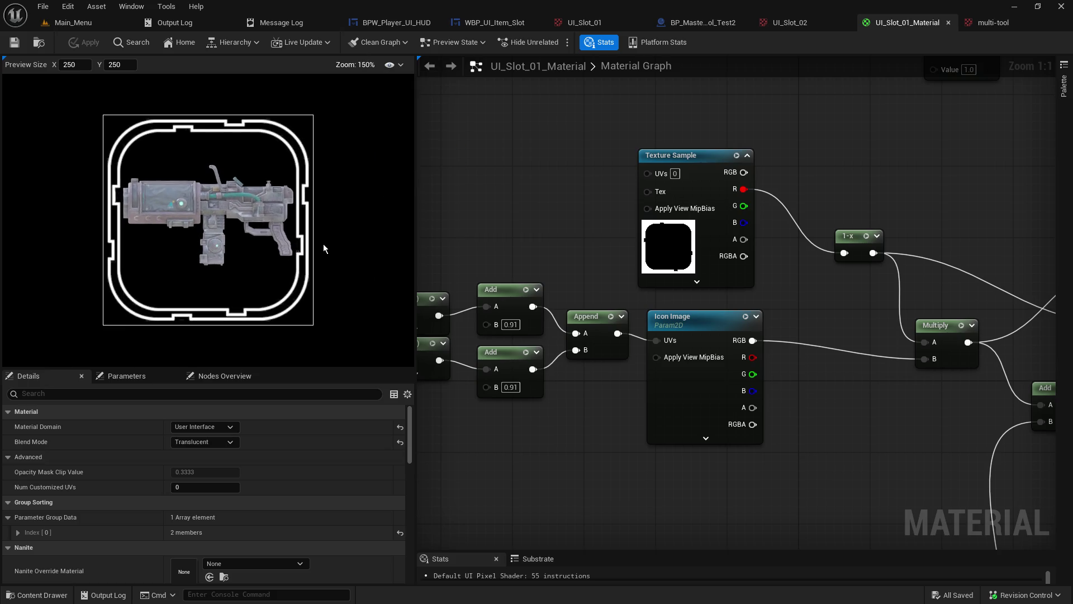
scroll(323, 244, down, 1)
click(400, 65)
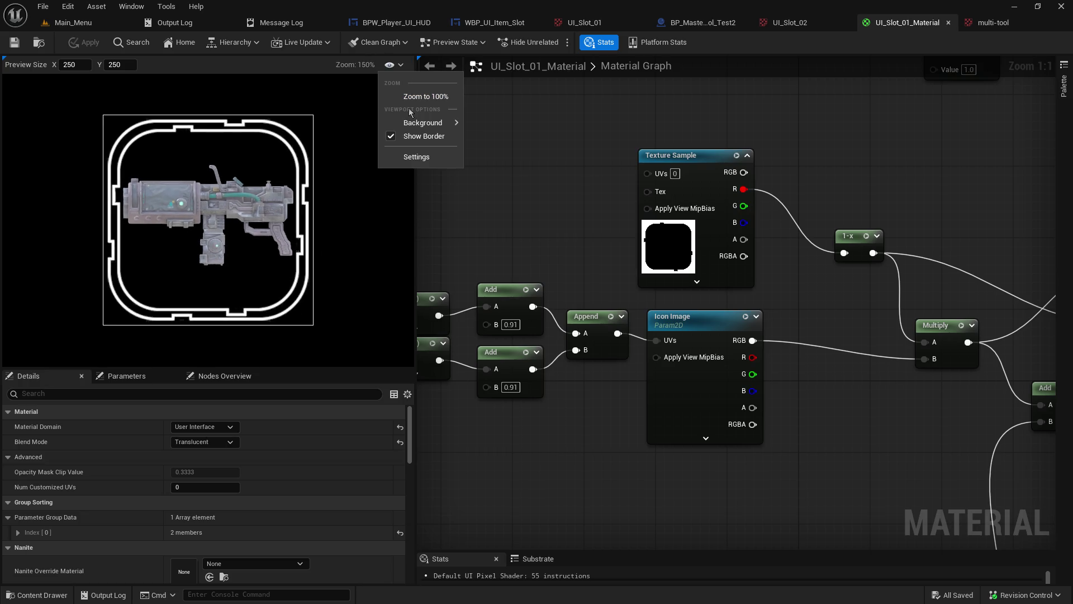
mouse_move(420, 124)
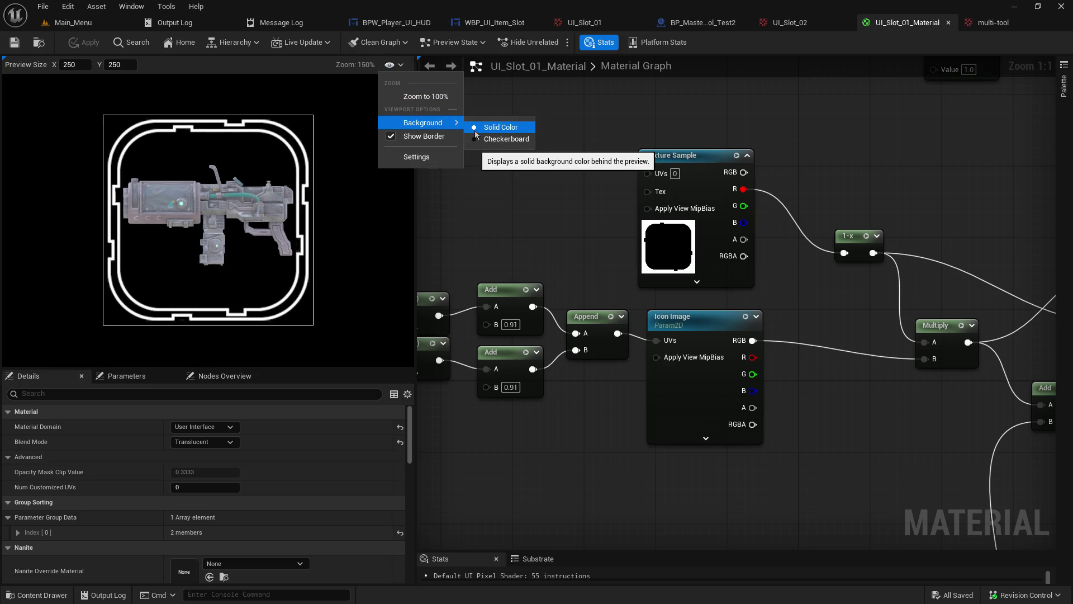
click(366, 251)
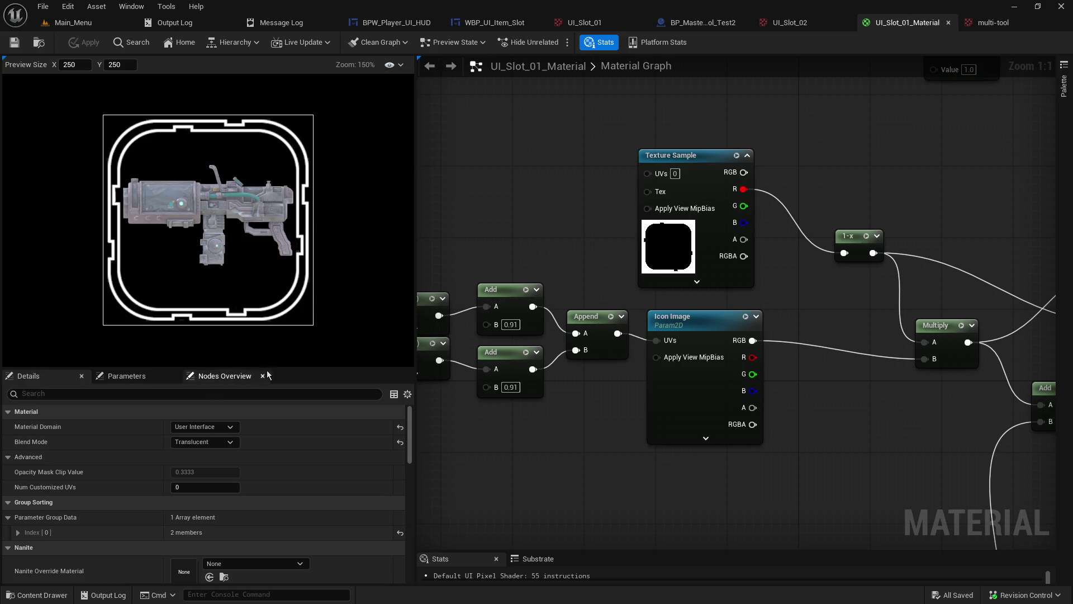
scroll(274, 458, down, 15)
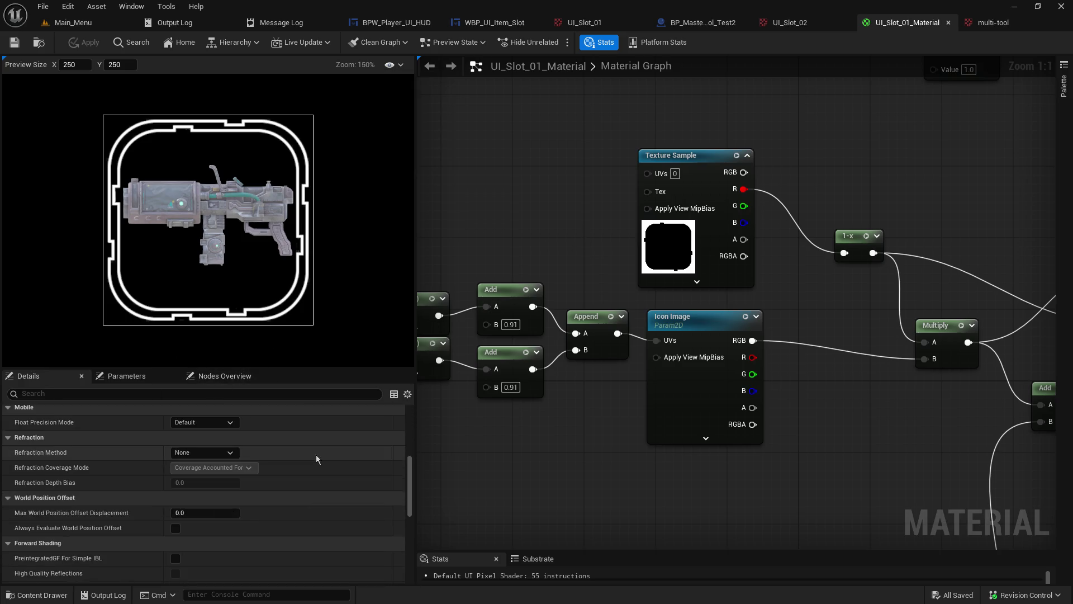
scroll(318, 461, up, 5)
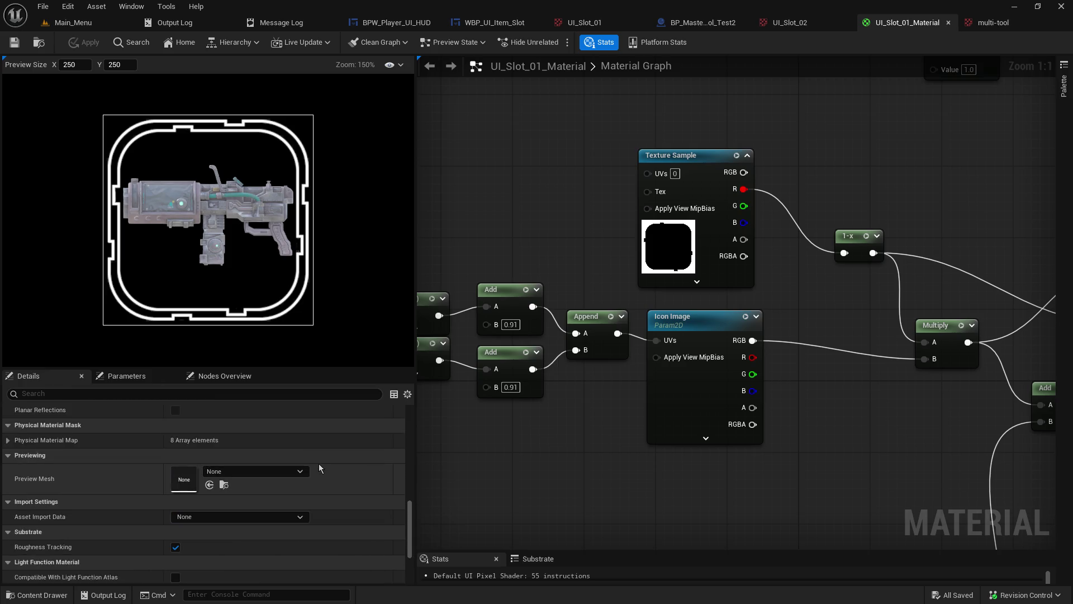
scroll(319, 465, up, 10)
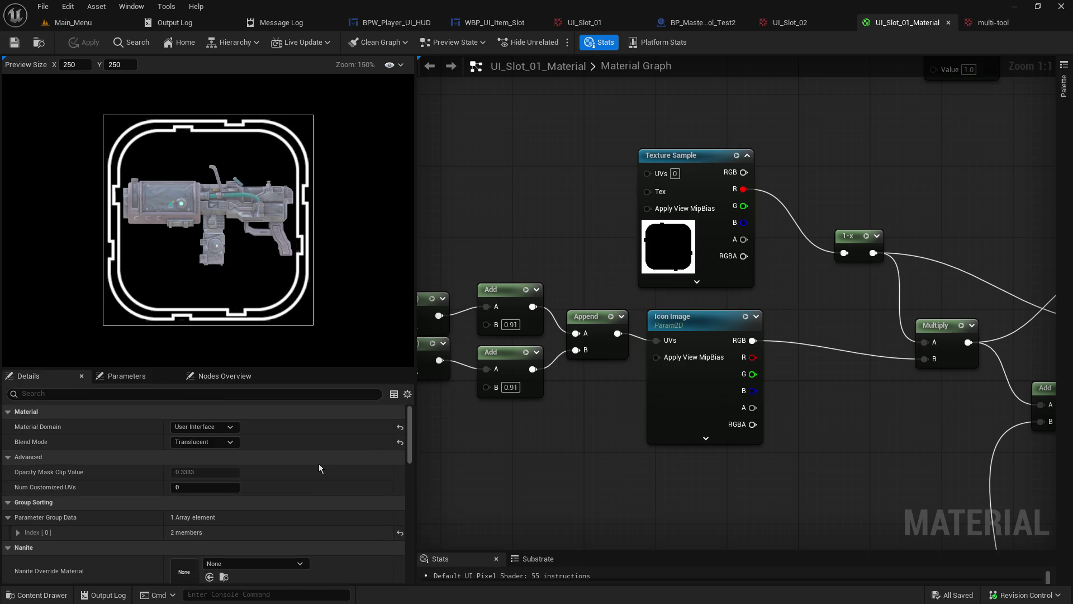
click(208, 442)
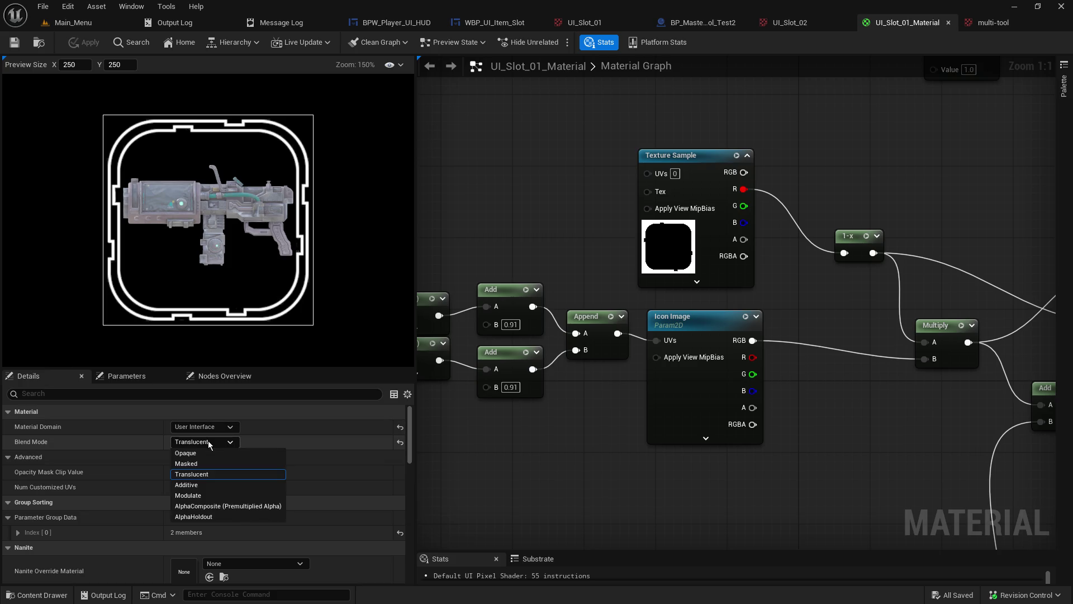
click(209, 454)
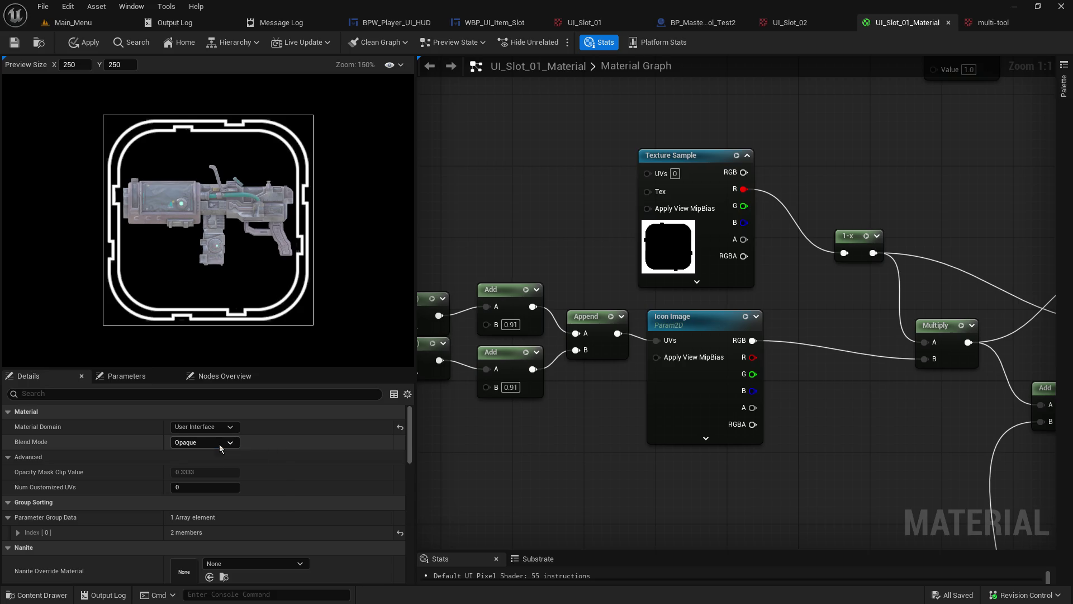
click(219, 443)
click(213, 472)
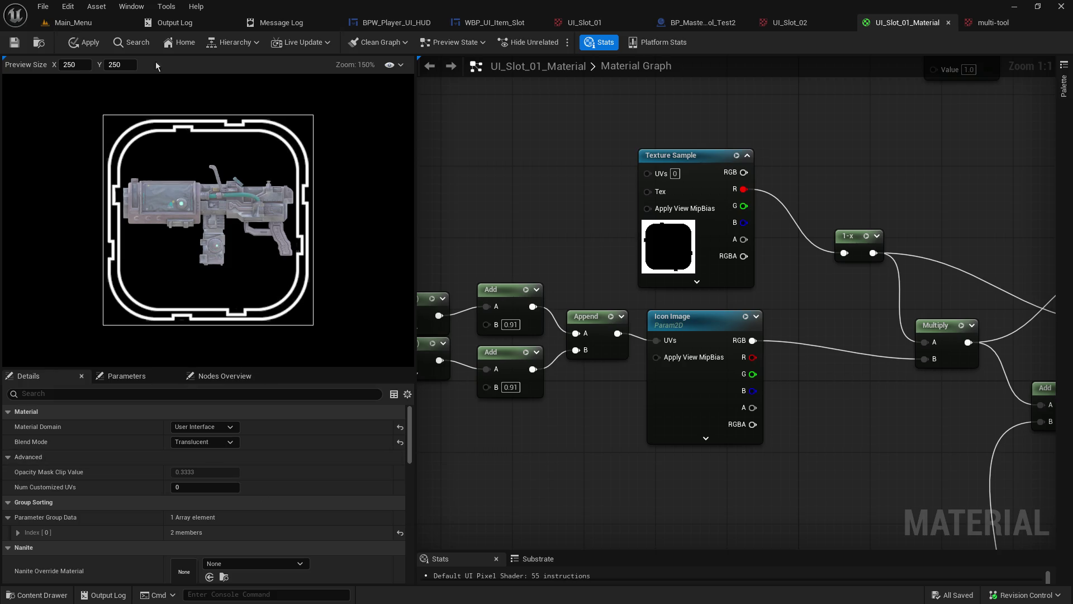
click(84, 23)
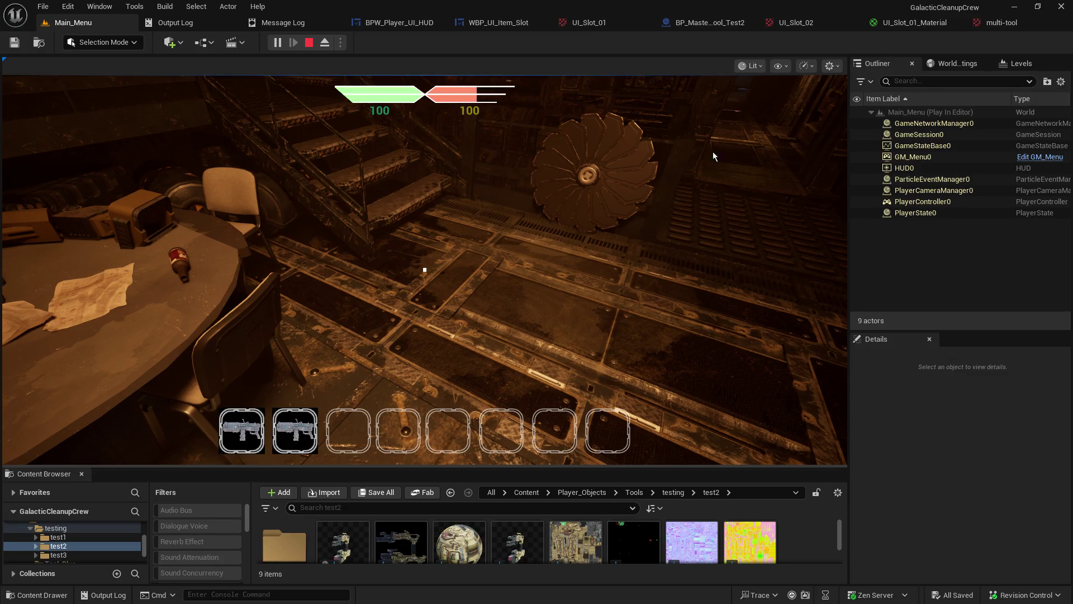
Step: Stop the play session and switch to the BP_Master_Object_Tool_Test2 Blueprint
click(310, 43)
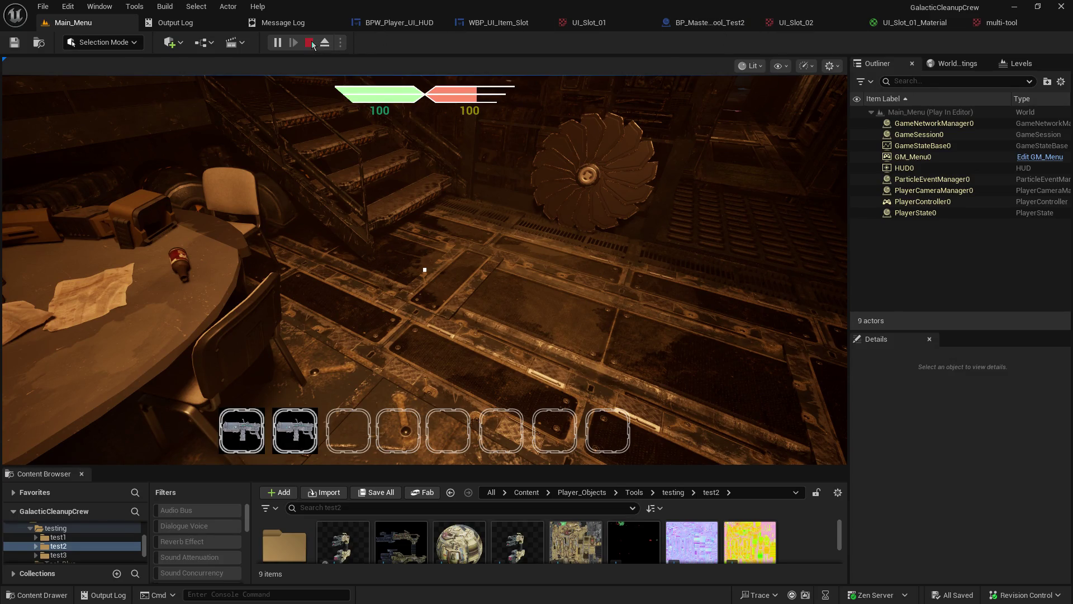
click(710, 22)
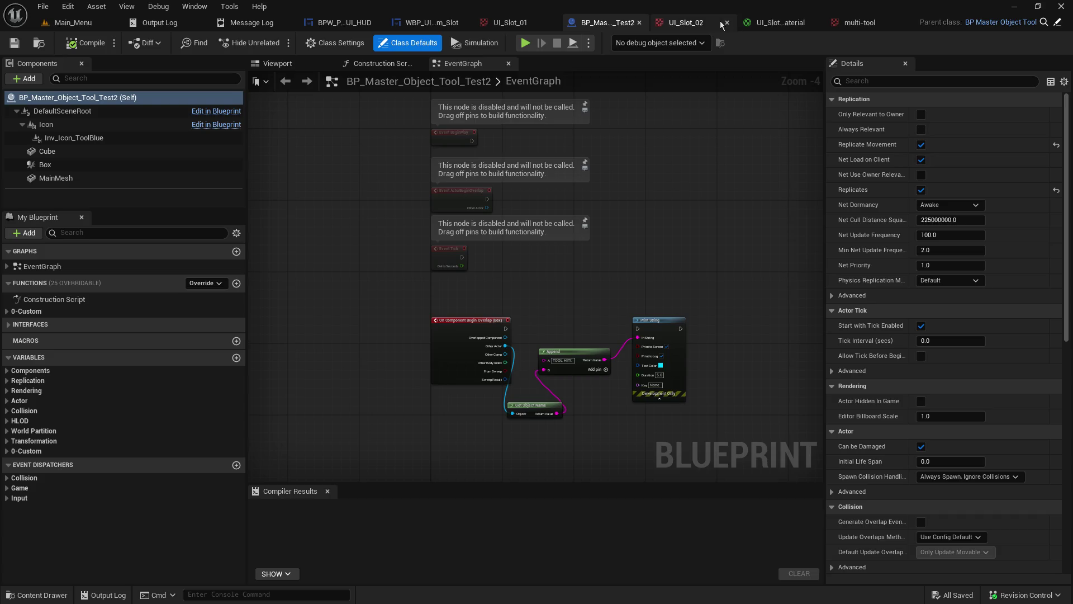
Step: In BPW_Player_UI_HUD, disconnect Set Brush from Material from the SET node and save
click(72, 23)
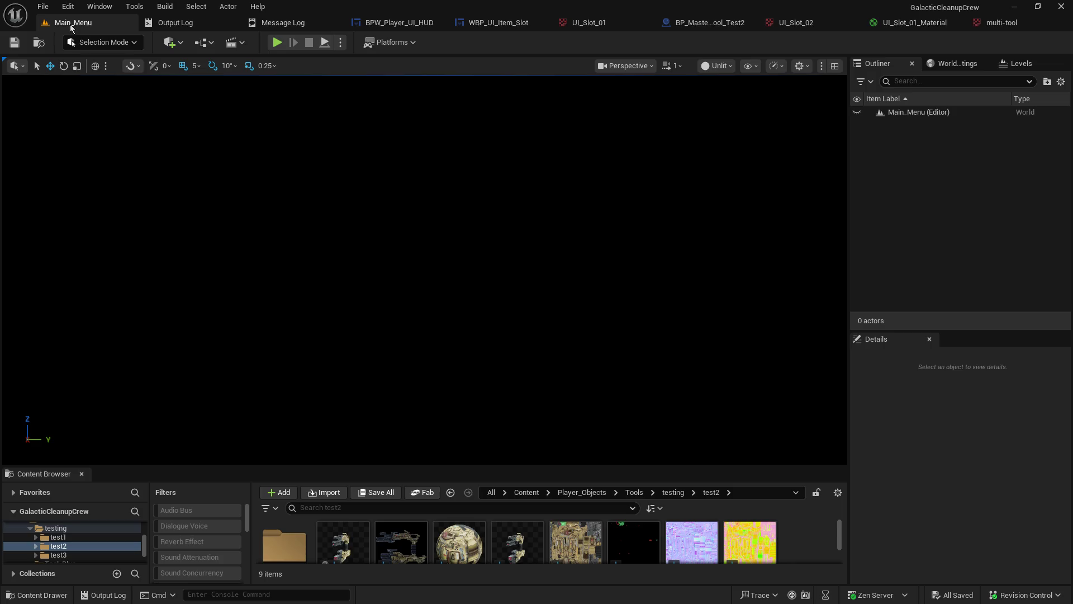
click(389, 24)
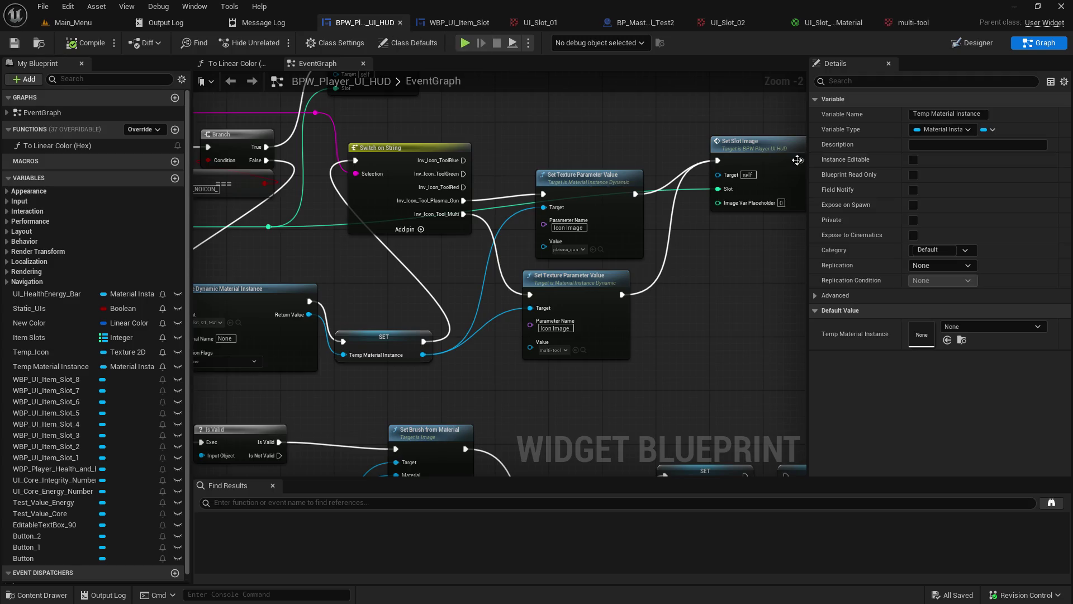
mouse_move(715, 341)
mouse_down()
mouse_move(741, 246)
mouse_move(753, 129)
mouse_up()
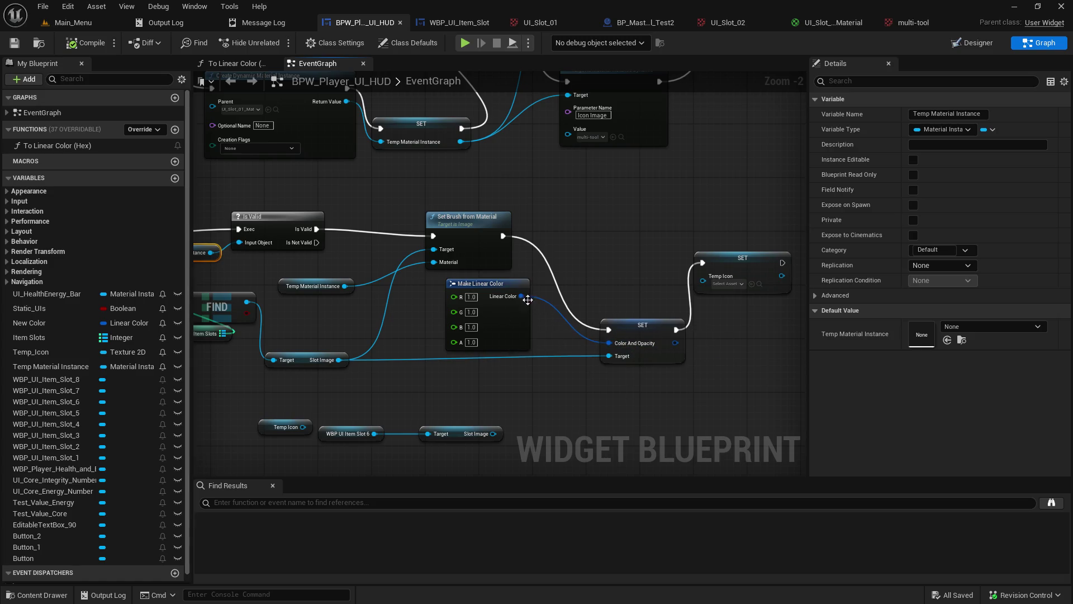
alt+click(609, 329)
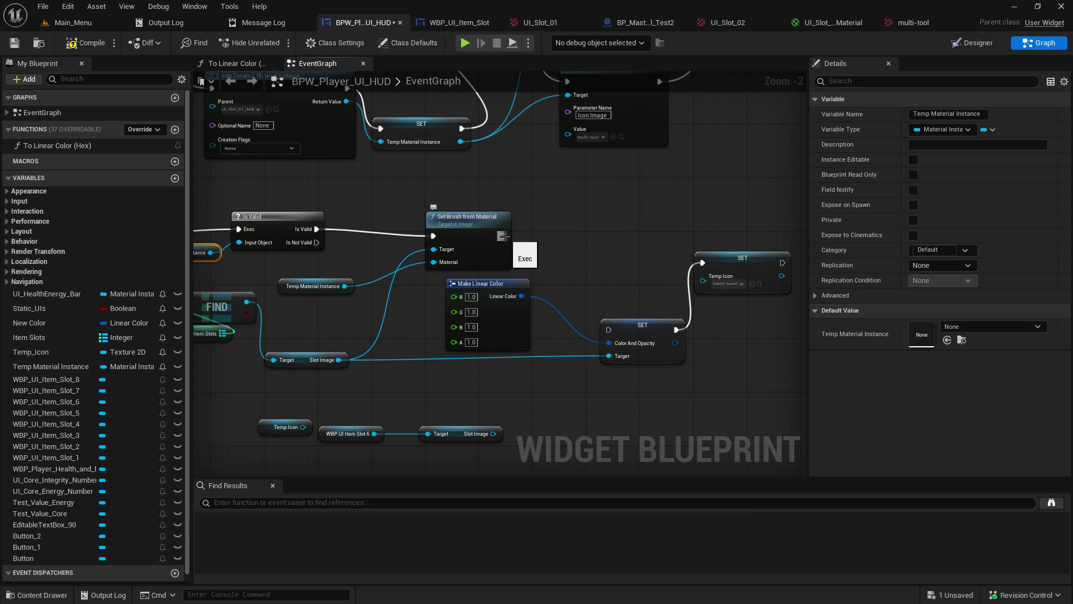
click(14, 42)
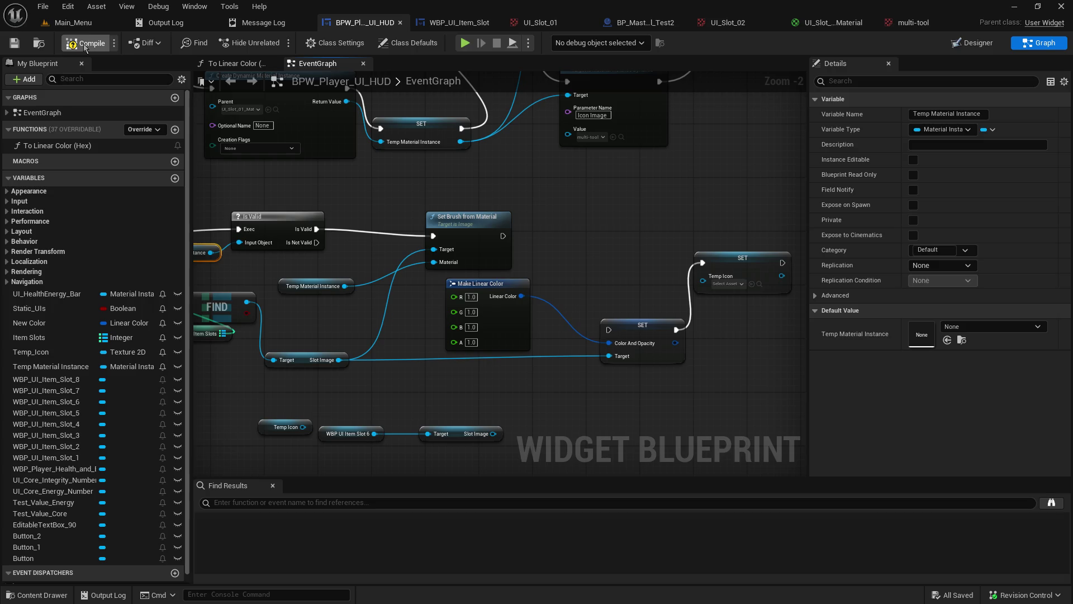
Step: Play-test the Main_Menu level by hosting a game, then stop the session
click(50, 23)
click(277, 42)
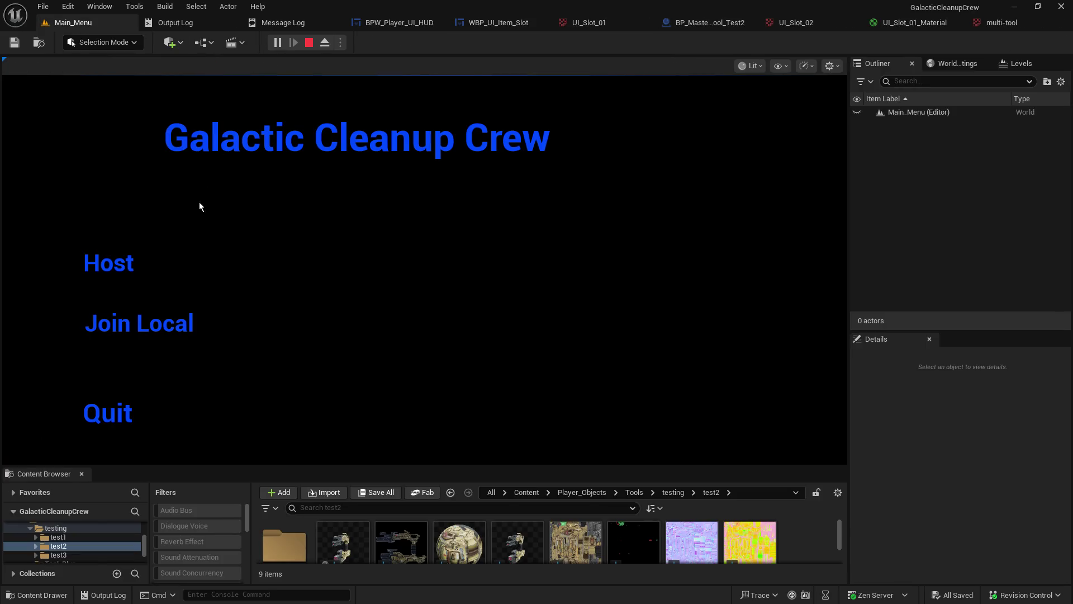
click(129, 261)
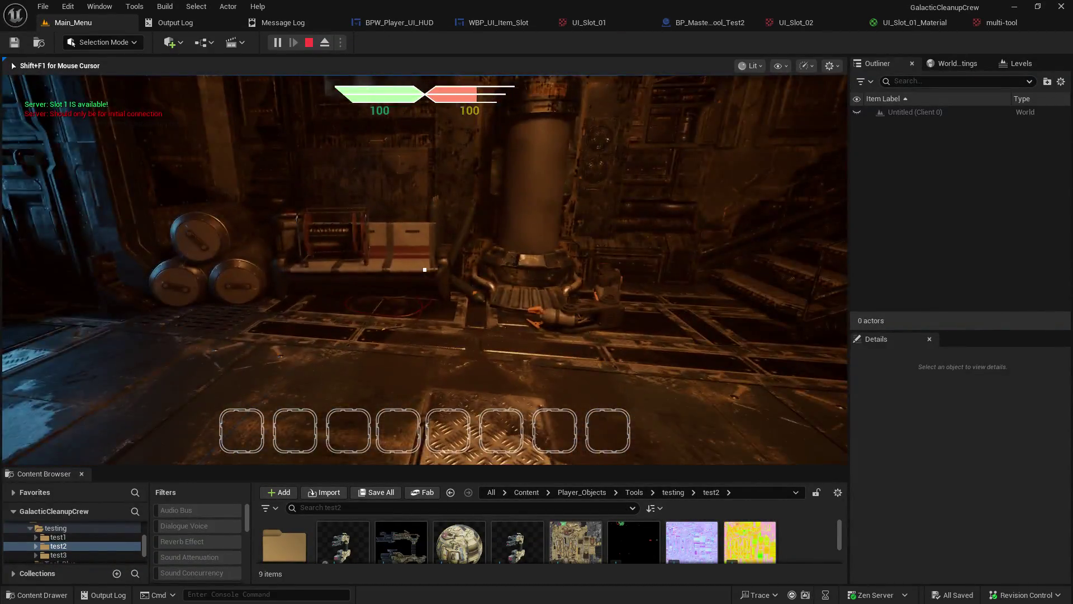
key(Escape)
Step: Reconnect Set Brush from Material to SET and set Make Linear Color R, G, B to 0.5
click(426, 24)
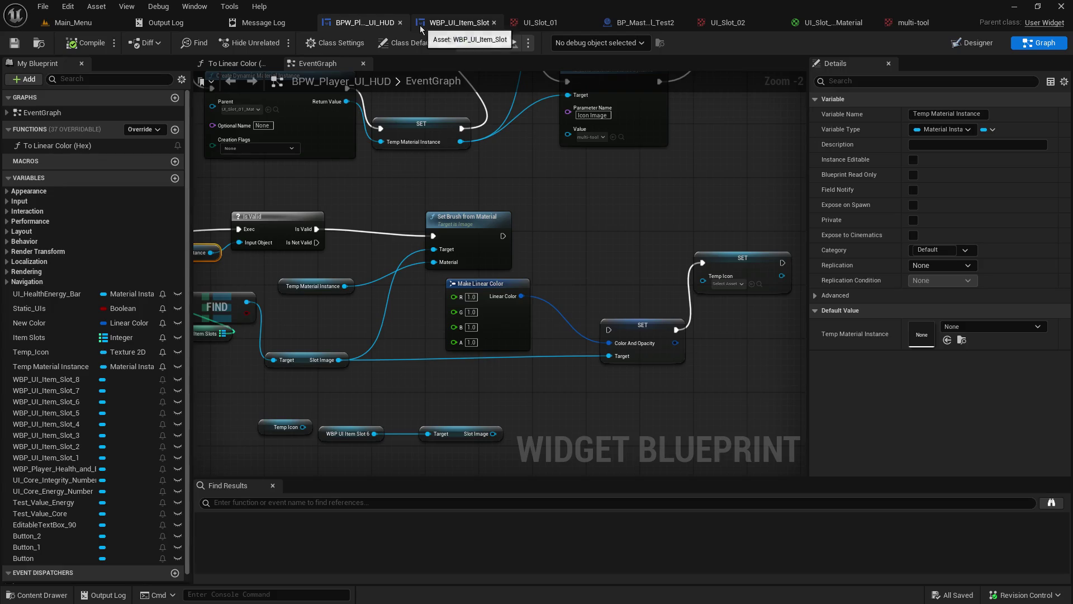
mouse_move(502, 236)
mouse_down()
mouse_move(597, 334)
mouse_move(608, 330)
mouse_up()
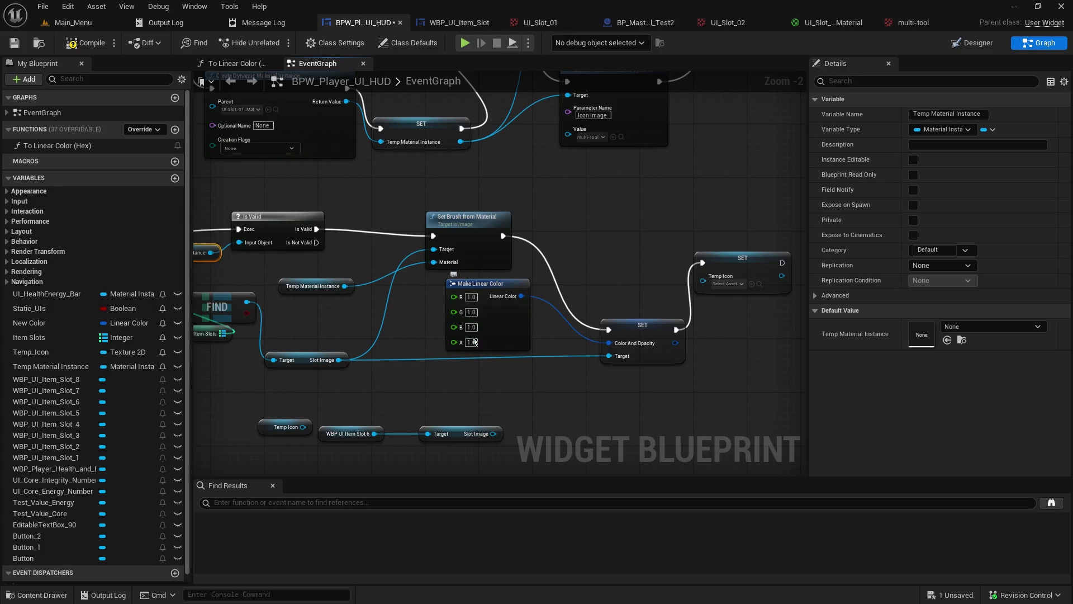
click(472, 297)
key(Tab)
text(0)
key(Tab)
text(0)
click(71, 22)
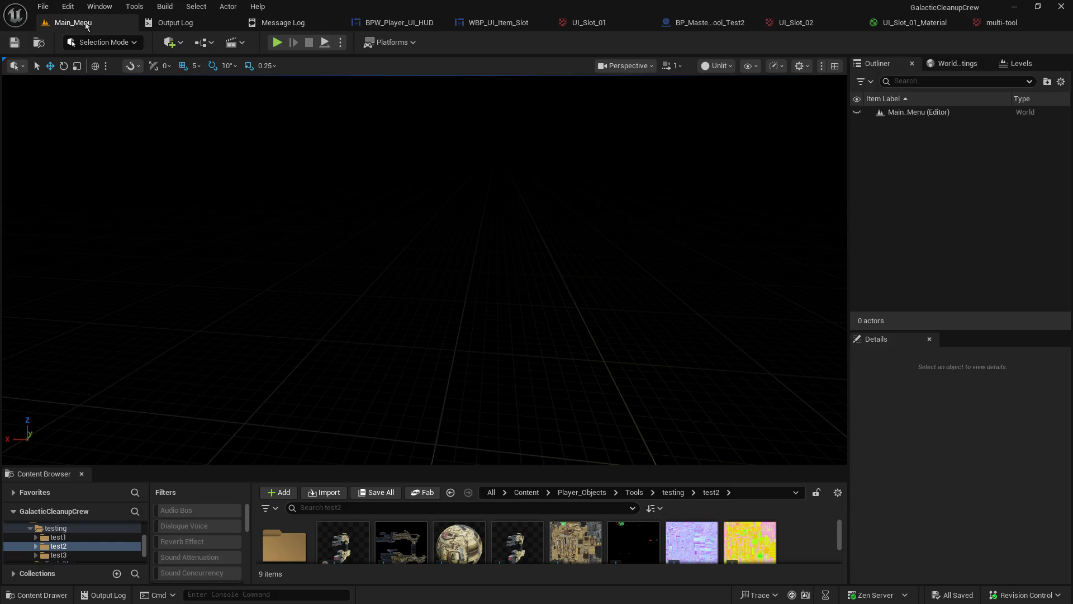
click(276, 44)
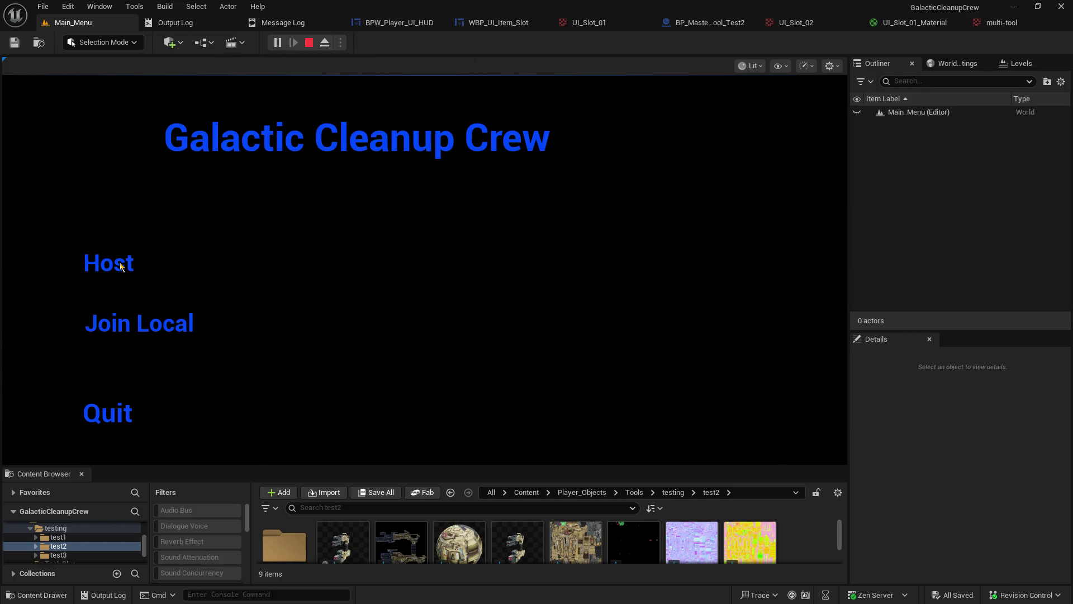
click(92, 263)
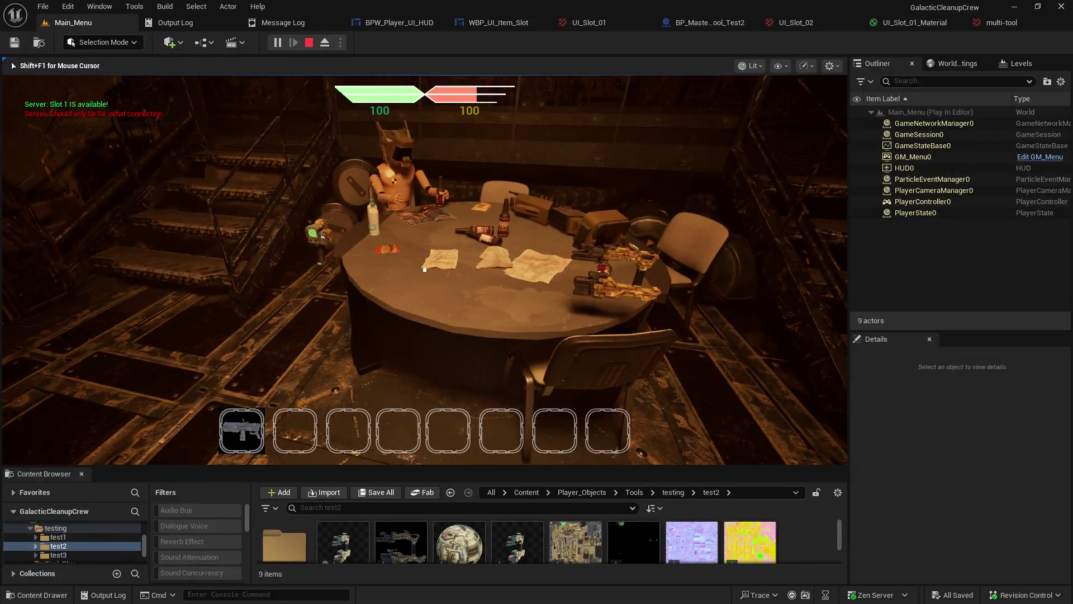
mouse_move(425, 269)
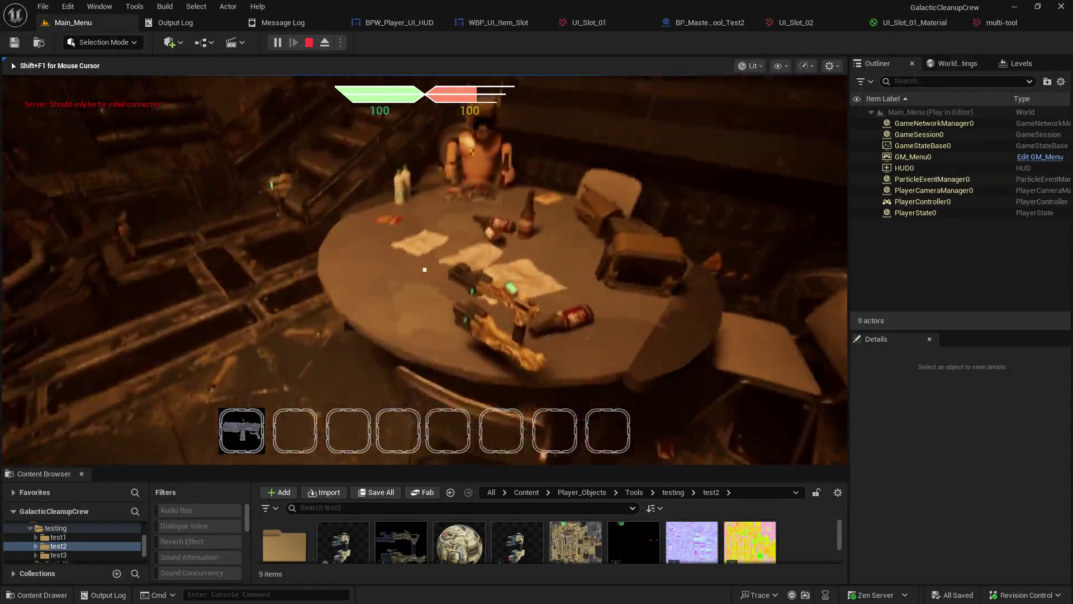
key(e)
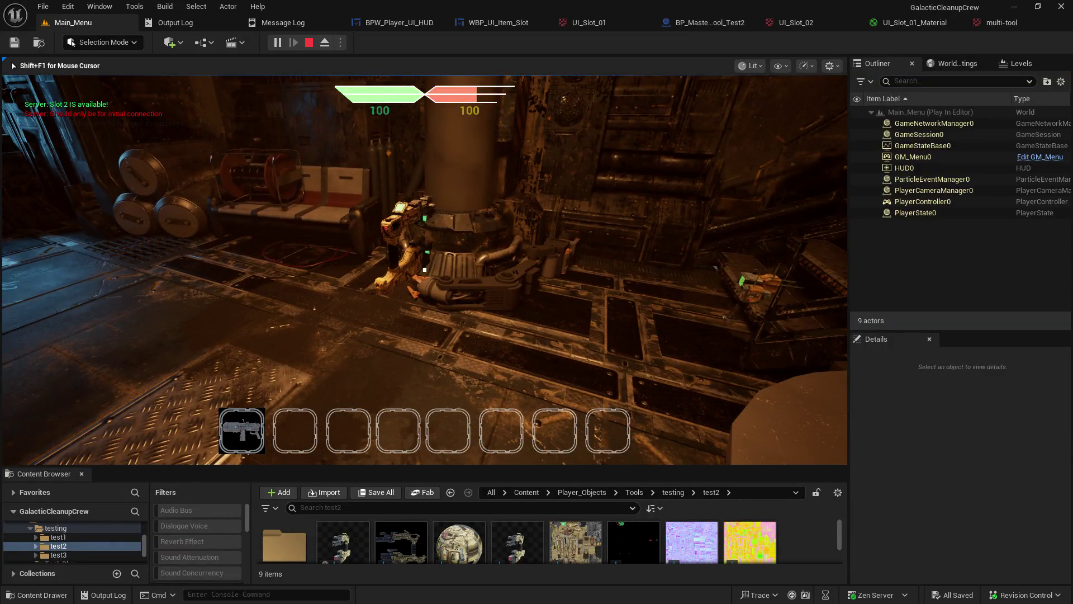
key(Escape)
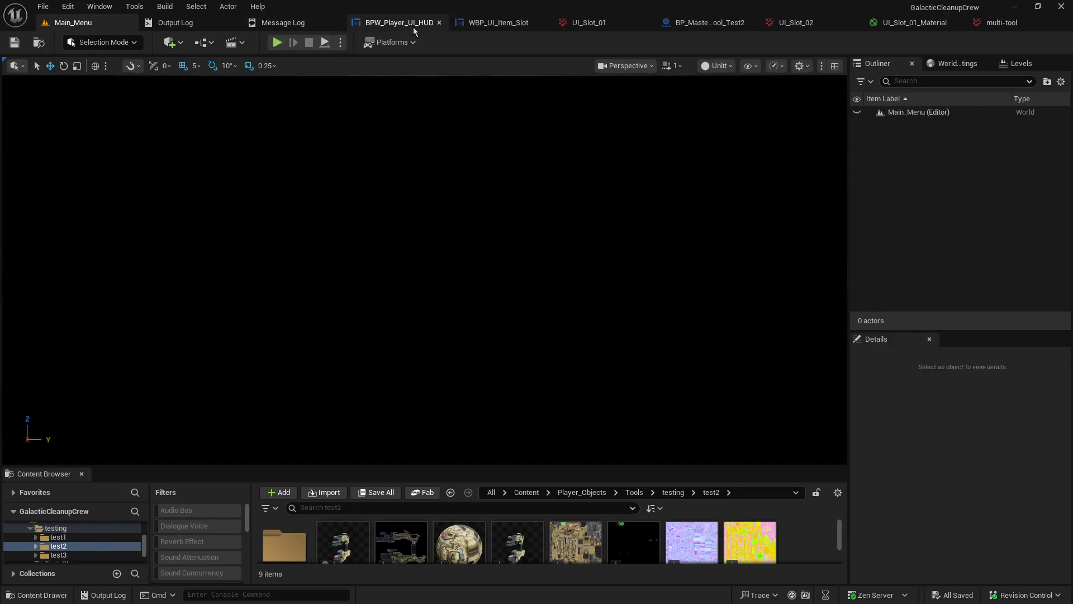
Step: Set the HUD's Make Linear Color R, G and B to 0.15, then save and compile
click(414, 25)
click(475, 297)
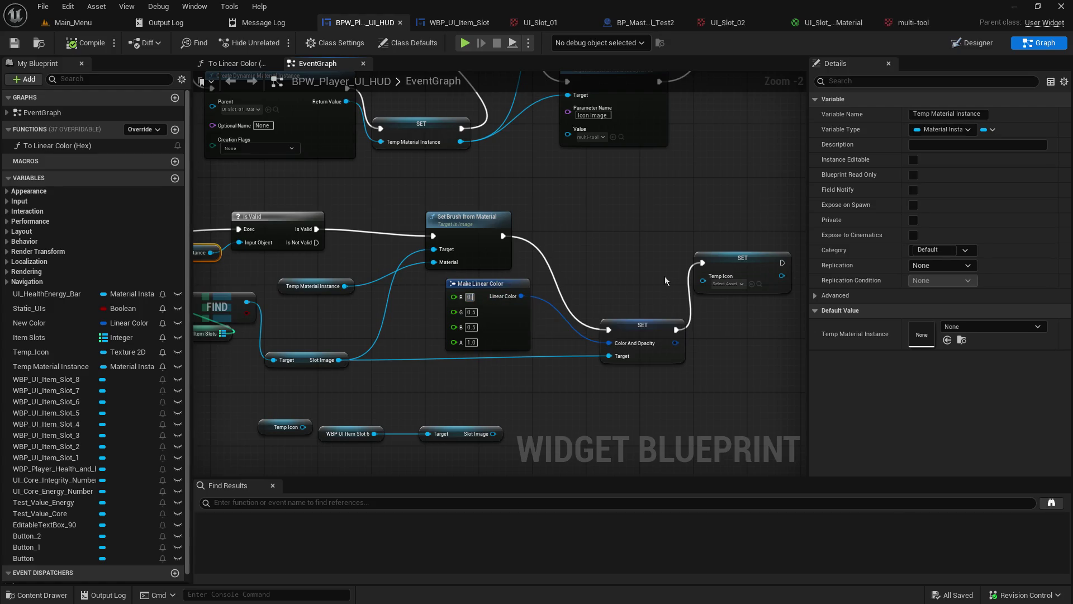
text(.15)
key(Tab)
text(0.15)
key(Tab)
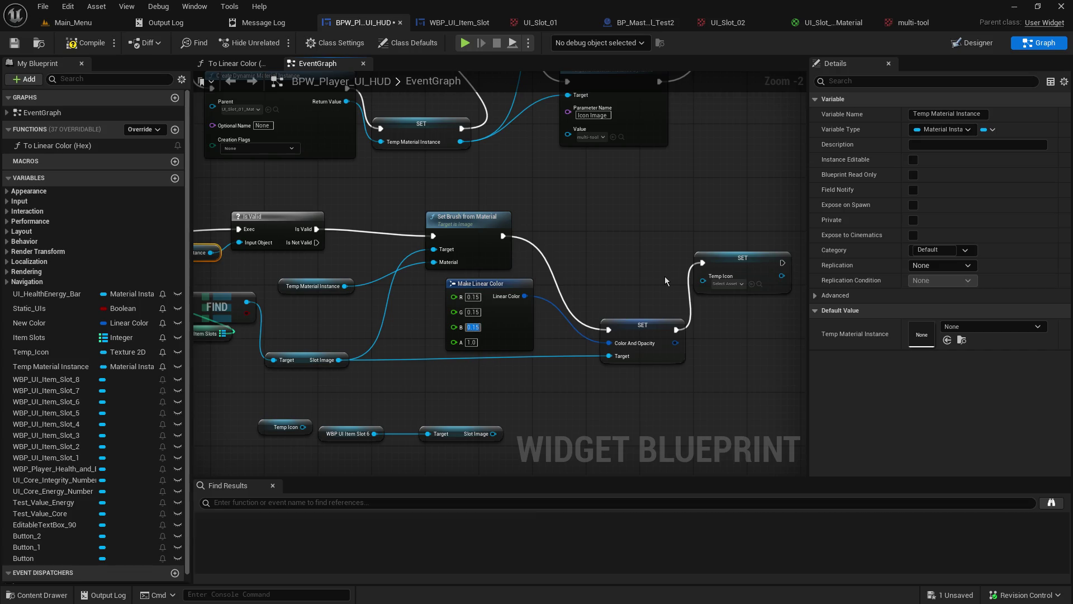
click(15, 42)
click(76, 44)
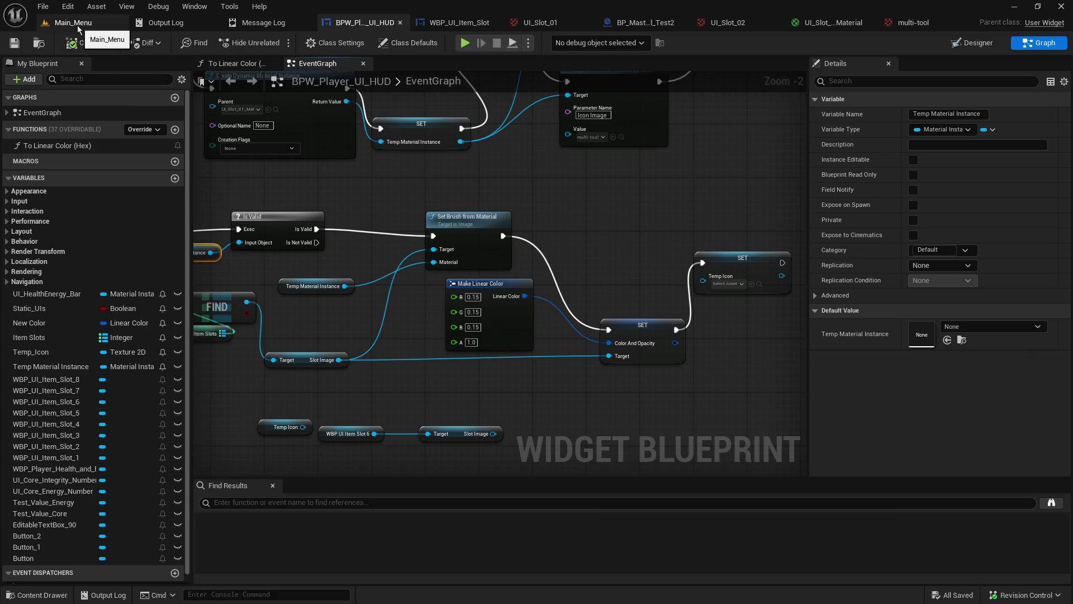
click(79, 28)
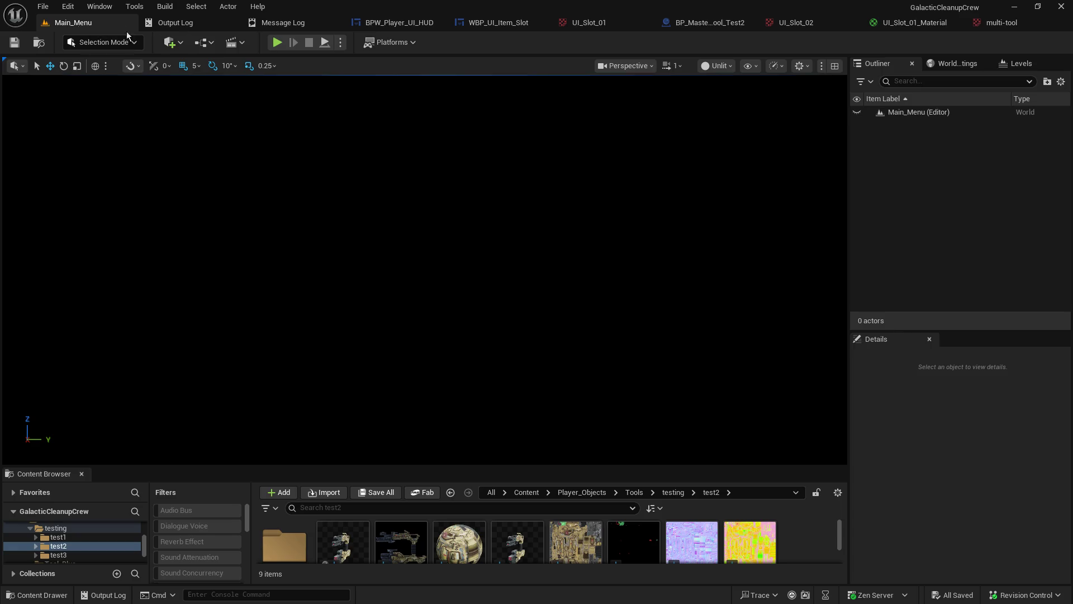
Step: Play-test by hosting a game and picking up the rifle into the hotbar
click(282, 42)
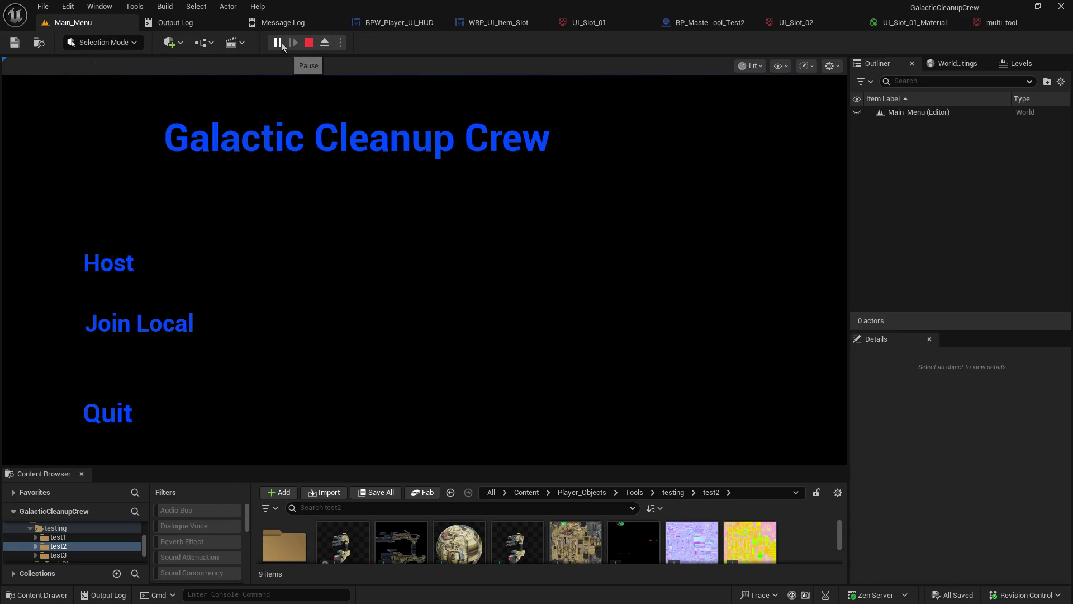
click(105, 257)
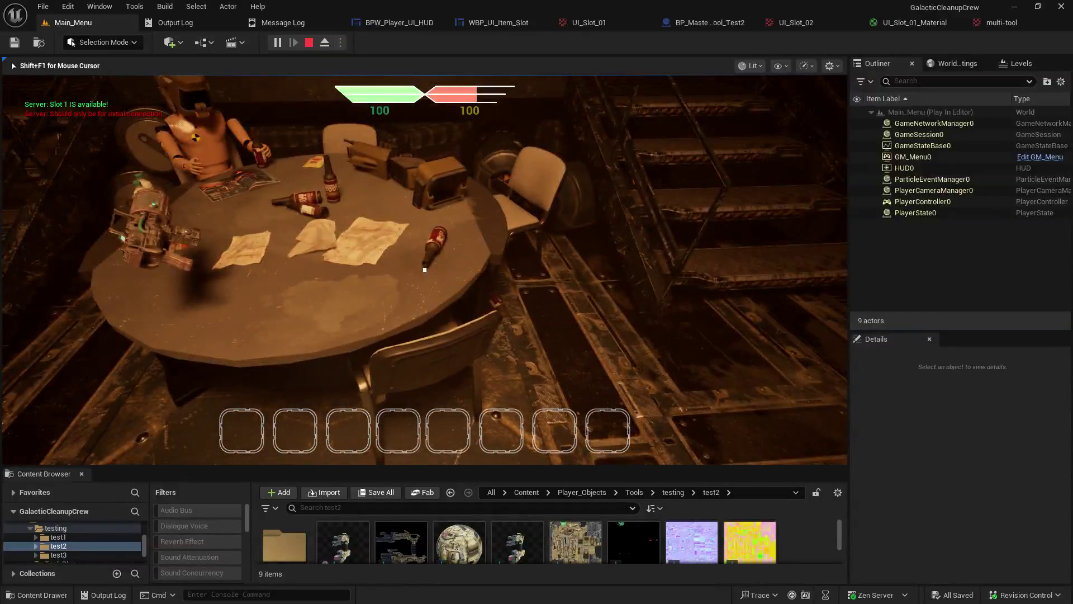
key(e)
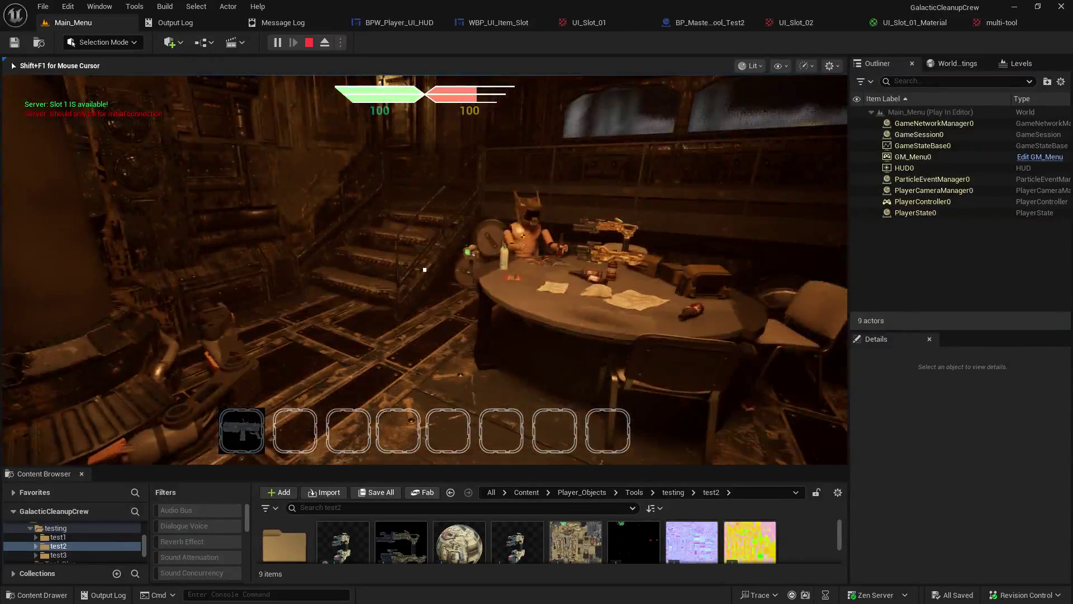
key(Escape)
Step: Look through the UI_Slot_01, WBP_UI_Item_Slot and BP_Master_Object_Tool_Test2 tabs
click(601, 28)
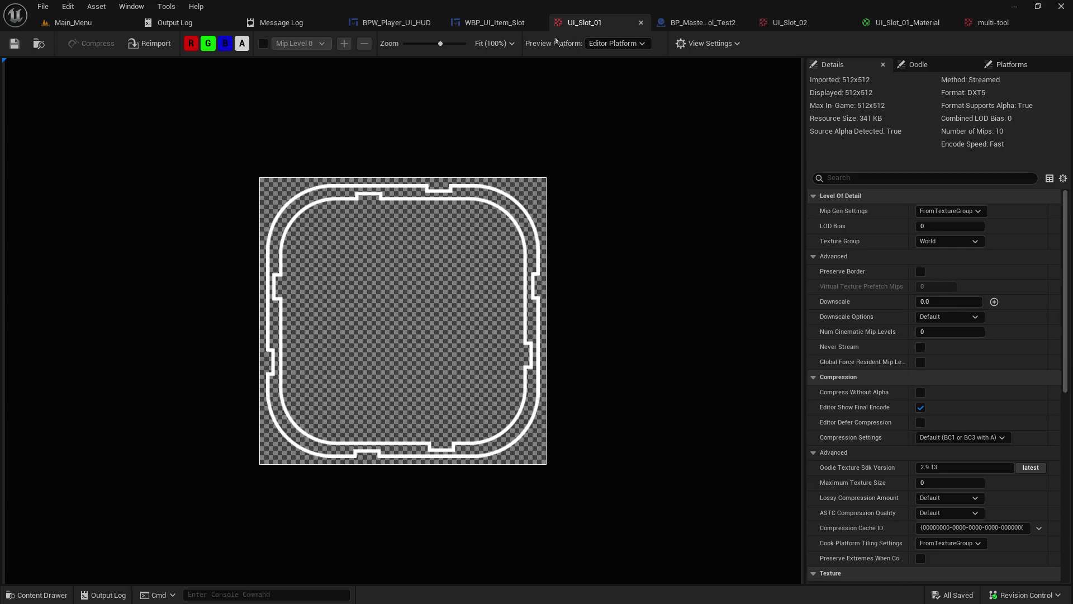
click(478, 24)
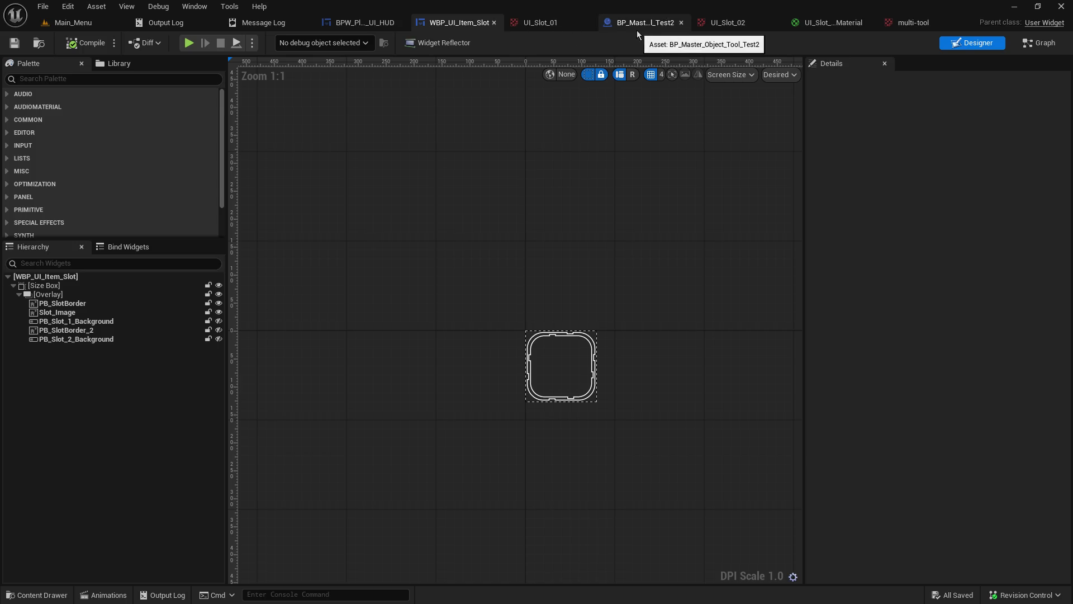
click(636, 27)
Step: Set Make Linear Color to red (1, 0, 0), then save and compile the HUD blueprint
click(344, 22)
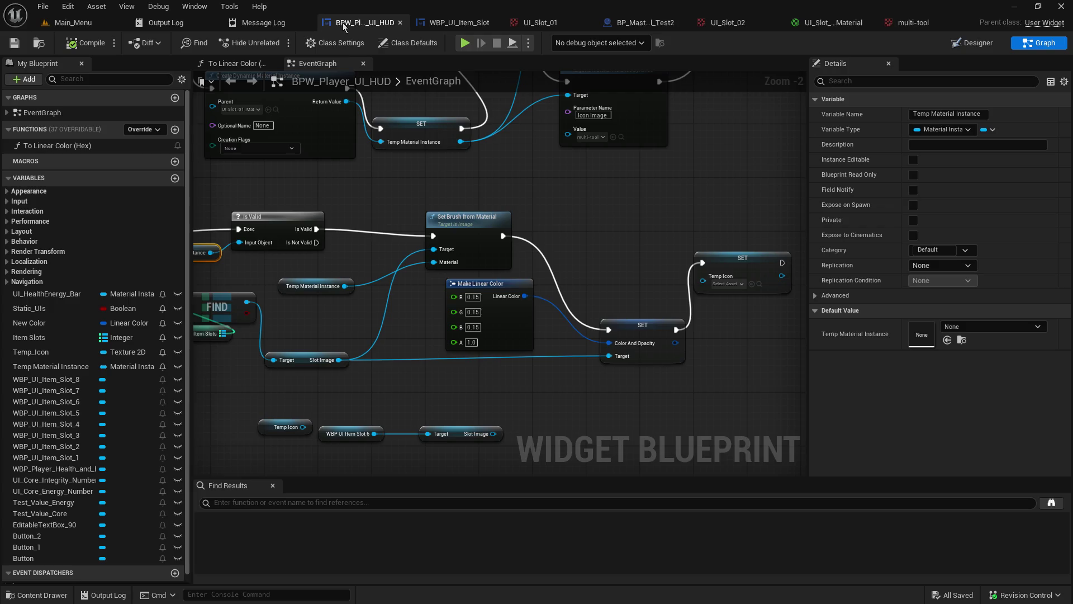
click(469, 297)
key(Tab)
text(0)
key(Tab)
text(0)
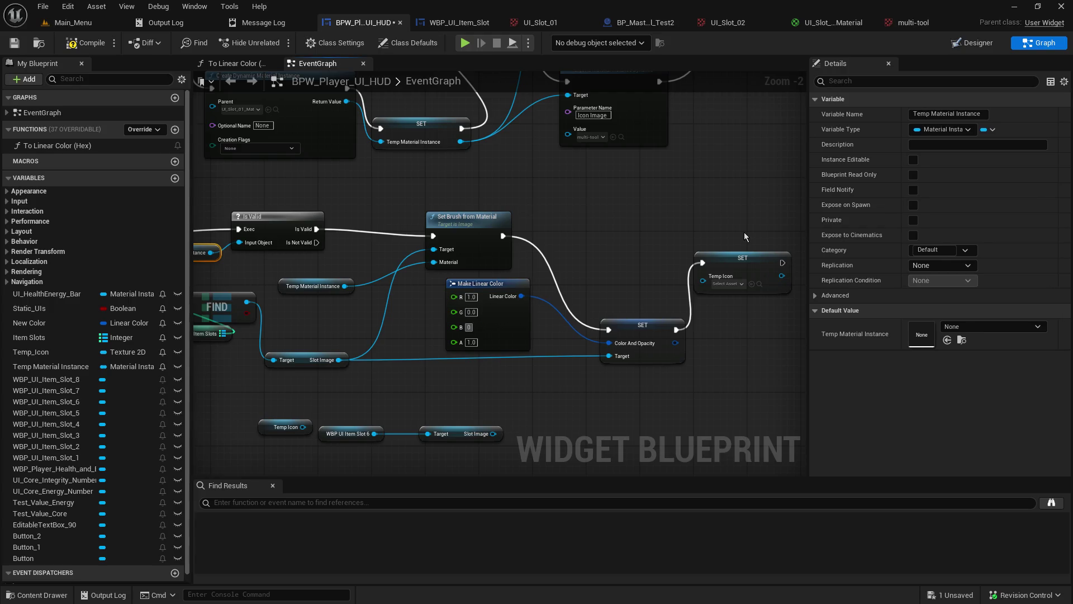
click(14, 43)
click(85, 44)
Step: Play-test by hosting a game and picking up the multi-tool into hotbar slot 1
click(70, 22)
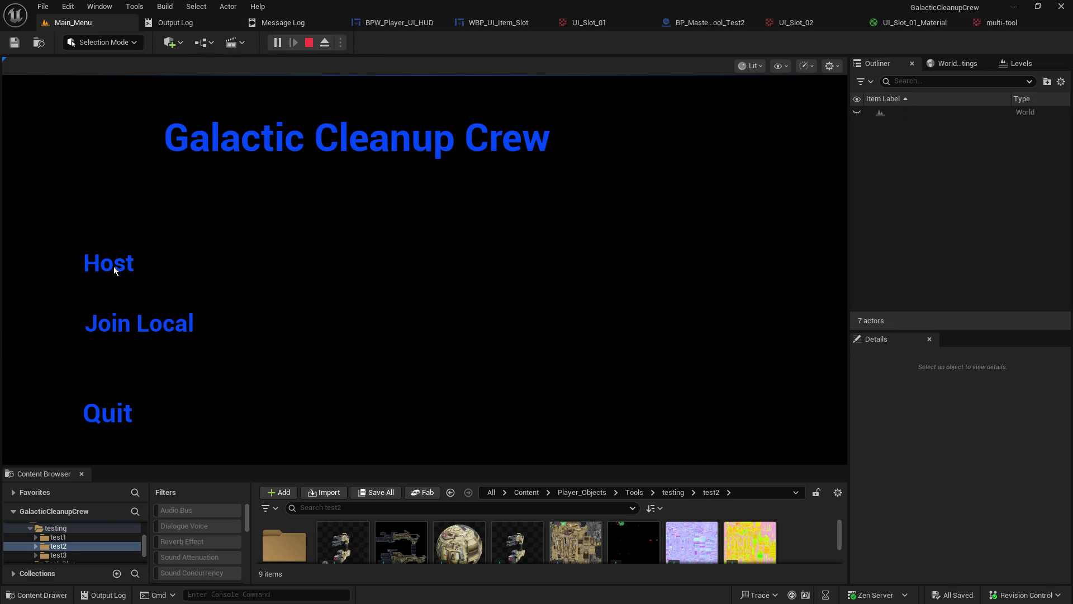
click(113, 266)
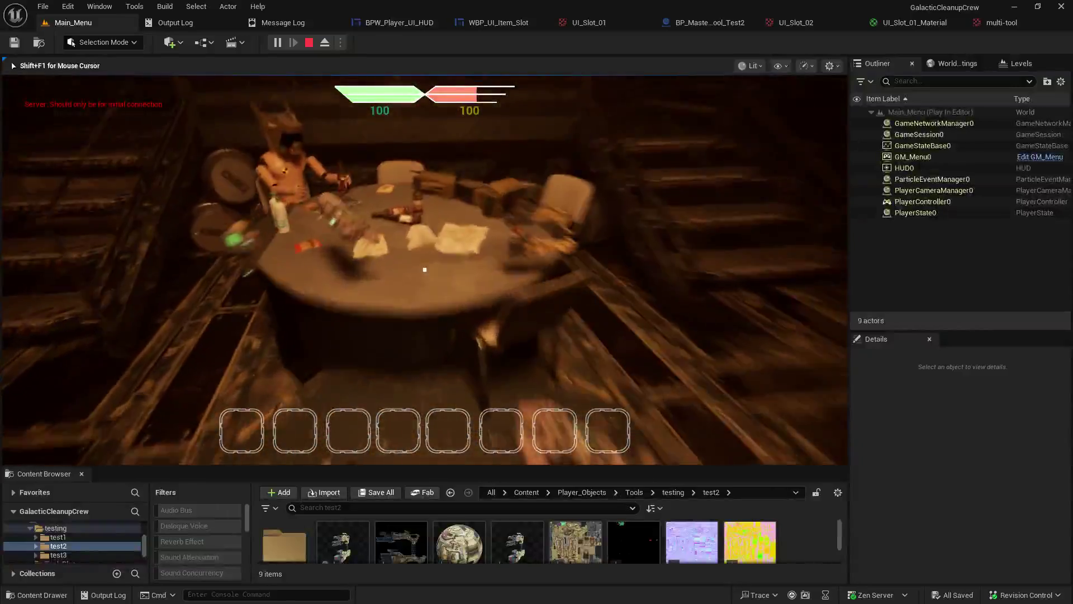
key(e)
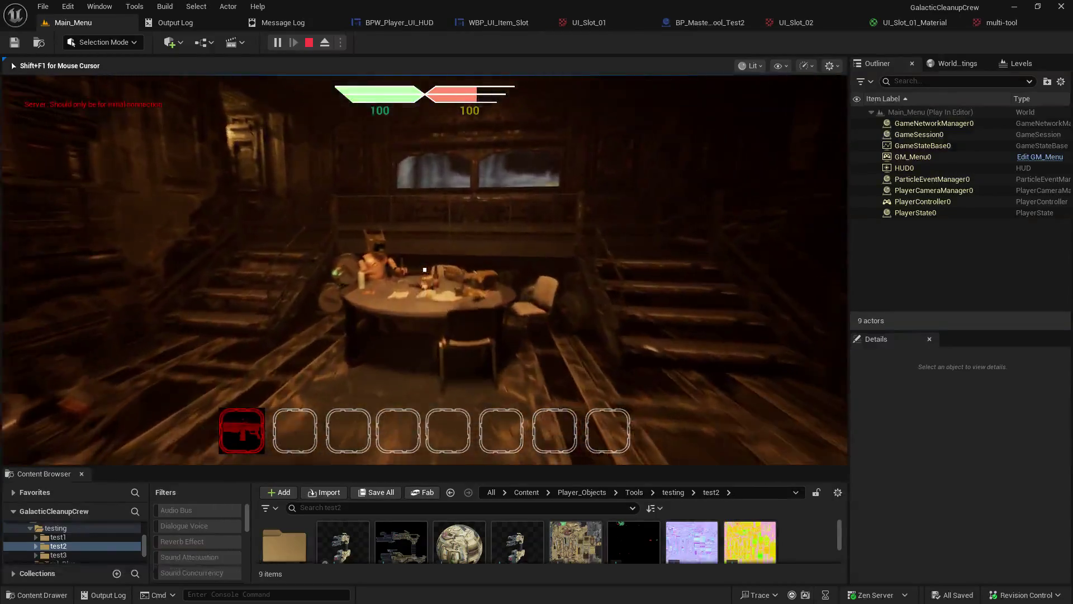
key(s)
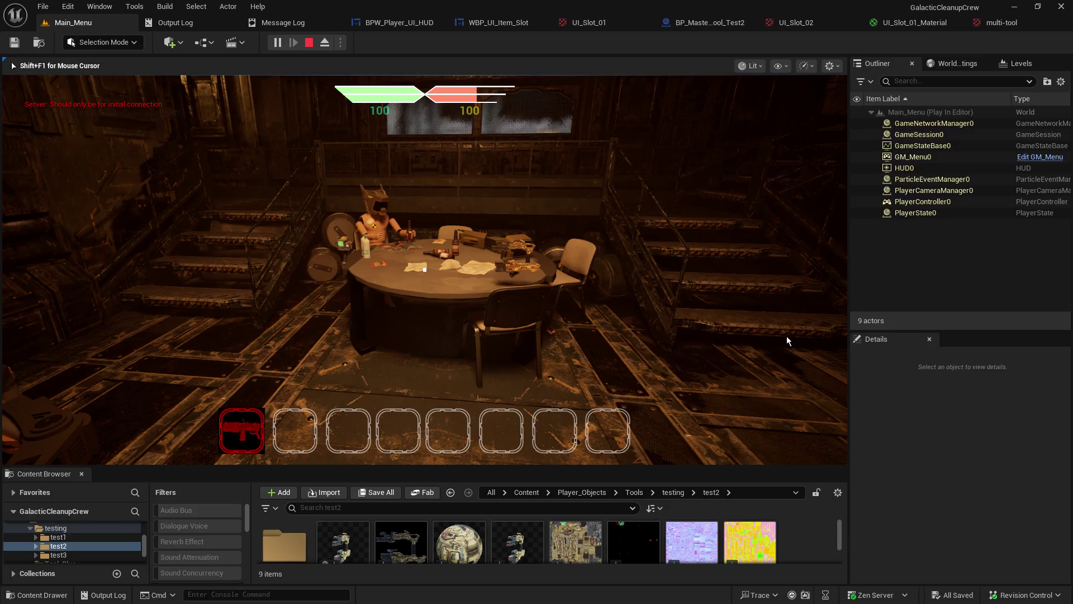
key(Escape)
click(911, 23)
Step: Move the lower Texture Sample node up and trial a Texture Sample alpha link into Opacity
scroll(483, 115, up, 3)
mouse_move(483, 114)
mouse_down()
mouse_move(444, 106)
mouse_move(687, 38)
mouse_up()
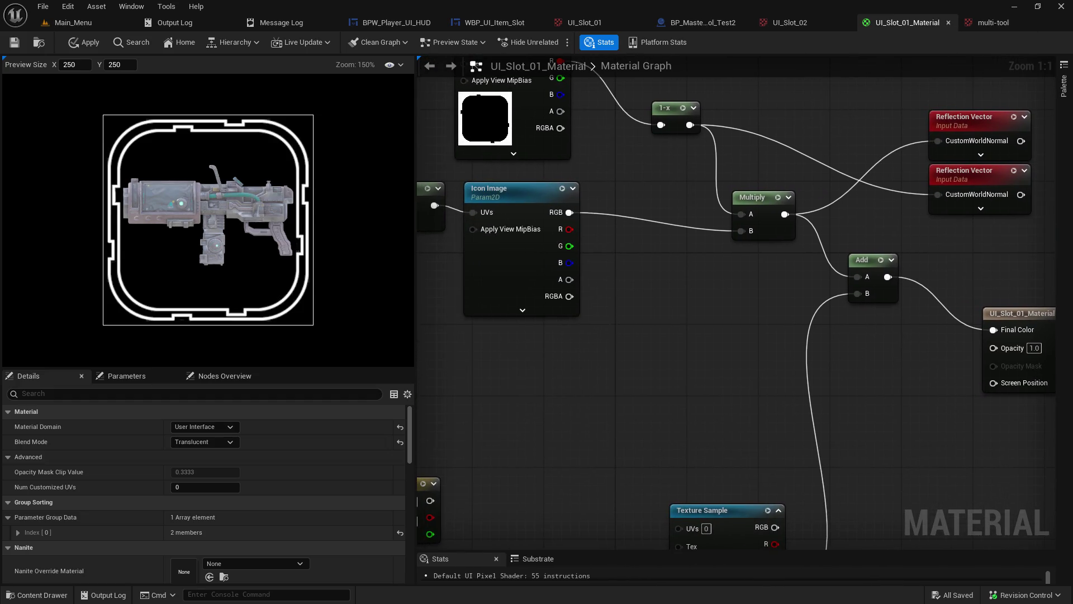
mouse_move(701, 503)
mouse_down()
mouse_move(592, 353)
mouse_move(610, 340)
mouse_up()
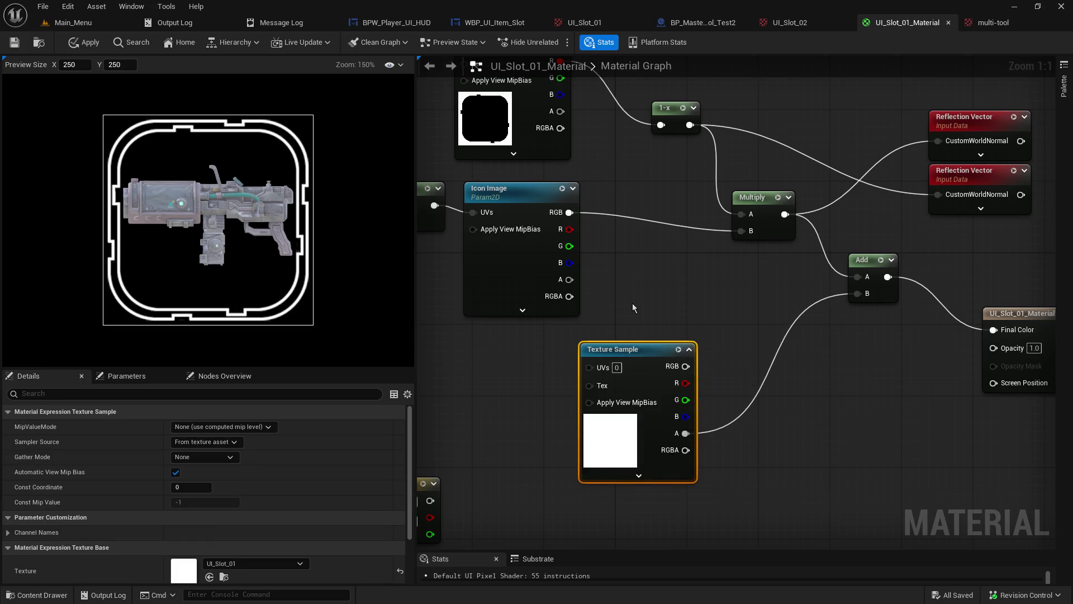
drag(639, 274, 641, 323)
mouse_move(569, 161)
mouse_down()
mouse_move(1040, 464)
mouse_move(1006, 399)
mouse_up()
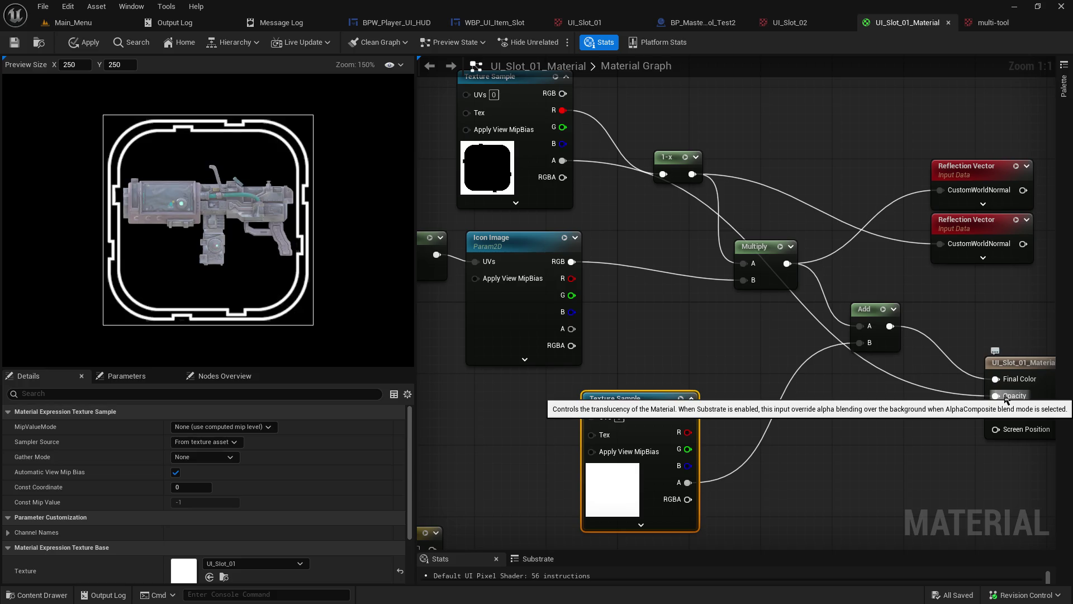
alt+click(1005, 398)
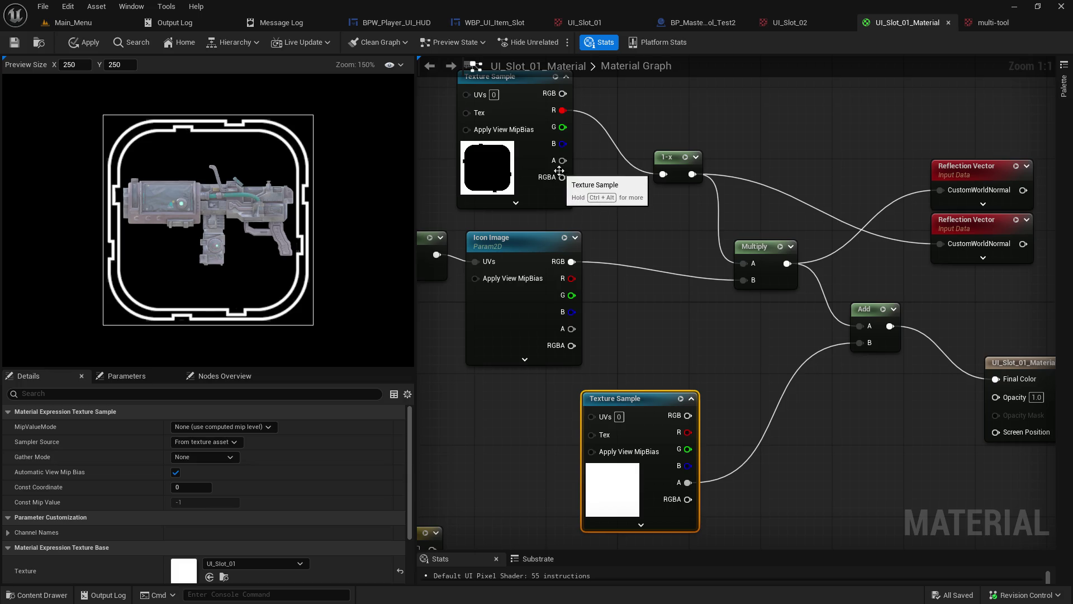
Step: Trial the red channel, 1-x and Multiply outputs into Opacity, unlinking each afterwards
mouse_move(563, 161)
mouse_down()
mouse_move(1005, 407)
mouse_move(851, 208)
mouse_up()
click(724, 346)
mouse_move(563, 110)
mouse_down()
mouse_move(978, 444)
mouse_move(998, 398)
mouse_up()
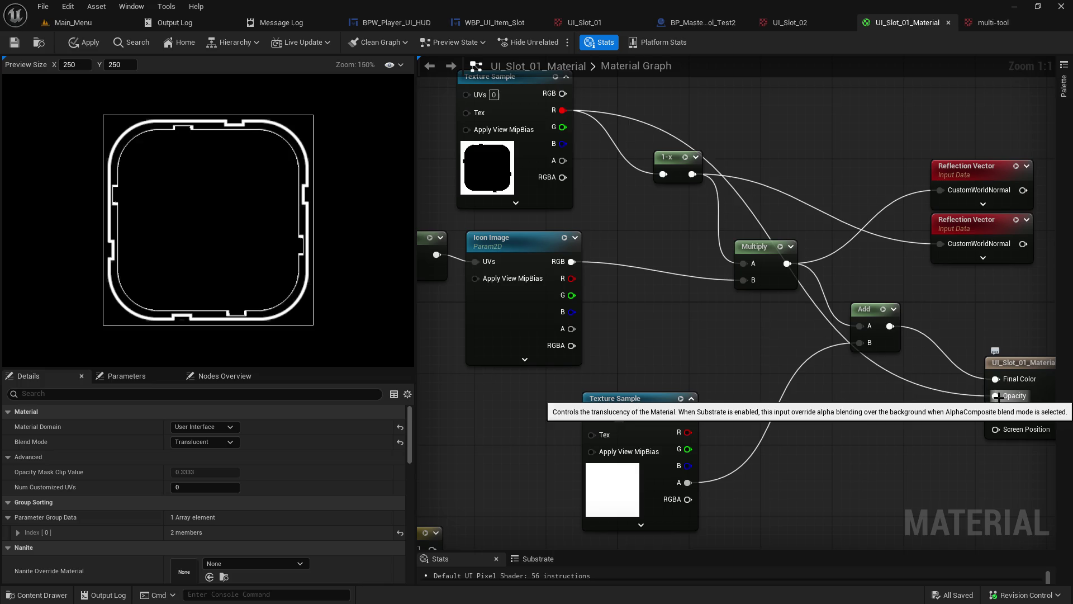
alt+click(996, 396)
mouse_move(692, 175)
mouse_down()
mouse_move(984, 402)
mouse_move(998, 398)
mouse_up()
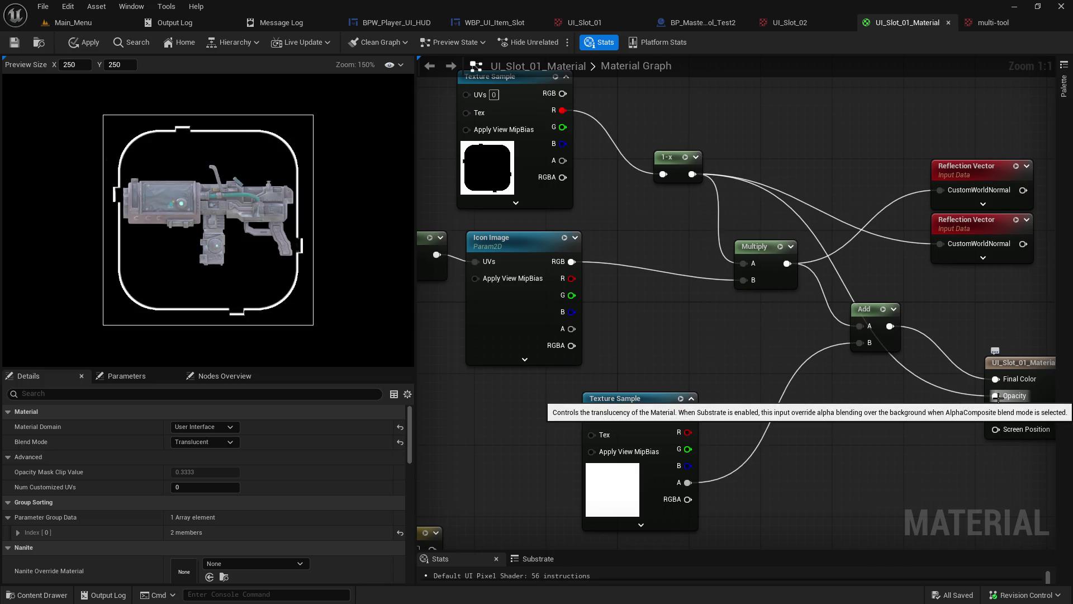
alt+click(996, 396)
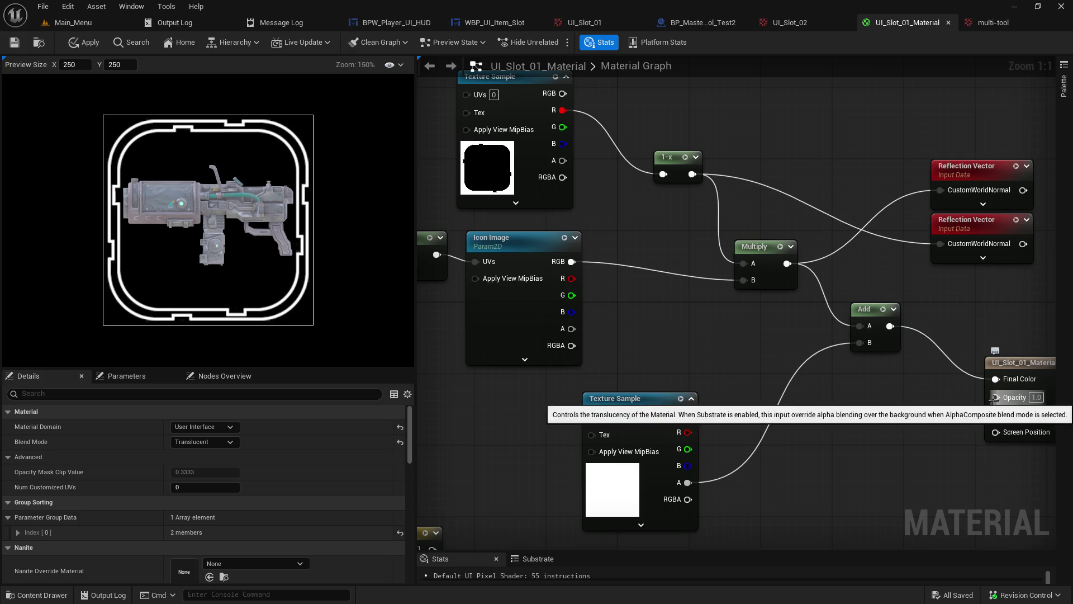
mouse_move(786, 268)
mouse_down()
mouse_move(856, 404)
mouse_move(953, 411)
mouse_move(1001, 394)
mouse_up()
alt+click(995, 396)
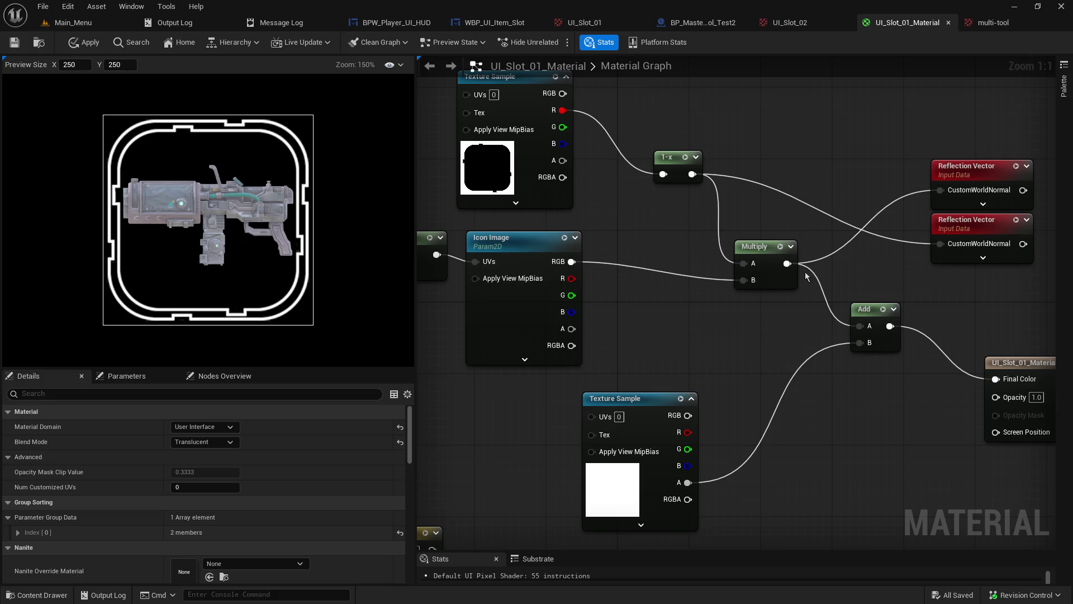
Step: After trialling red and 1-x links, wire Icon Image's alpha pin into Opacity
mouse_move(749, 316)
mouse_down()
mouse_move(904, 324)
mouse_move(812, 350)
mouse_up()
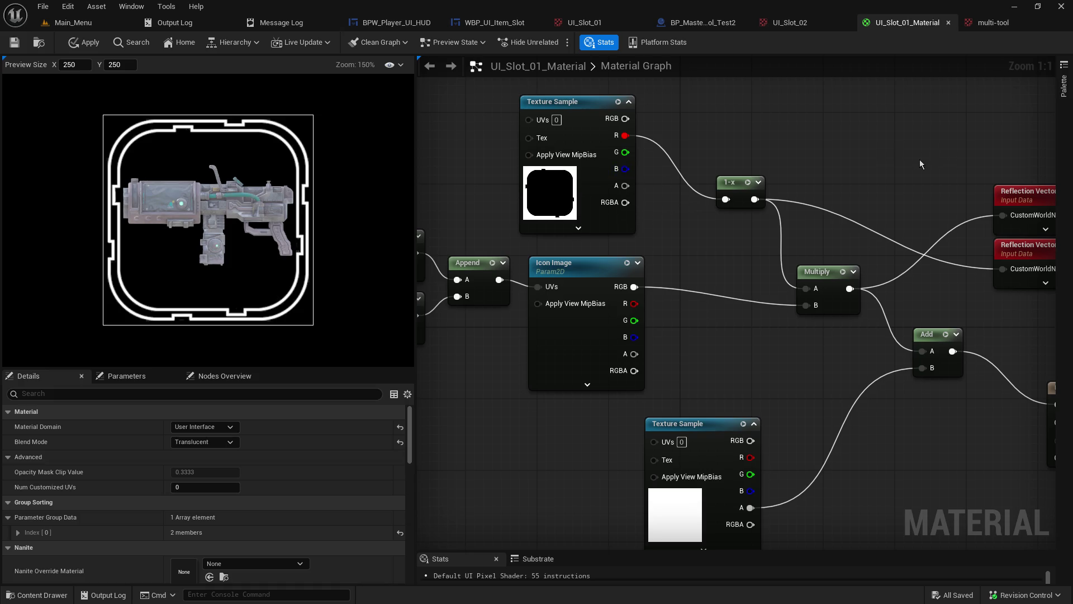
drag(909, 175, 809, 163)
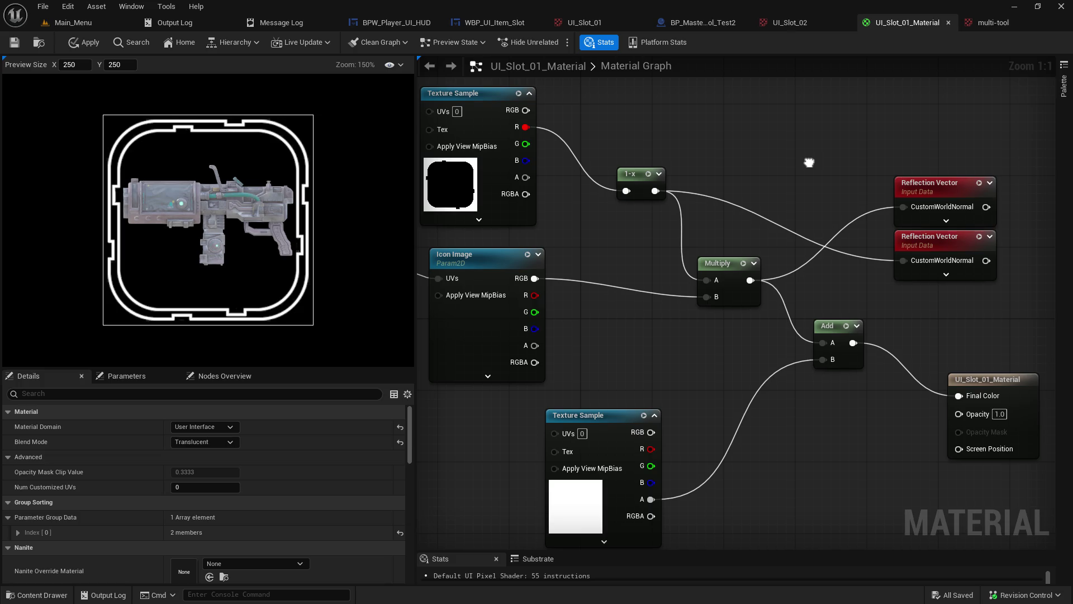
mouse_move(526, 127)
mouse_down()
mouse_move(877, 451)
mouse_move(961, 420)
mouse_up()
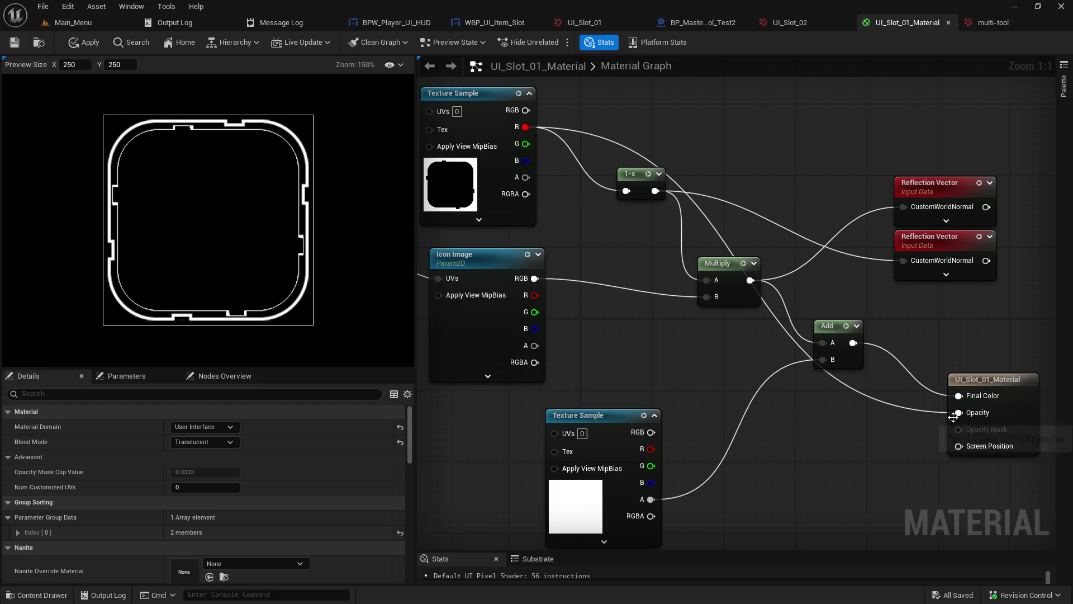
alt+click(960, 417)
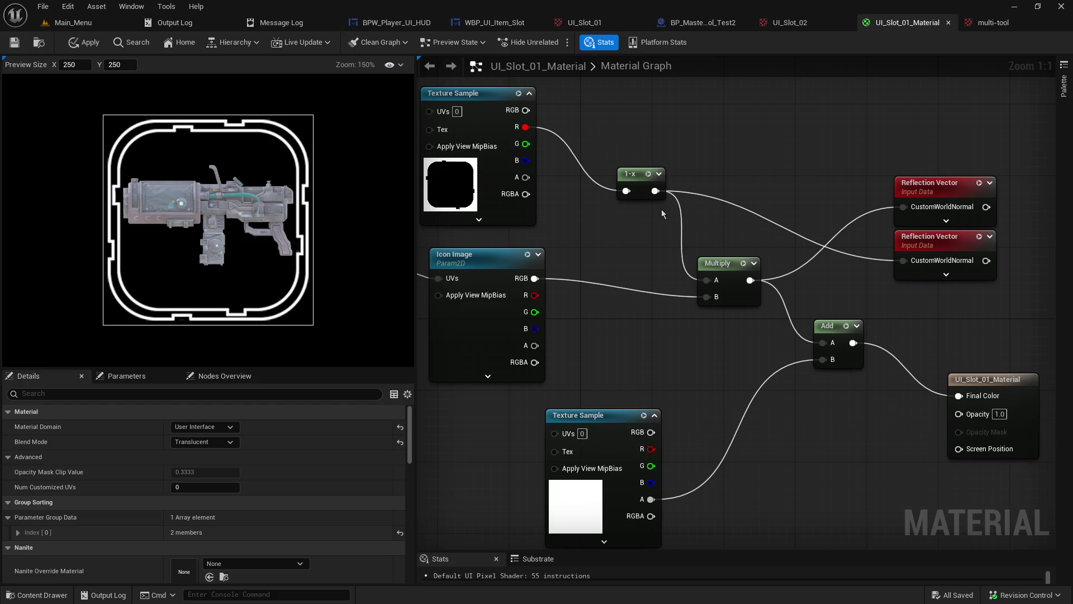
mouse_move(655, 191)
mouse_down()
mouse_move(939, 459)
mouse_move(959, 414)
mouse_up()
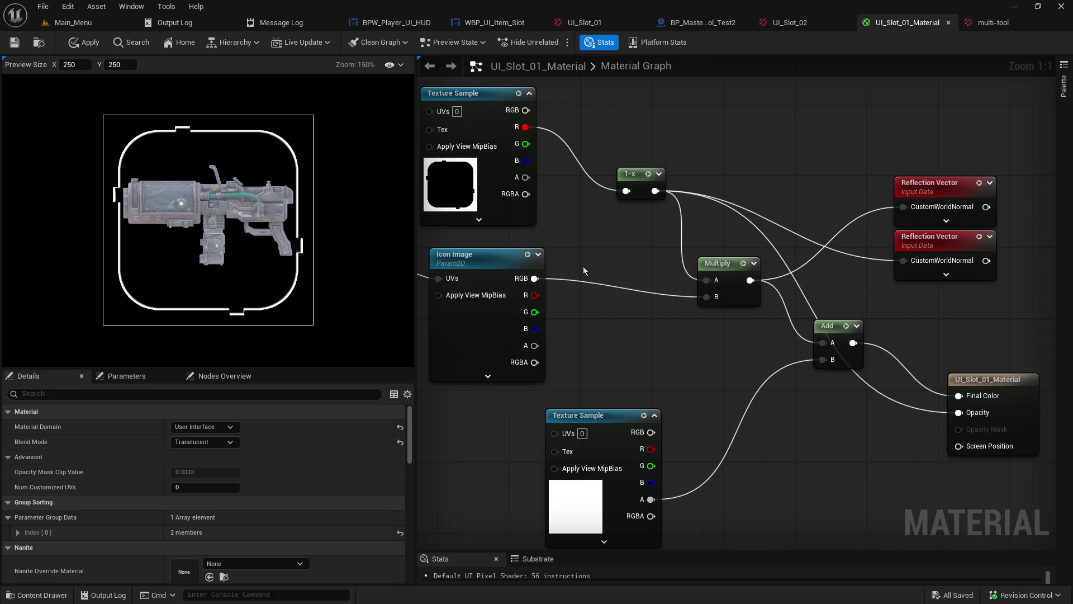
alt+click(960, 413)
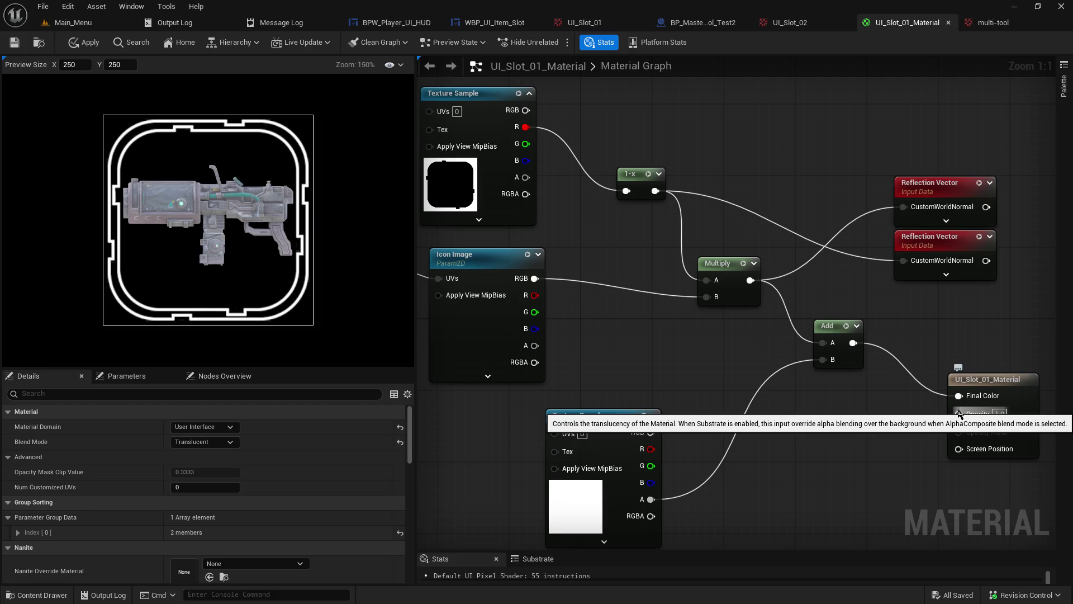
mouse_move(626, 384)
mouse_down()
mouse_move(622, 327)
mouse_move(656, 330)
mouse_move(638, 345)
mouse_up()
mouse_move(546, 306)
mouse_down()
mouse_move(674, 343)
mouse_move(974, 382)
mouse_up()
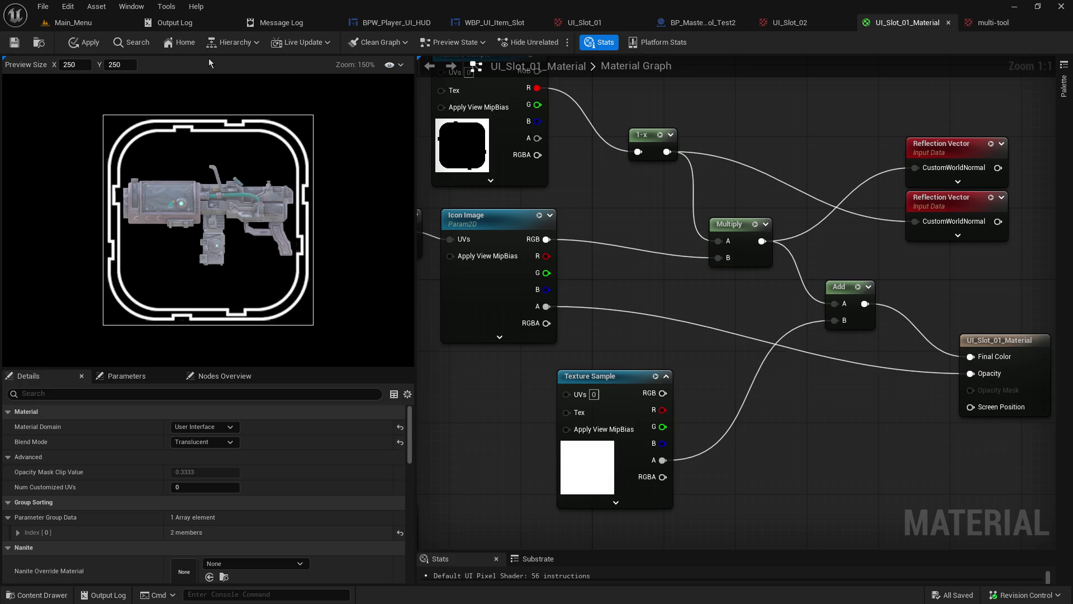
Step: Save the material and toggle the preview's Show Border, keeping a Solid Color background
click(14, 45)
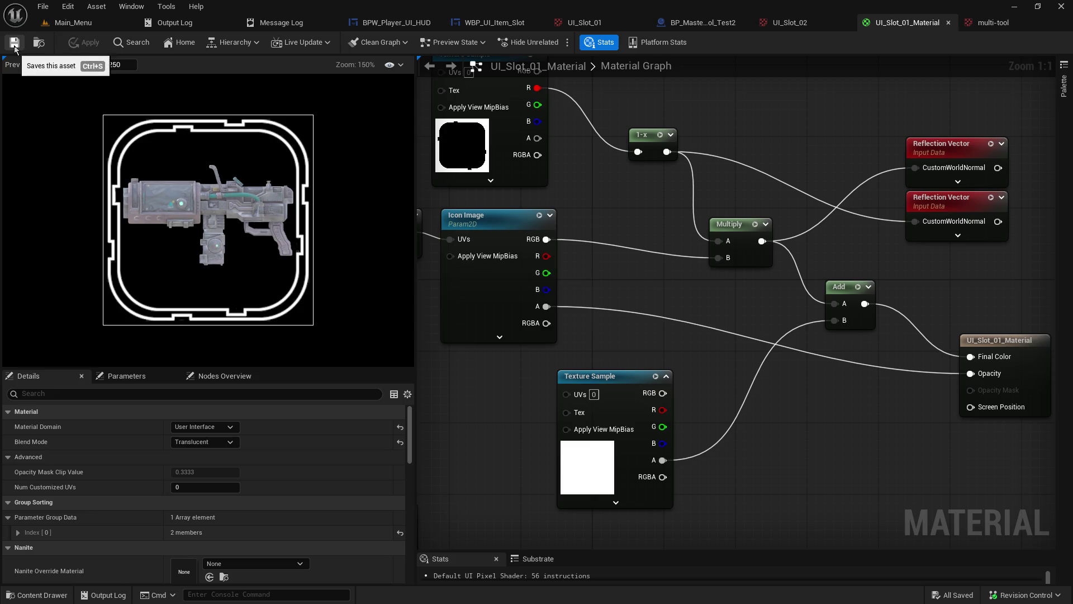
click(401, 65)
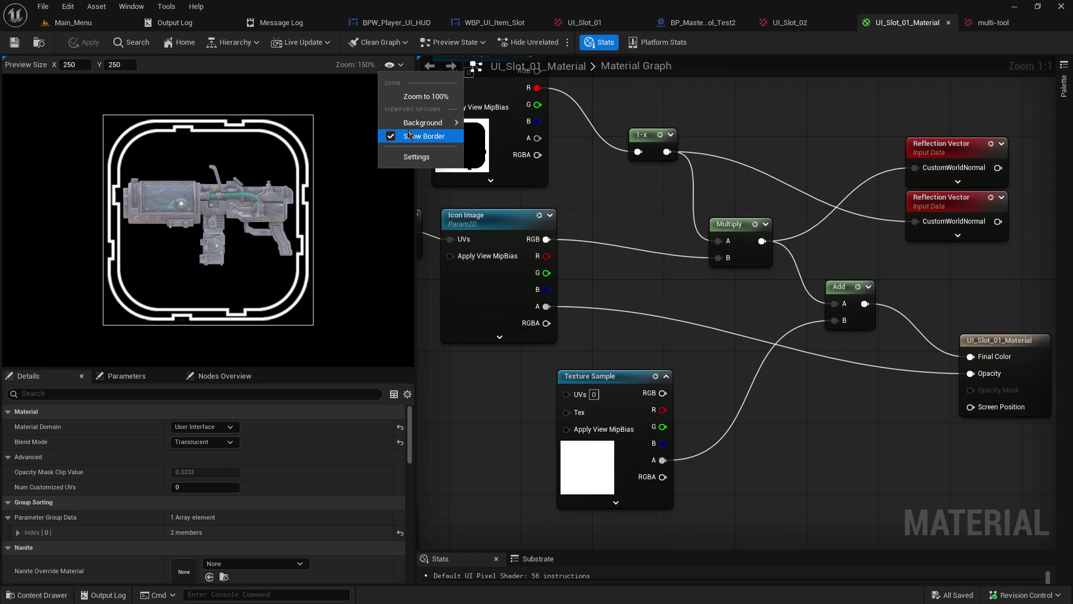
click(407, 135)
click(390, 66)
click(401, 135)
click(400, 66)
mouse_move(425, 116)
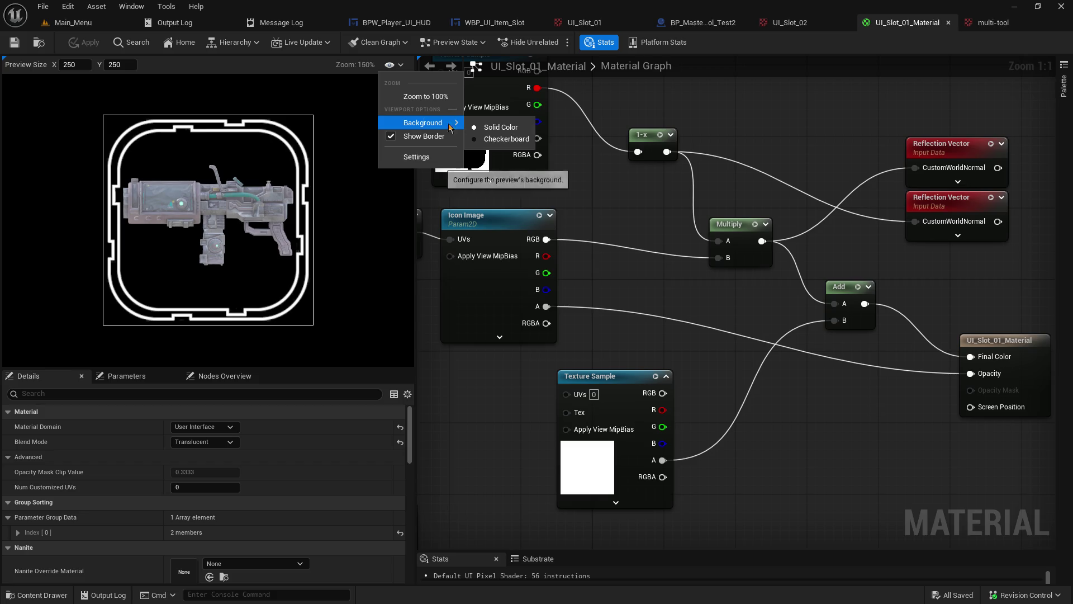
click(475, 117)
click(401, 64)
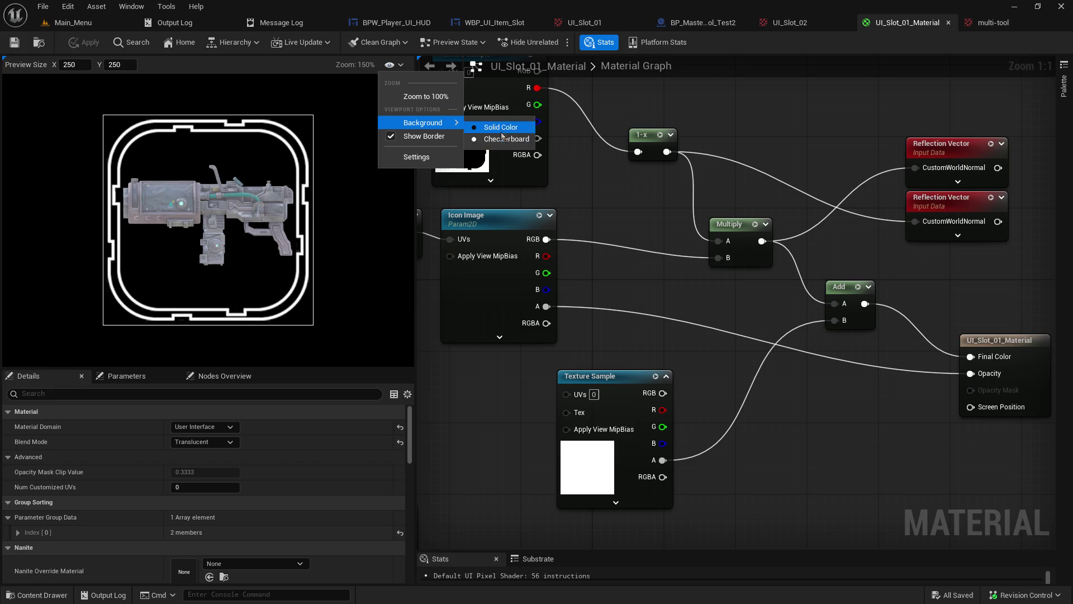
click(483, 140)
click(395, 67)
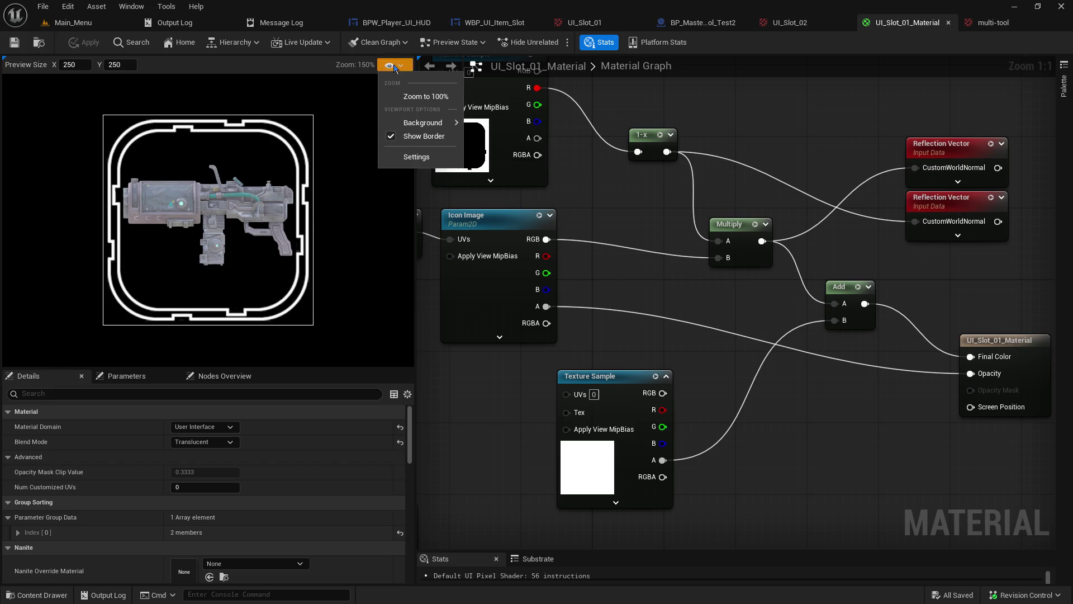
click(395, 67)
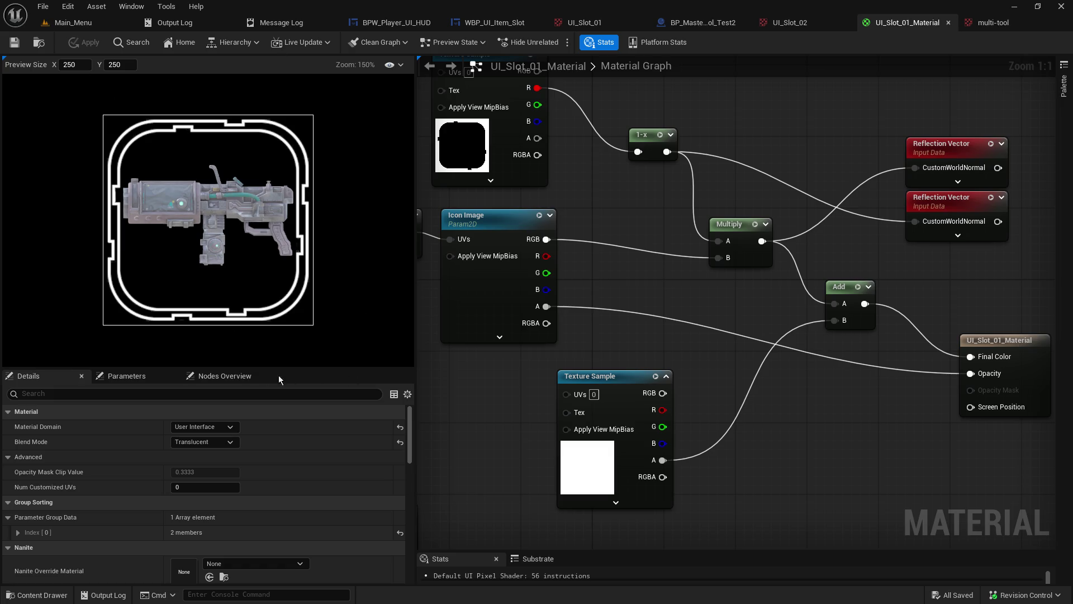
Step: Check the Icon Image parameter (plasma_gun) and preview options, then close the material editor
click(213, 381)
click(155, 381)
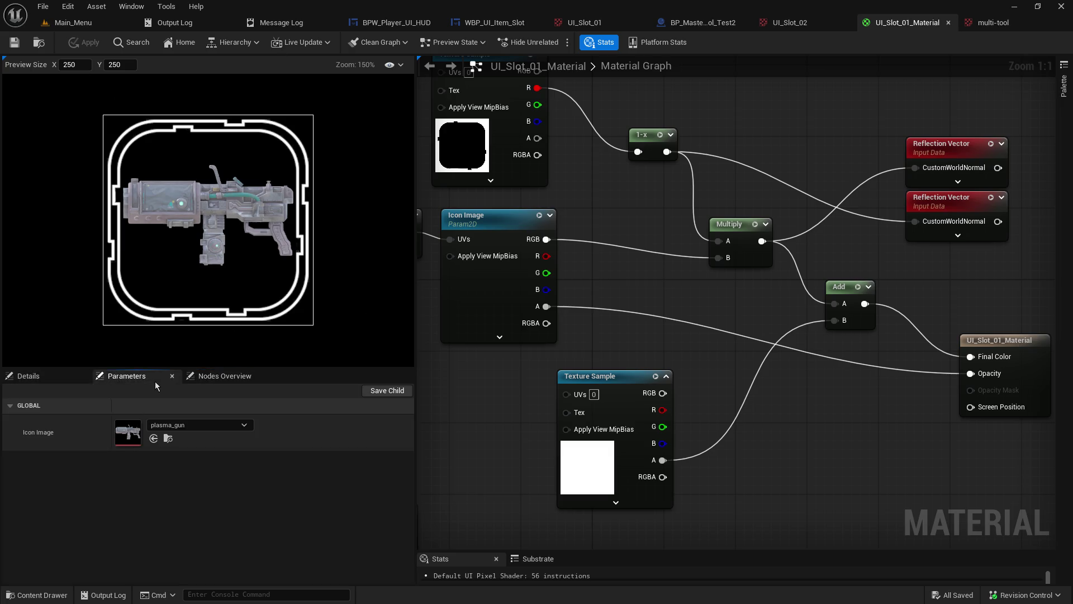
click(56, 381)
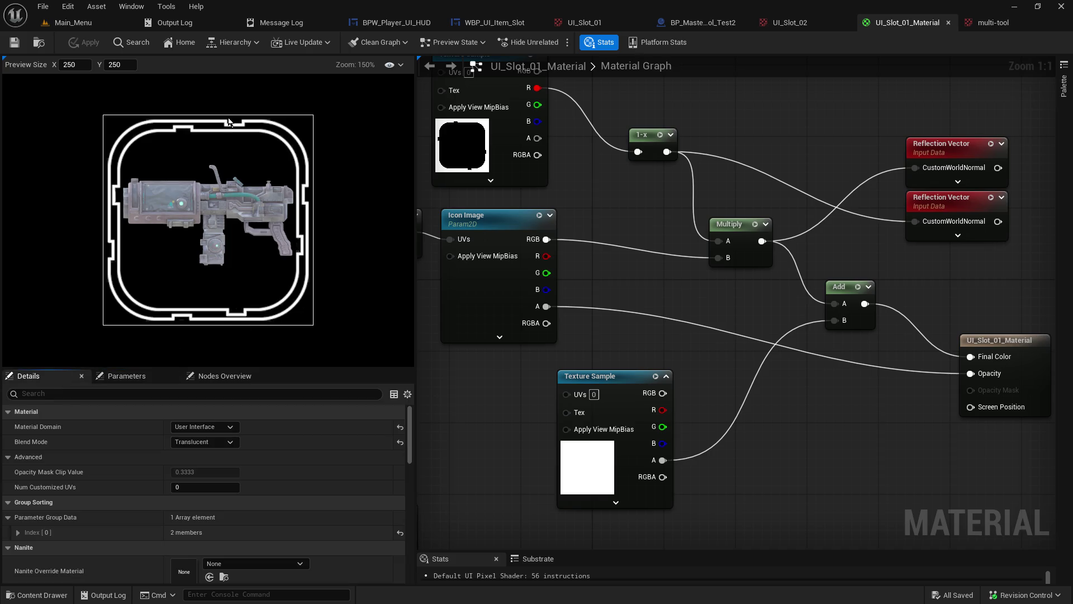
right_click(255, 107)
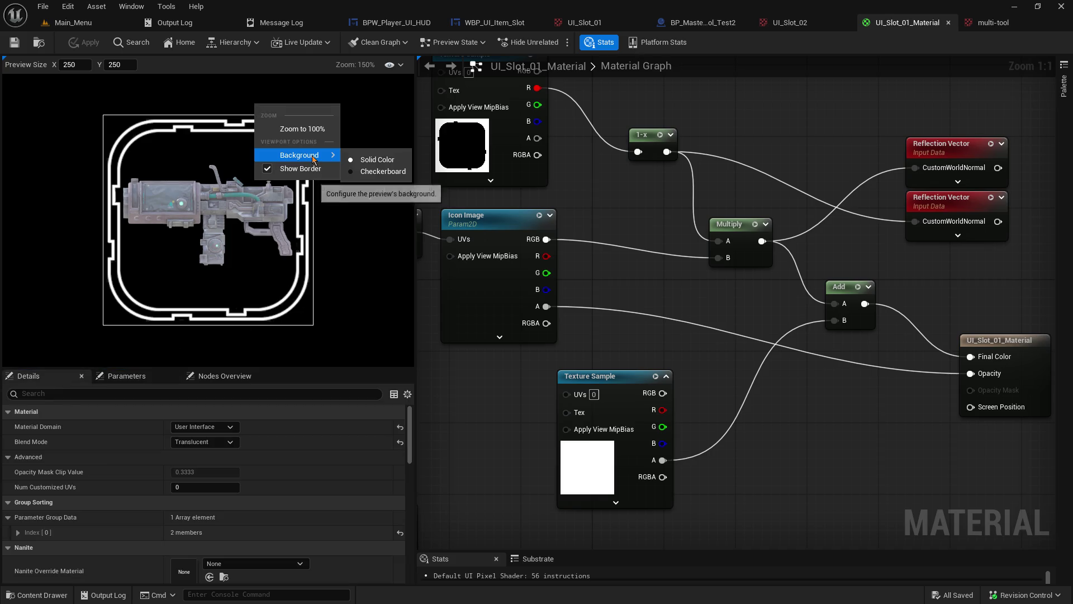
click(361, 173)
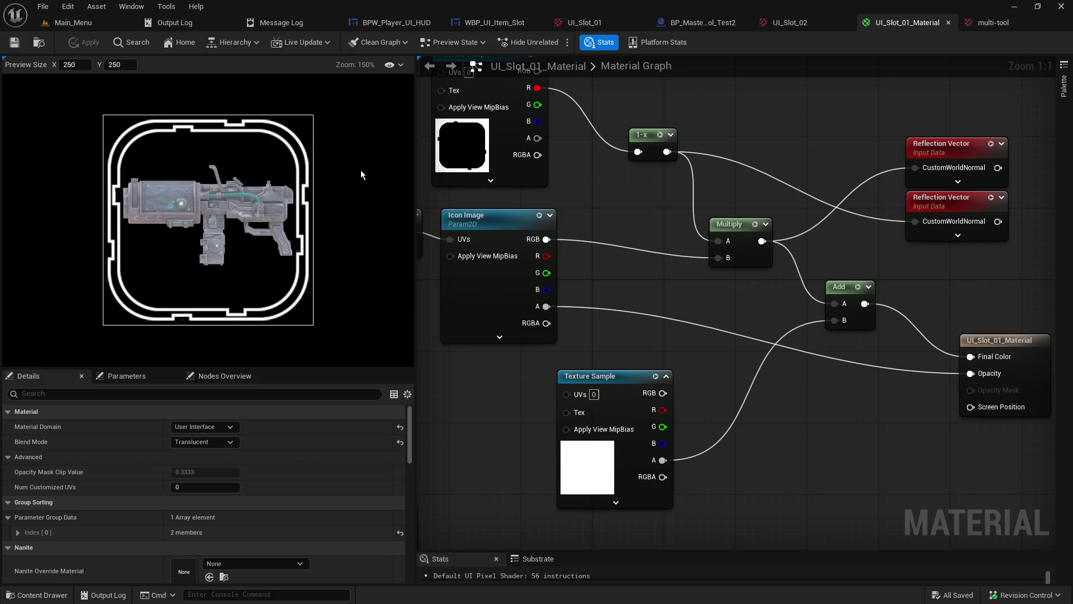
right_click(364, 135)
mouse_move(416, 185)
click(467, 190)
click(948, 25)
click(73, 25)
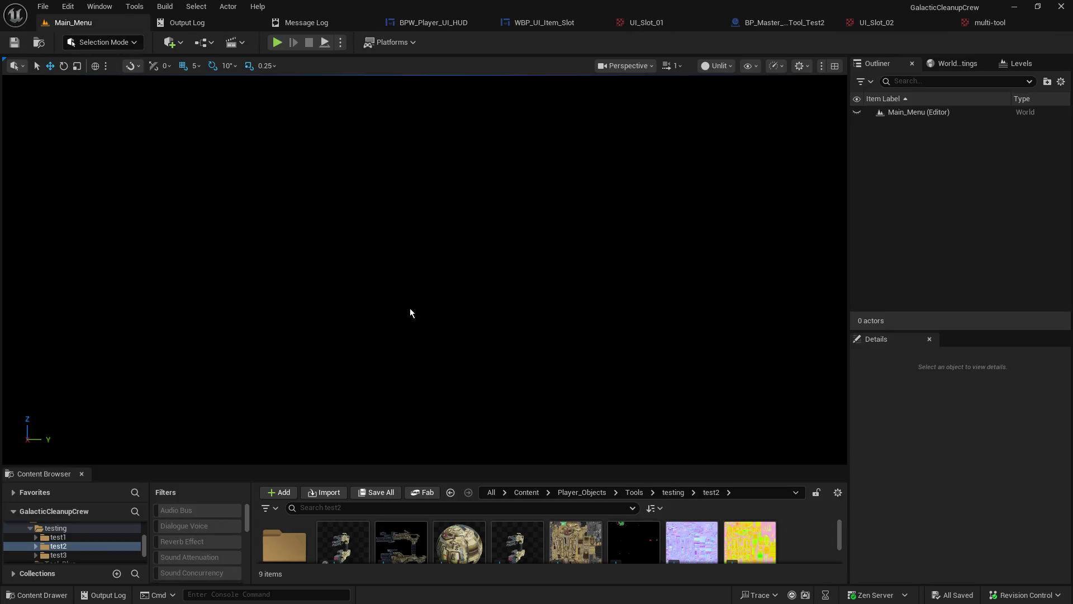
Step: From the HUD graph's Parent pin, browse to and open UI_Slot_01_Material
mouse_move(428, 466)
mouse_down()
mouse_move(486, 257)
mouse_move(472, 312)
mouse_up()
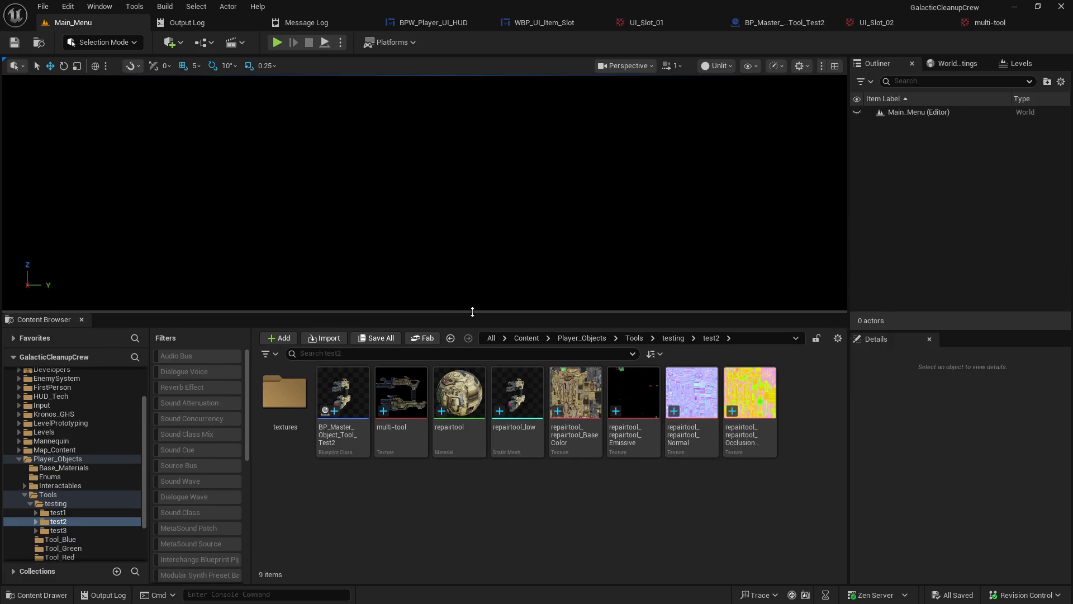
click(458, 29)
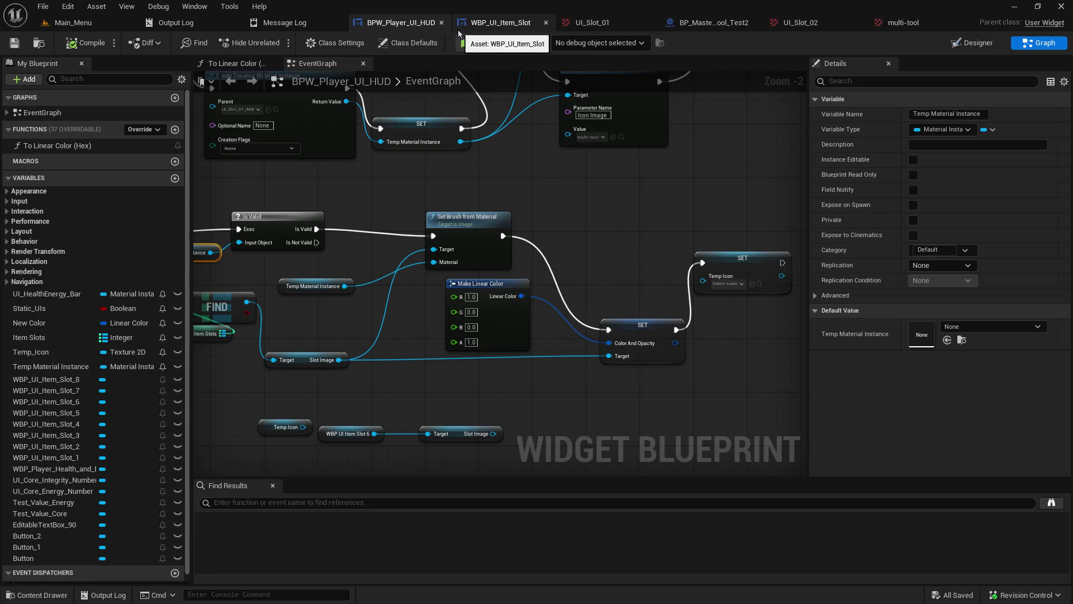
drag(502, 181, 571, 310)
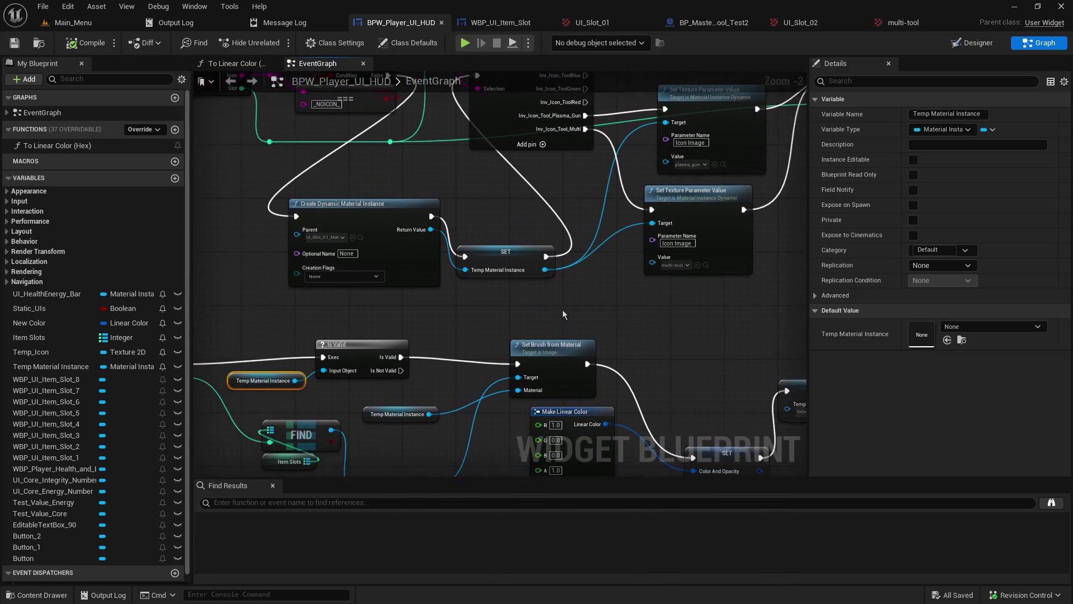
click(360, 238)
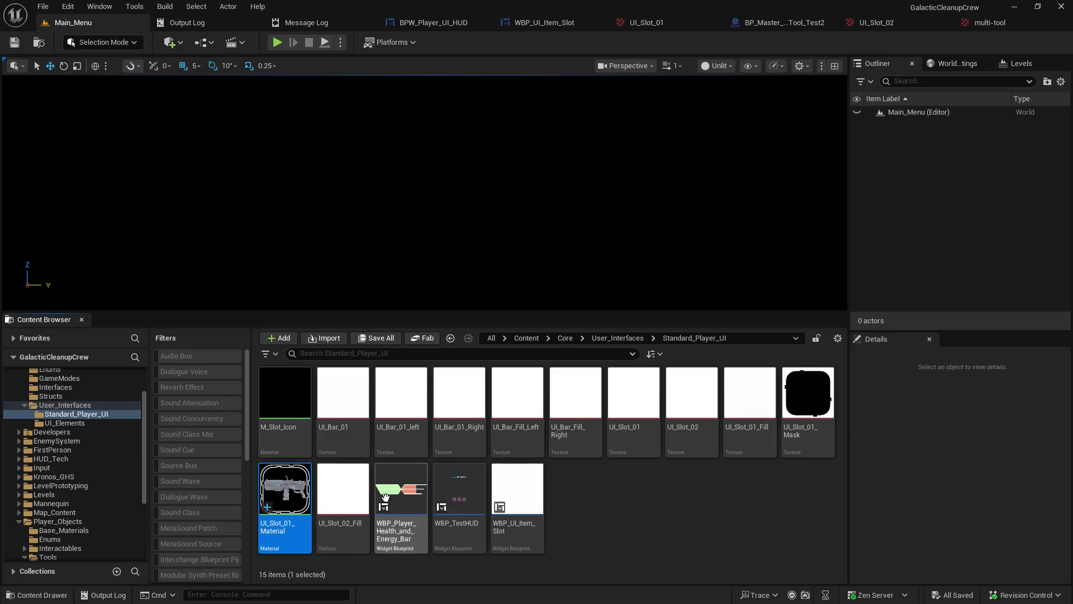
double_click(299, 491)
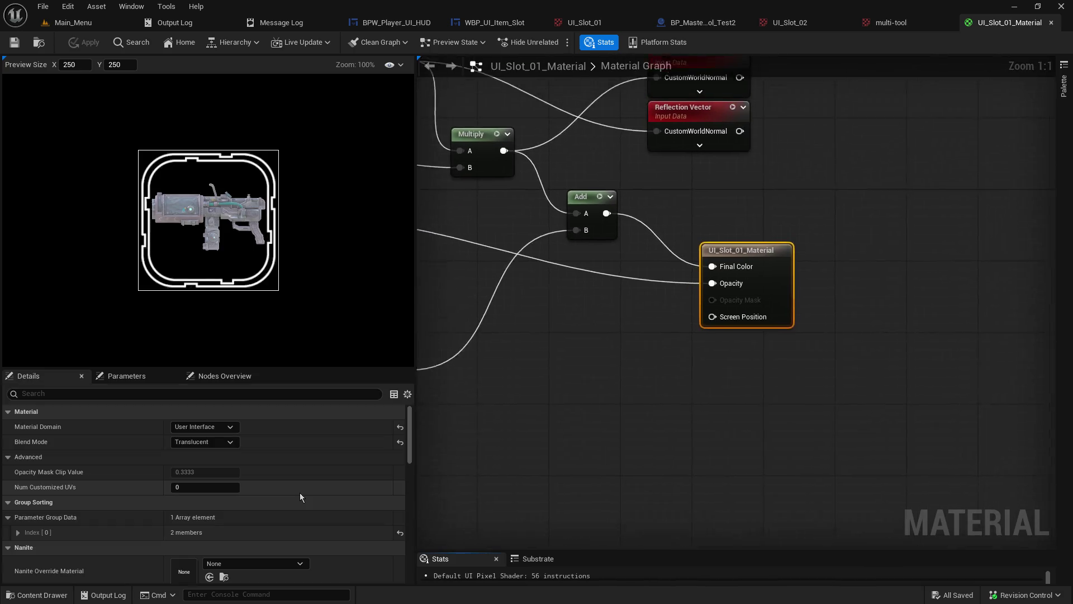
Step: Set the material preview's Background to Solid Color
click(395, 64)
mouse_move(422, 123)
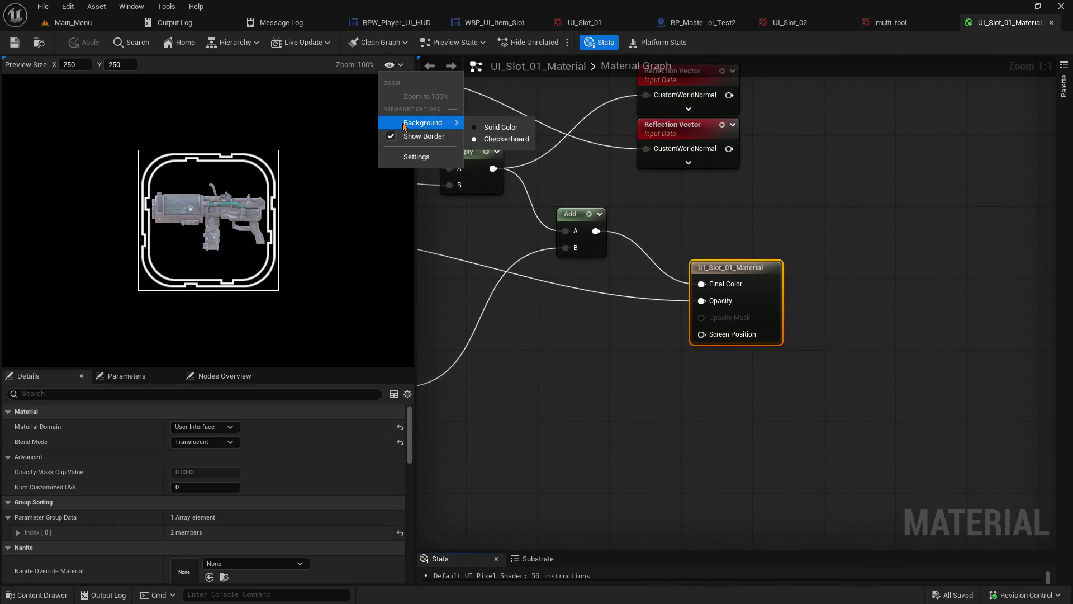
click(502, 127)
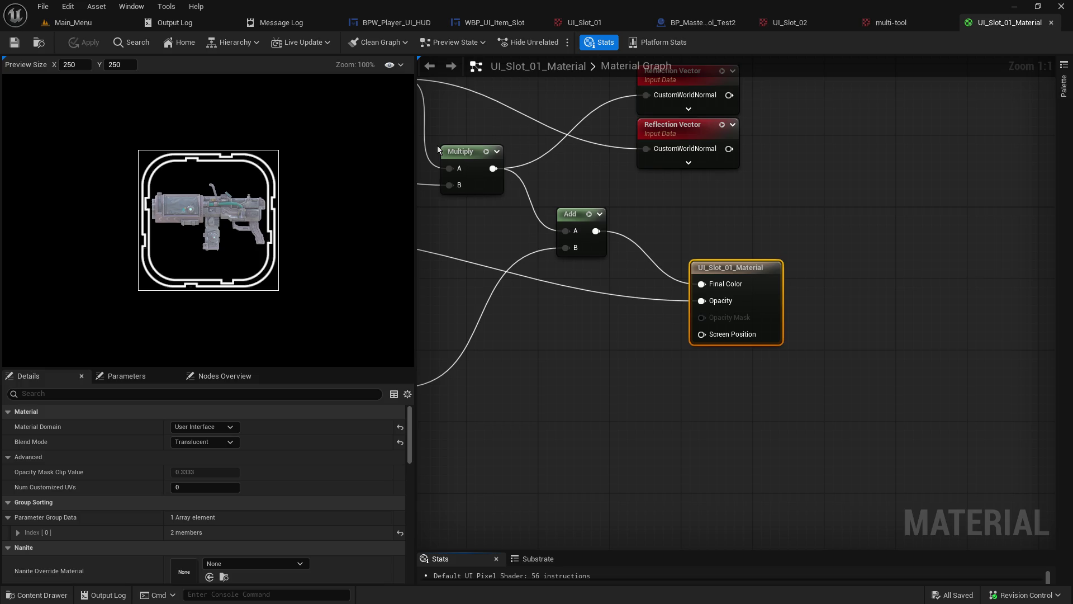
Step: Disconnect the wire into Opacity and add a Max node to the slot material graph
drag(669, 300, 876, 324)
alt+click(918, 319)
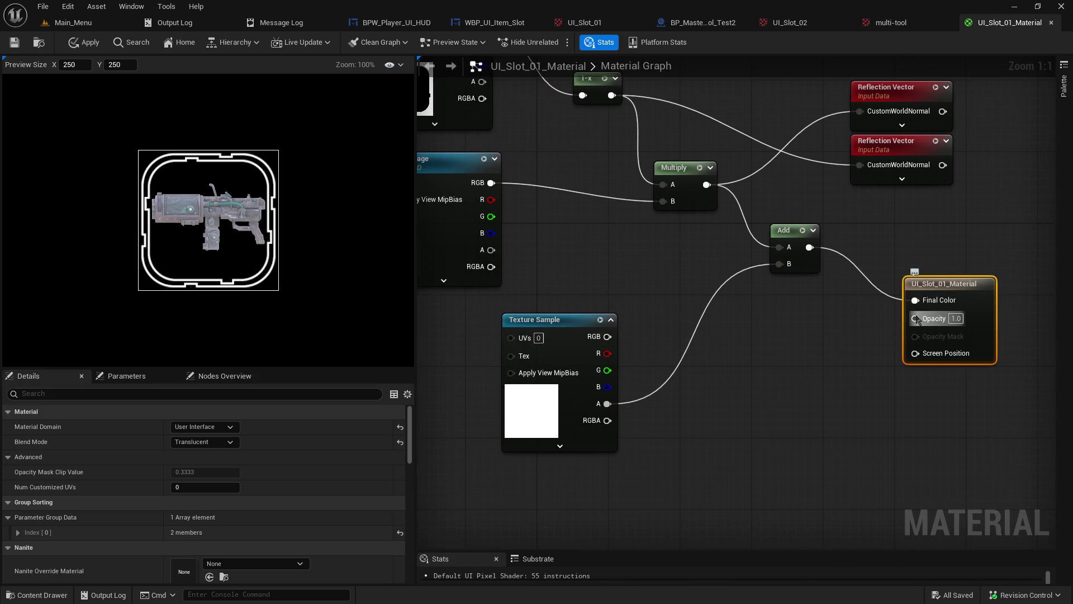
drag(780, 339, 806, 390)
right_click(806, 390)
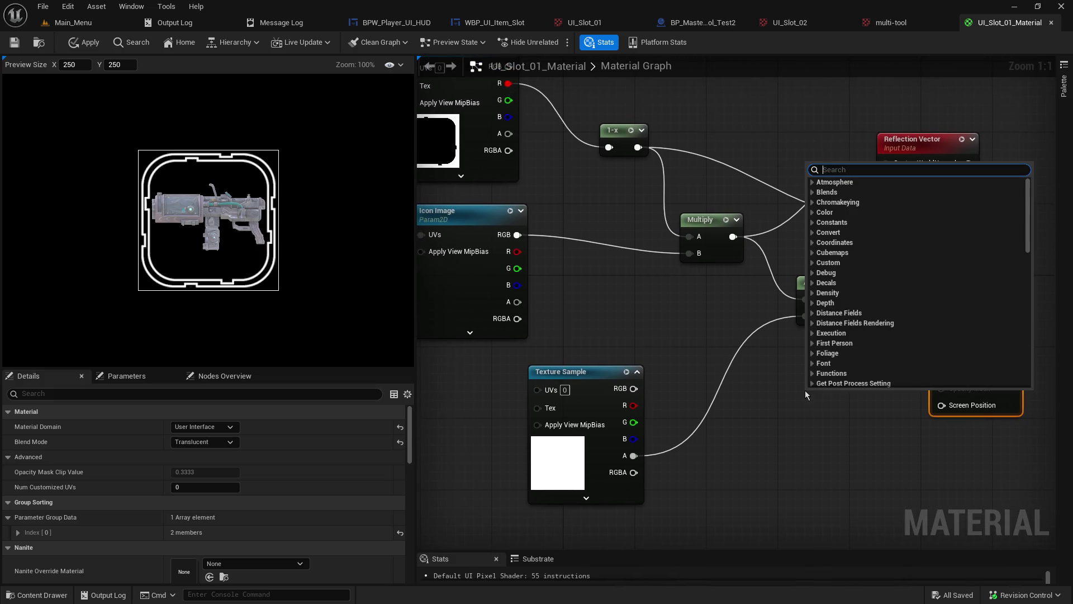
text(max)
key(Return)
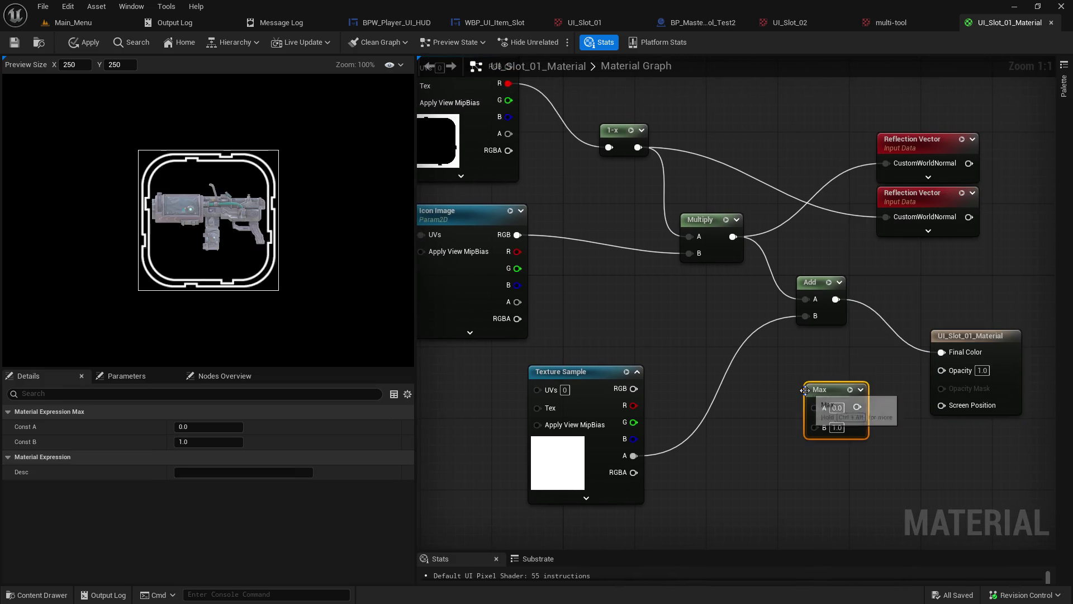
Step: Wire the upper texture's R channel into Max A and the lower texture's alpha into Max B
drag(808, 351, 901, 388)
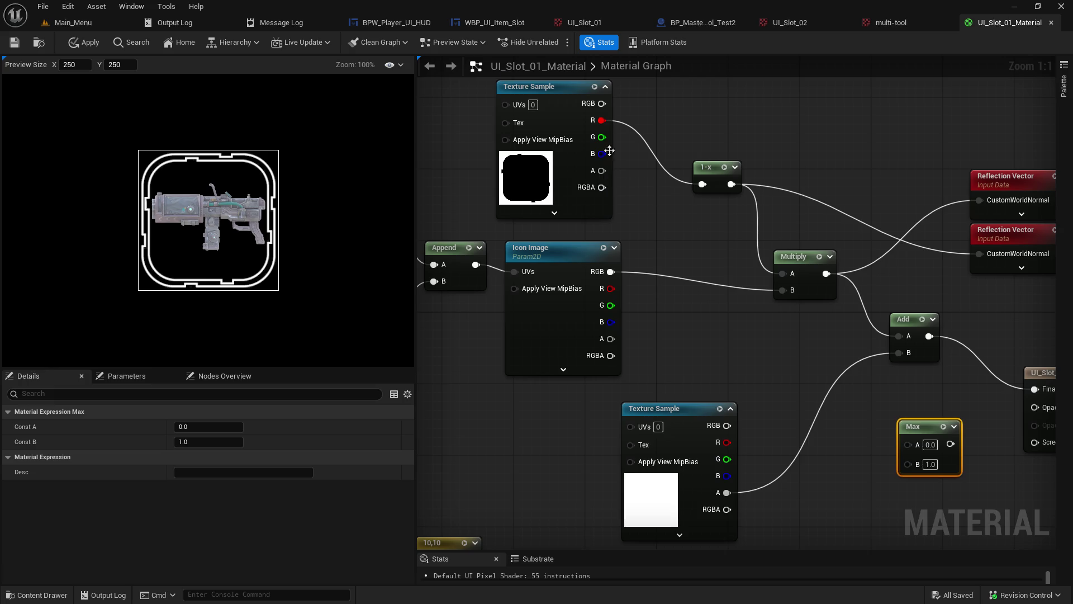
mouse_move(602, 120)
mouse_down()
mouse_move(827, 435)
mouse_move(906, 448)
mouse_move(665, 325)
mouse_move(656, 239)
mouse_move(908, 443)
mouse_up()
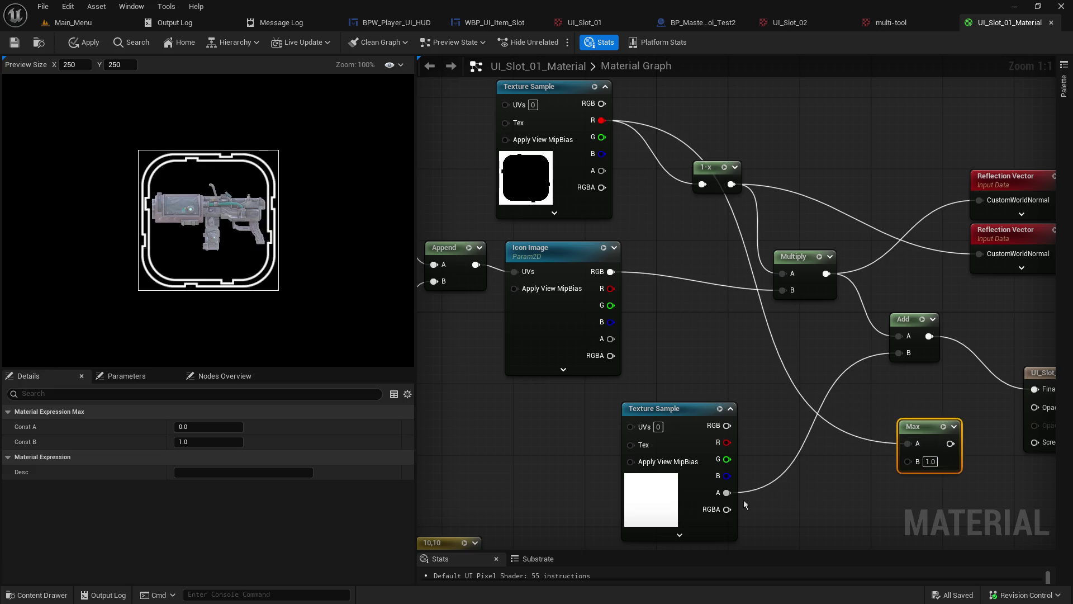
mouse_move(727, 493)
mouse_down()
mouse_move(893, 481)
mouse_move(911, 470)
mouse_move(951, 397)
mouse_move(1040, 414)
mouse_up()
click(939, 443)
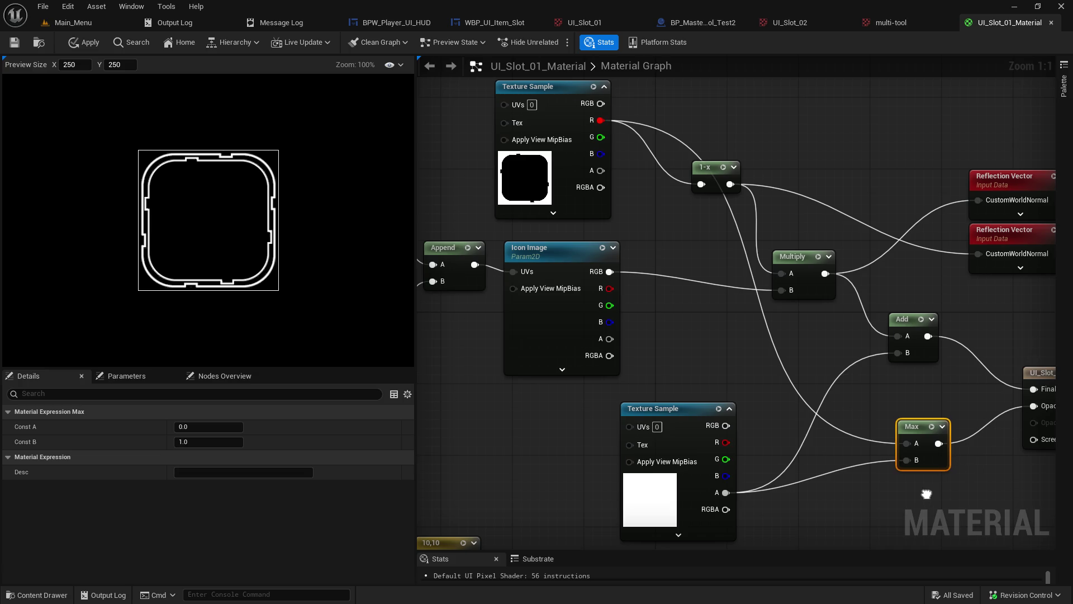
Step: Check the Max node near the material result node, then copy the existing 1-x node
drag(923, 490, 862, 490)
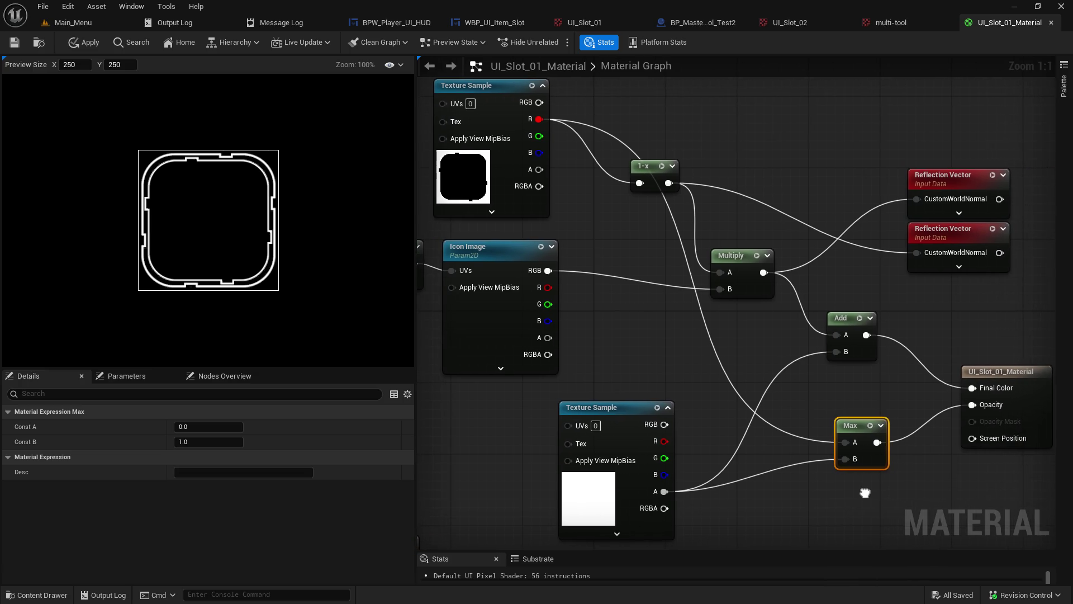
right_click(854, 428)
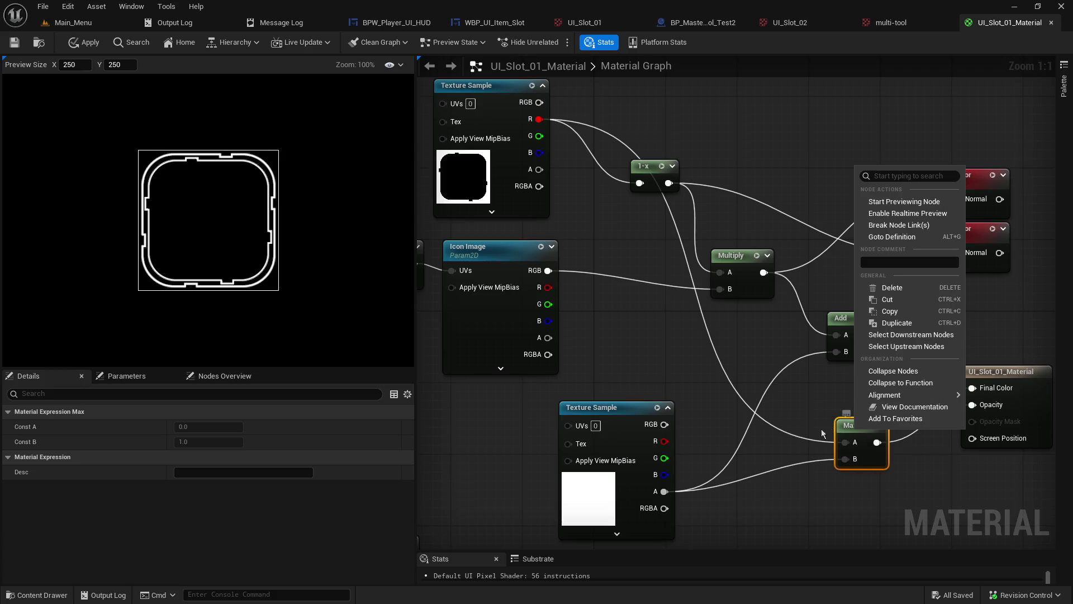
click(793, 426)
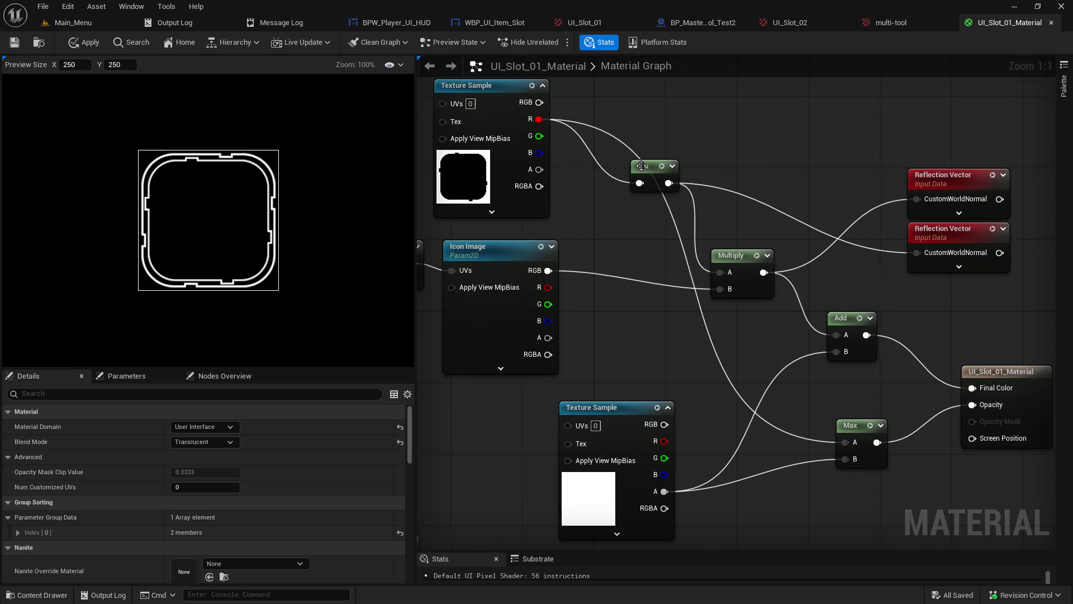
click(643, 165)
key(ctrl+c)
Step: Paste a second 1-x node by the lower texture and feed that texture's alpha into it
key(ctrl+v)
drag(874, 217, 758, 487)
mouse_move(665, 492)
mouse_down()
mouse_move(765, 505)
mouse_move(847, 457)
mouse_up()
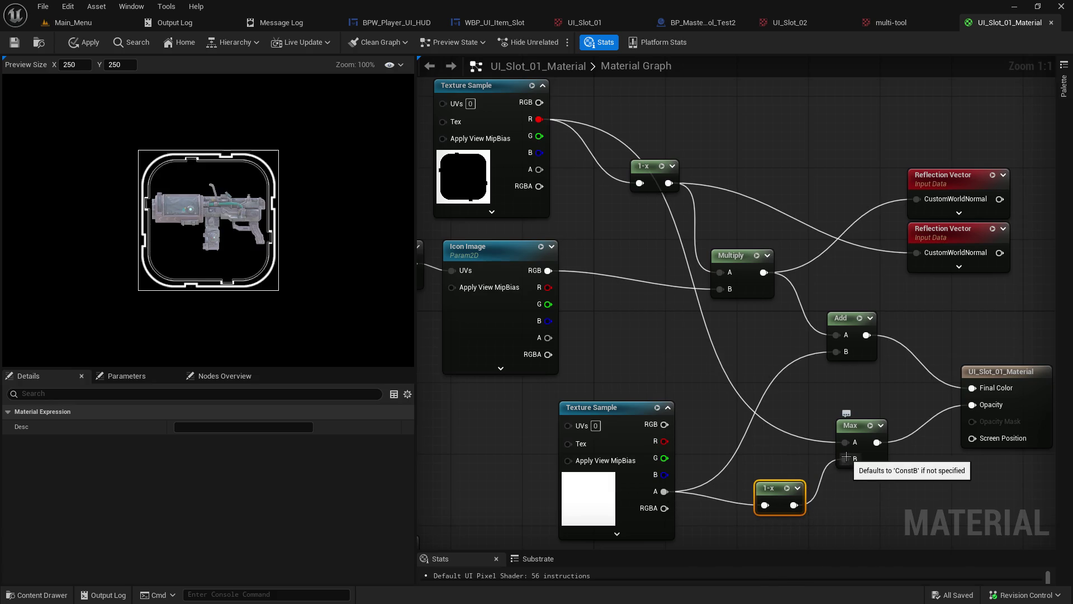
scroll(204, 259, up, 5)
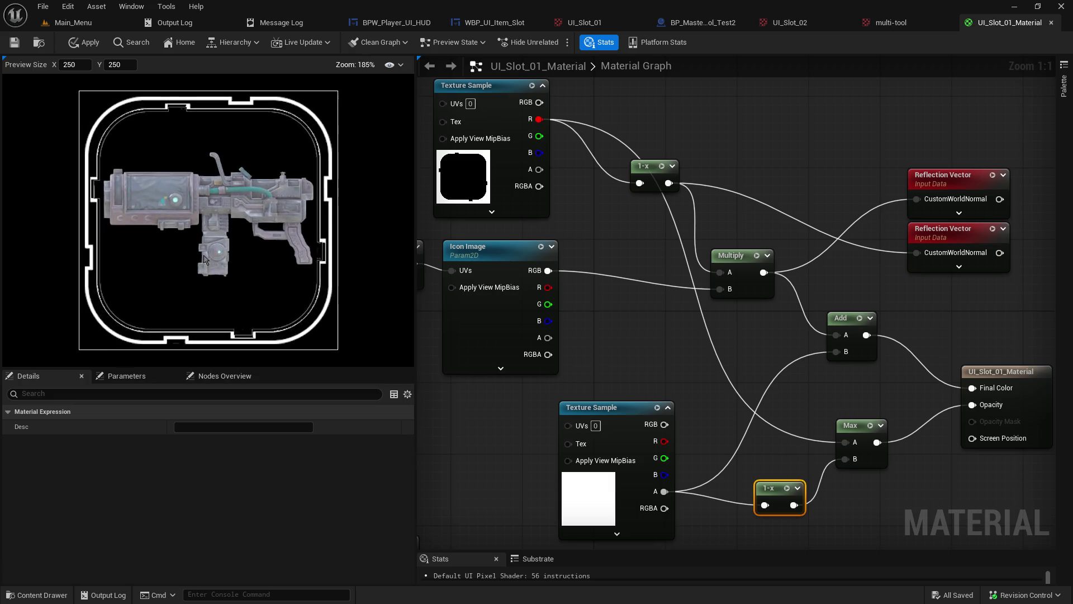
scroll(204, 259, up, 1)
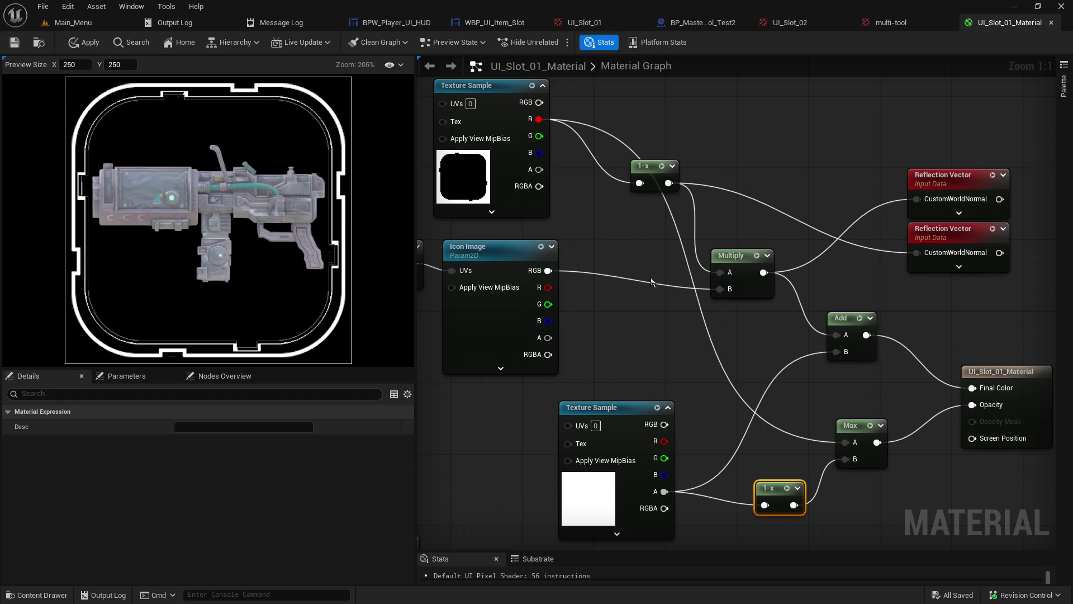
drag(720, 376, 552, 262)
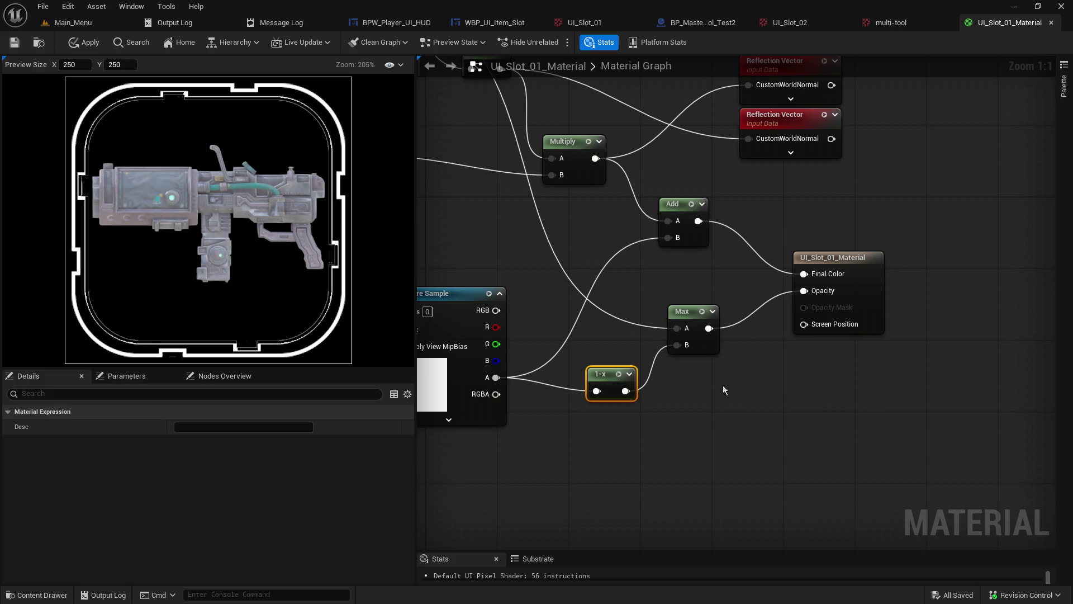
mouse_move(723, 385)
mouse_down()
mouse_move(926, 438)
mouse_move(894, 431)
mouse_up()
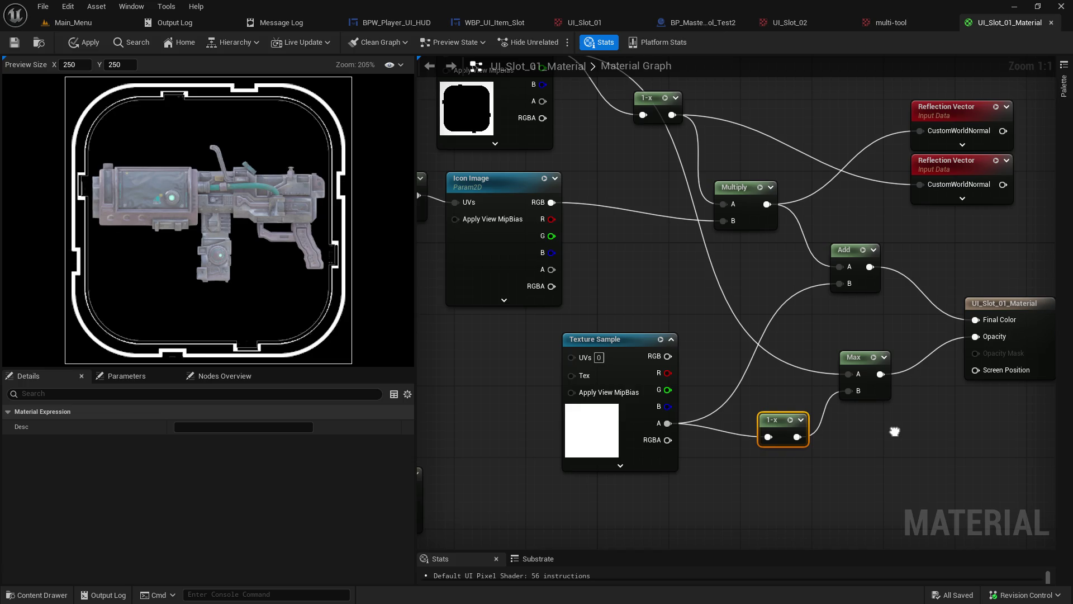
scroll(125, 283, up, 3)
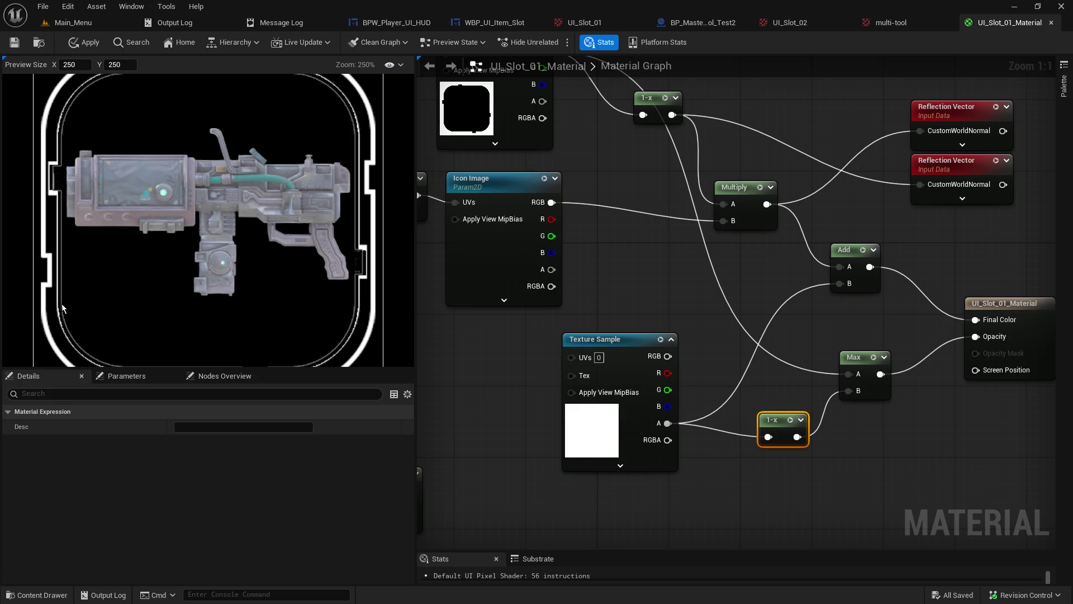
scroll(61, 304, down, 2)
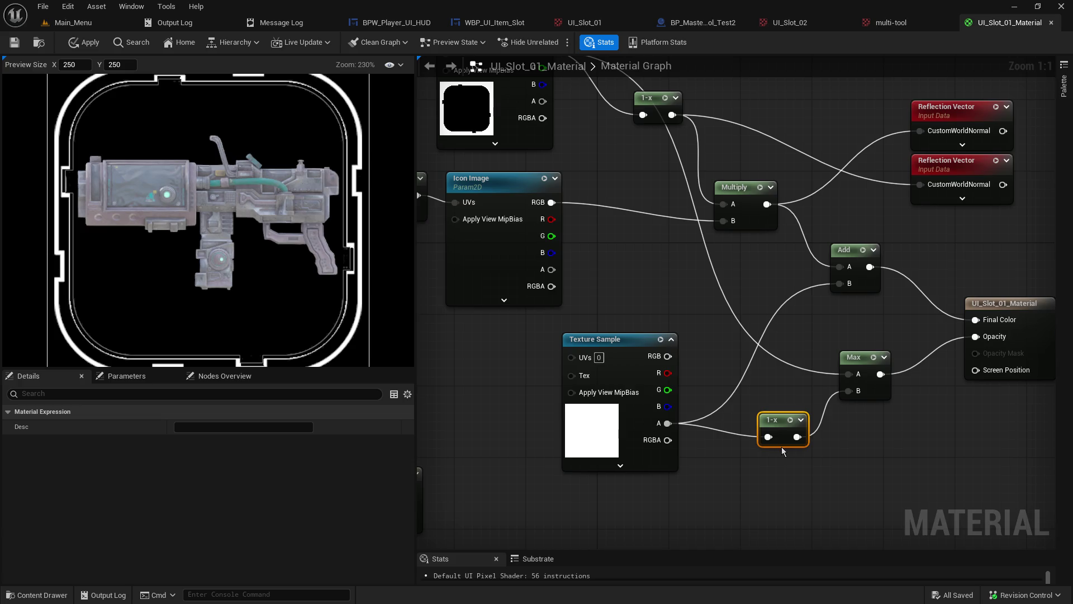
click(870, 447)
right_click(892, 444)
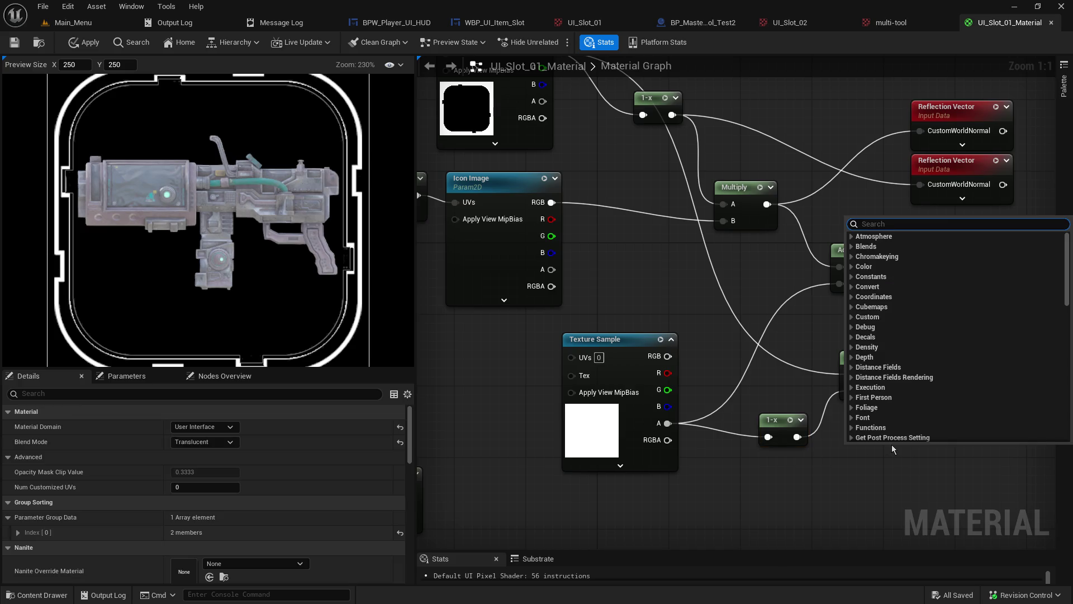
text(min)
key(Return)
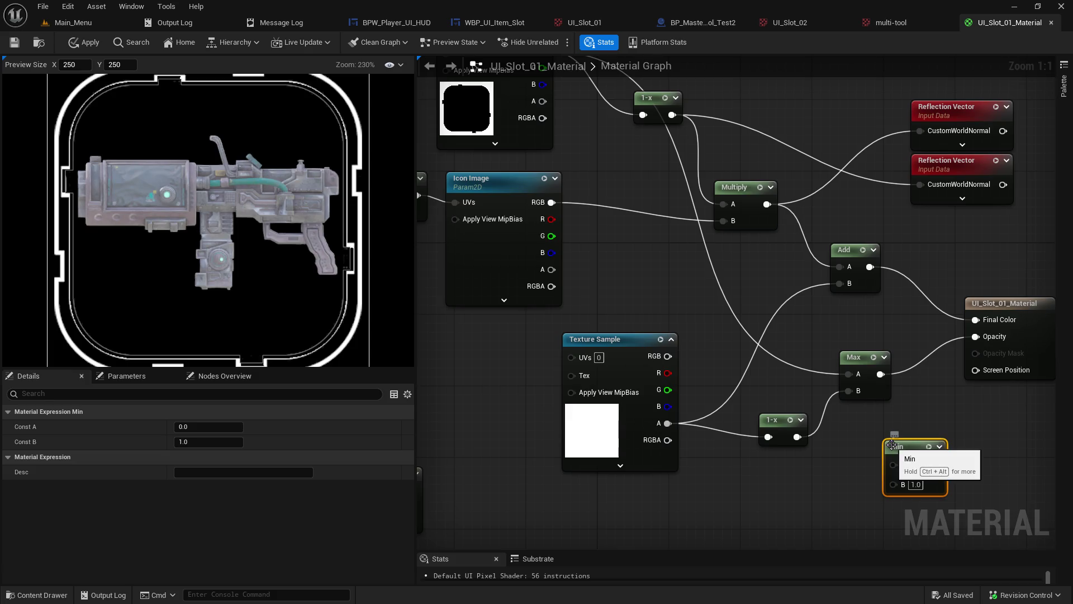
mouse_move(891, 445)
mouse_down()
mouse_move(846, 418)
mouse_move(839, 443)
mouse_move(827, 432)
mouse_move(856, 415)
mouse_up()
mouse_move(848, 375)
mouse_down()
mouse_move(855, 450)
mouse_move(850, 439)
mouse_move(908, 409)
mouse_move(981, 340)
mouse_up()
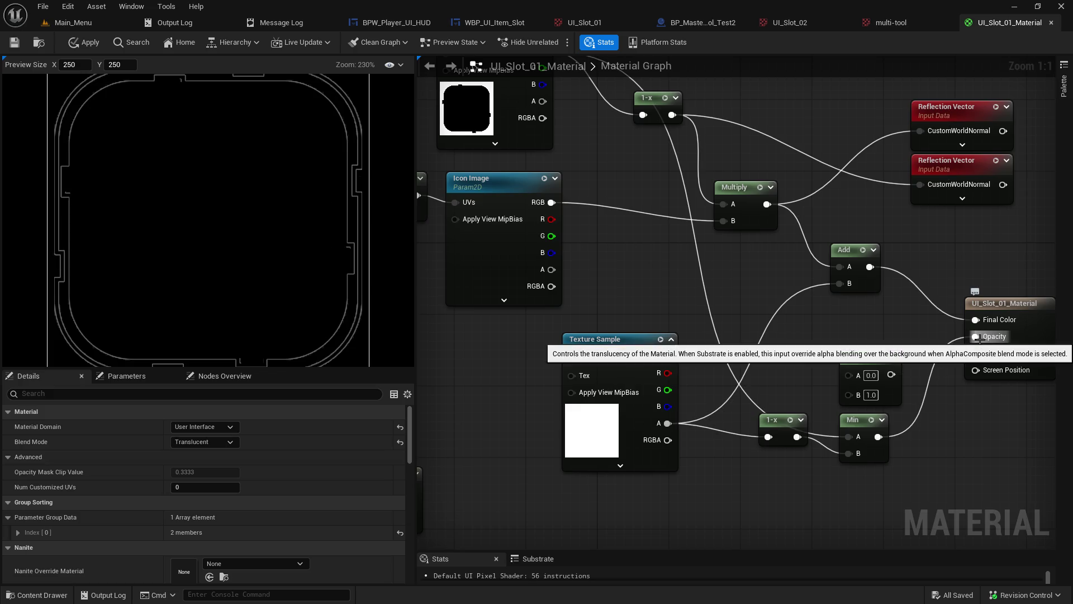
scroll(196, 270, up, 1)
scroll(206, 280, down, 3)
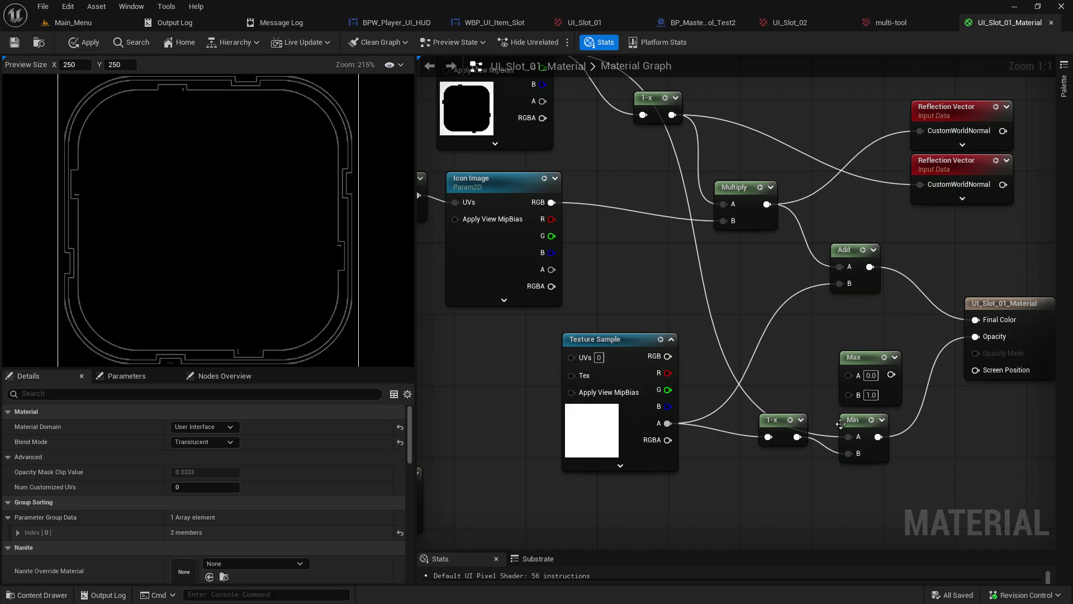
drag(849, 436, 849, 374)
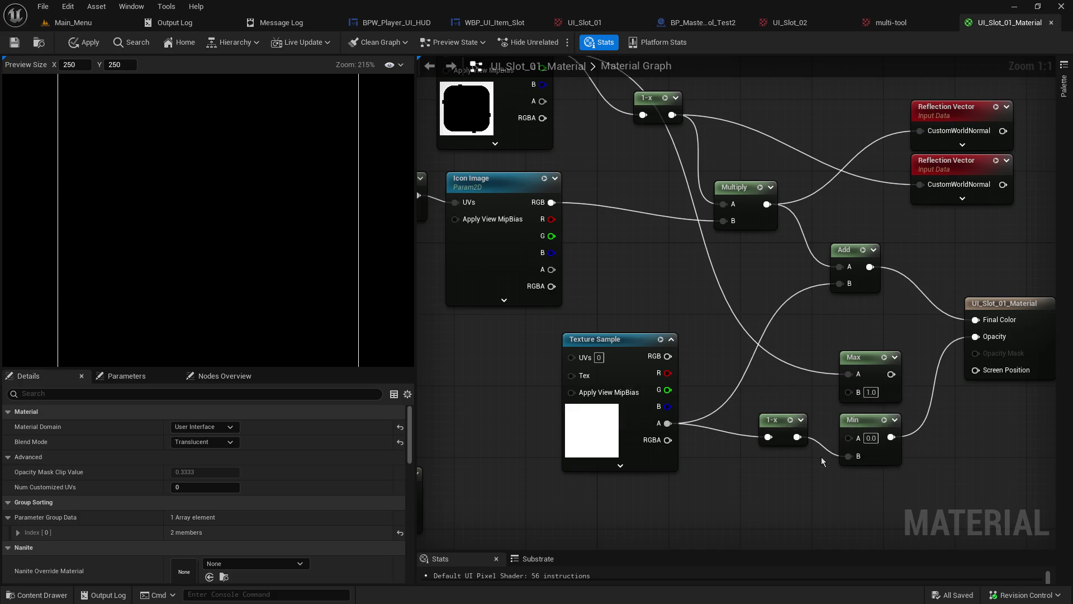
mouse_move(798, 437)
mouse_down()
mouse_move(861, 442)
mouse_move(844, 392)
mouse_move(975, 336)
mouse_up()
click(864, 415)
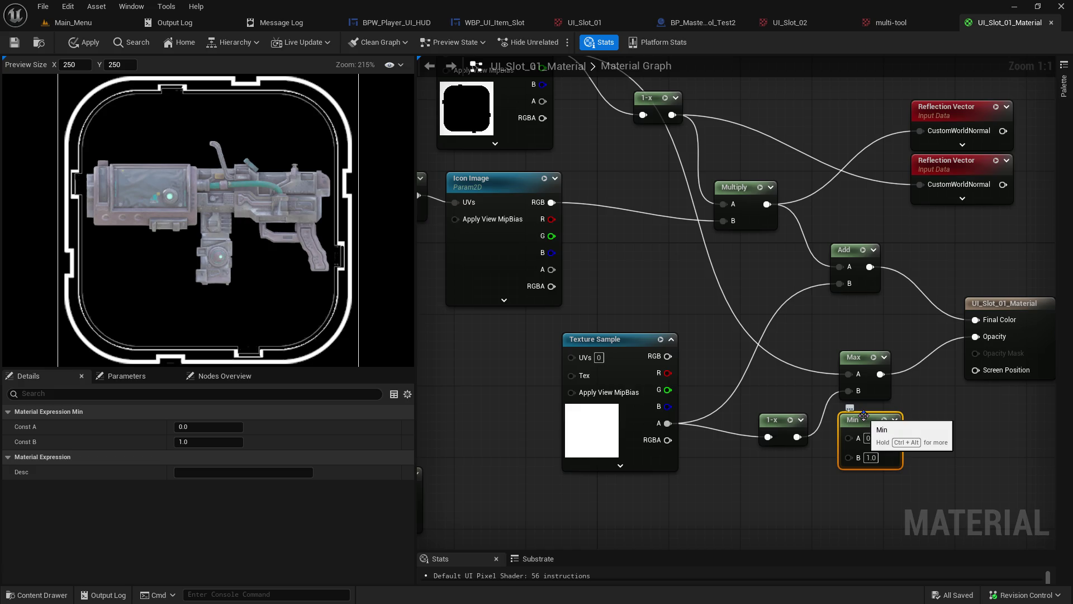
key(Delete)
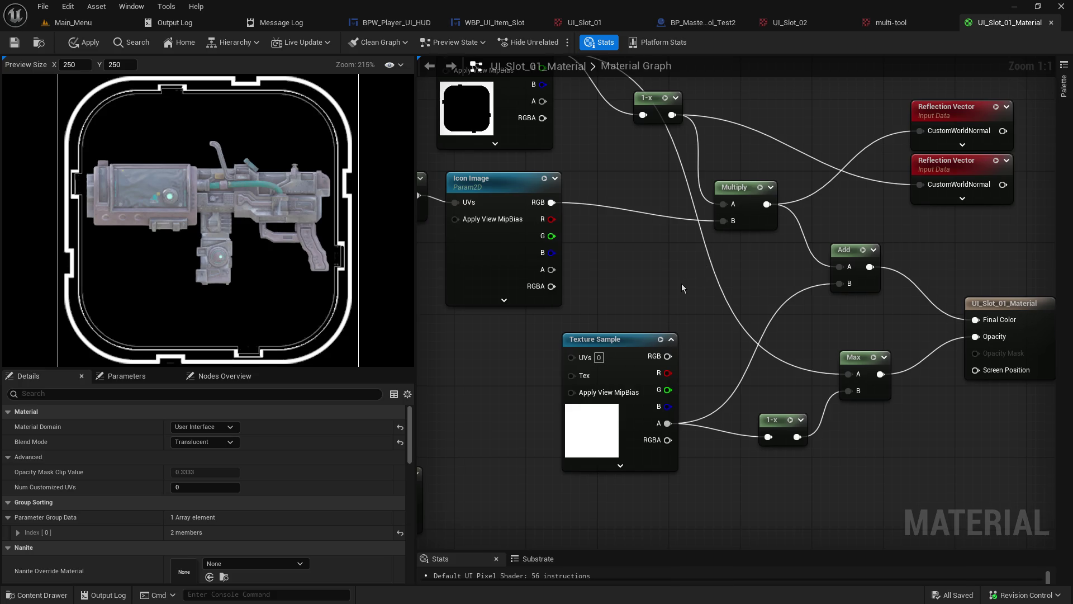
Step: Move the upper 1-x node aside and disconnect the wire feeding Max A
drag(682, 285, 692, 344)
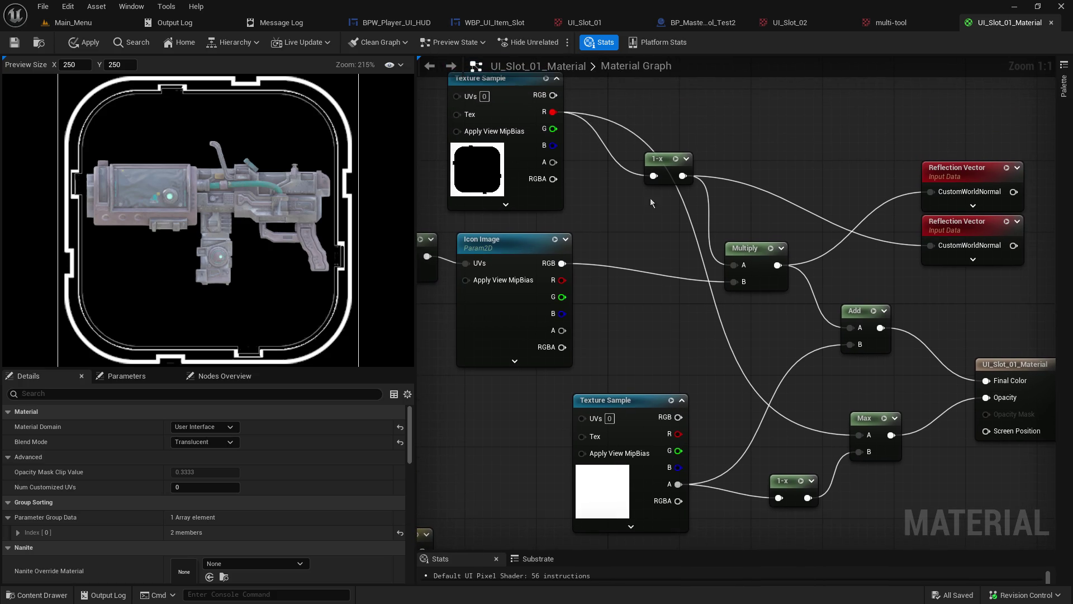
mouse_move(665, 162)
mouse_down()
mouse_move(625, 178)
mouse_move(705, 120)
mouse_move(619, 179)
mouse_move(859, 467)
mouse_move(859, 435)
mouse_up()
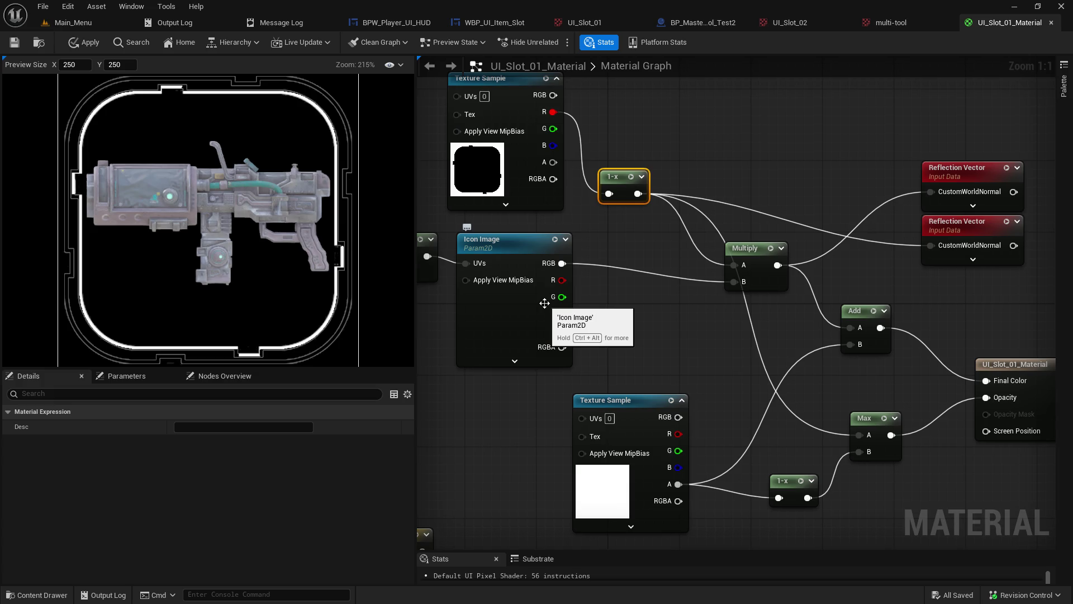
alt+click(861, 436)
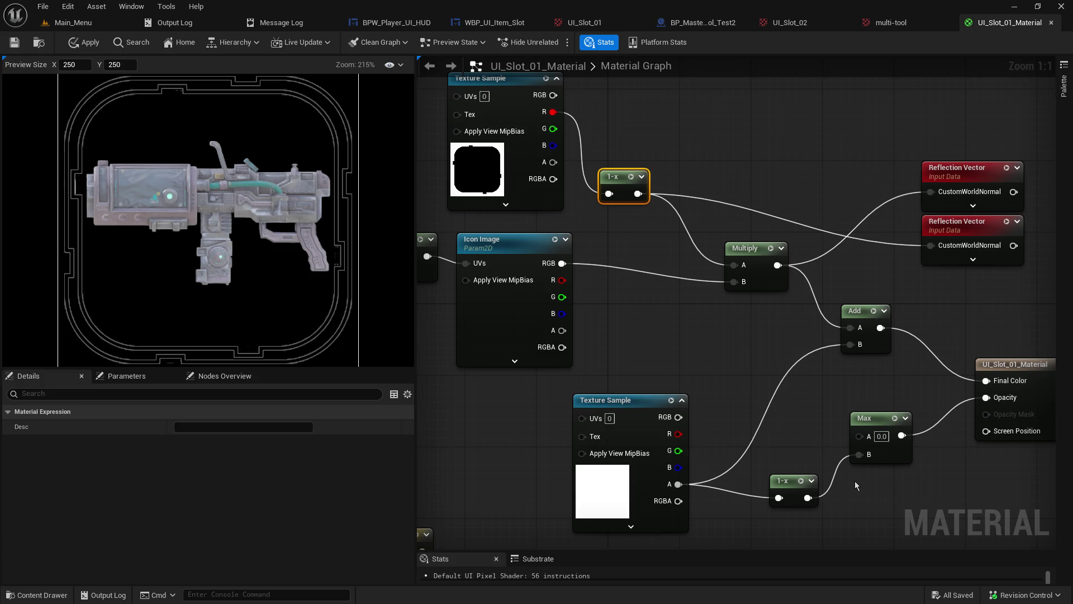
drag(814, 441, 748, 417)
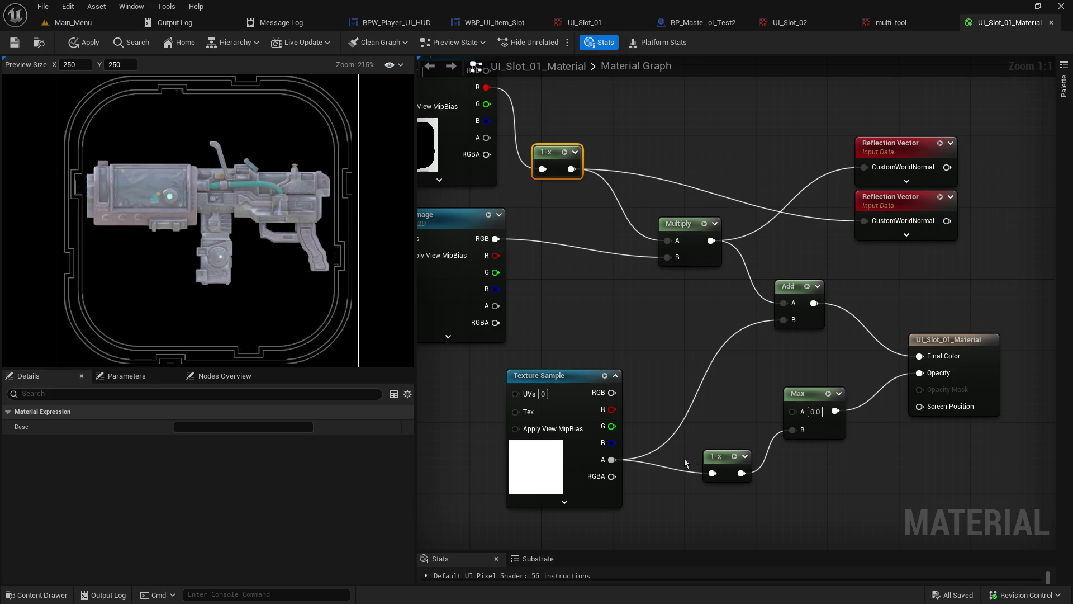
Step: Connect the lower Texture Sample's alpha to Max B and set Max A to 1
drag(618, 460, 793, 434)
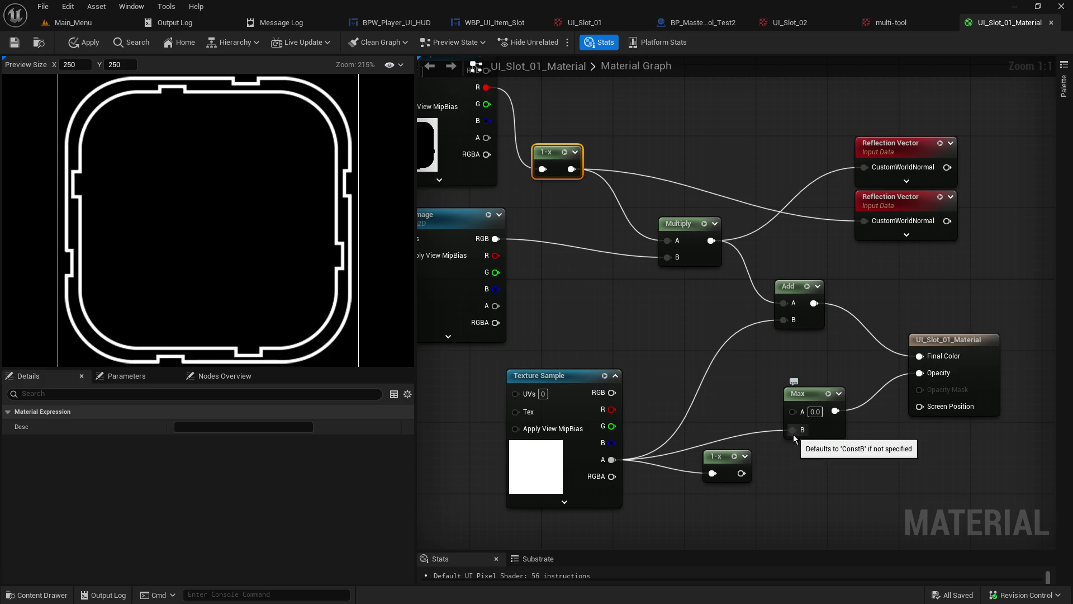
click(815, 412)
text(1)
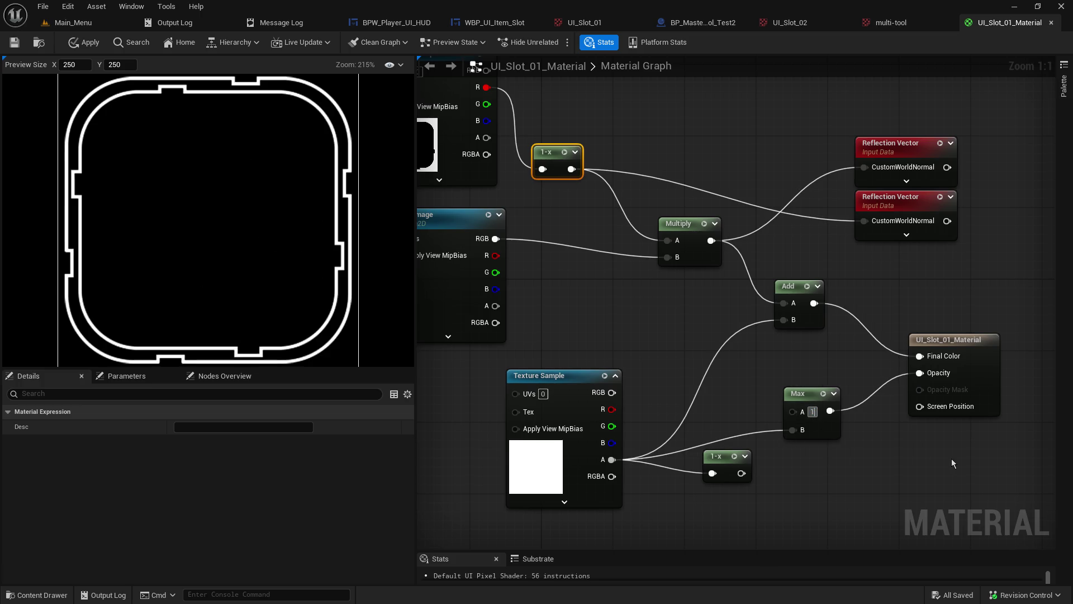
key(Return)
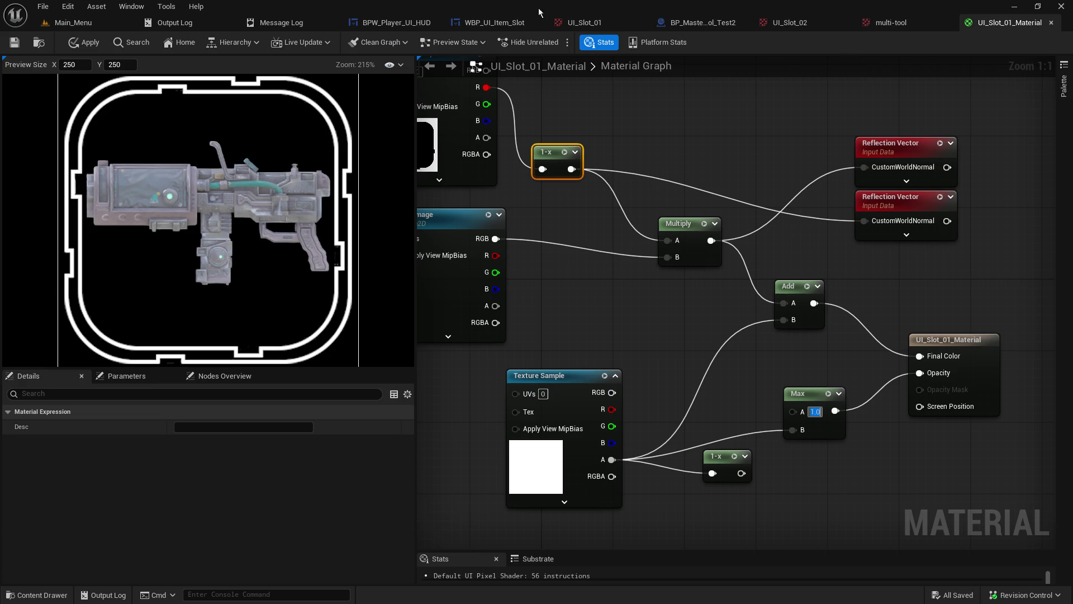
Step: Pan the material graph and inspect the top Texture Sample's mask texture
drag(603, 137, 676, 213)
click(502, 218)
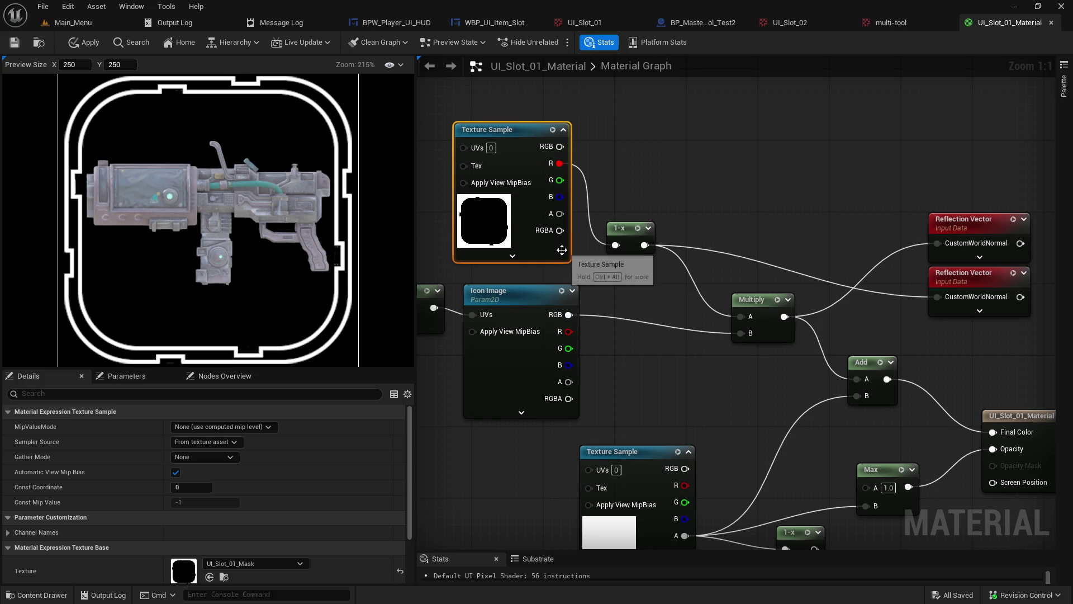
mouse_move(643, 211)
mouse_down()
mouse_move(674, 172)
mouse_move(674, 211)
mouse_move(639, 202)
mouse_up()
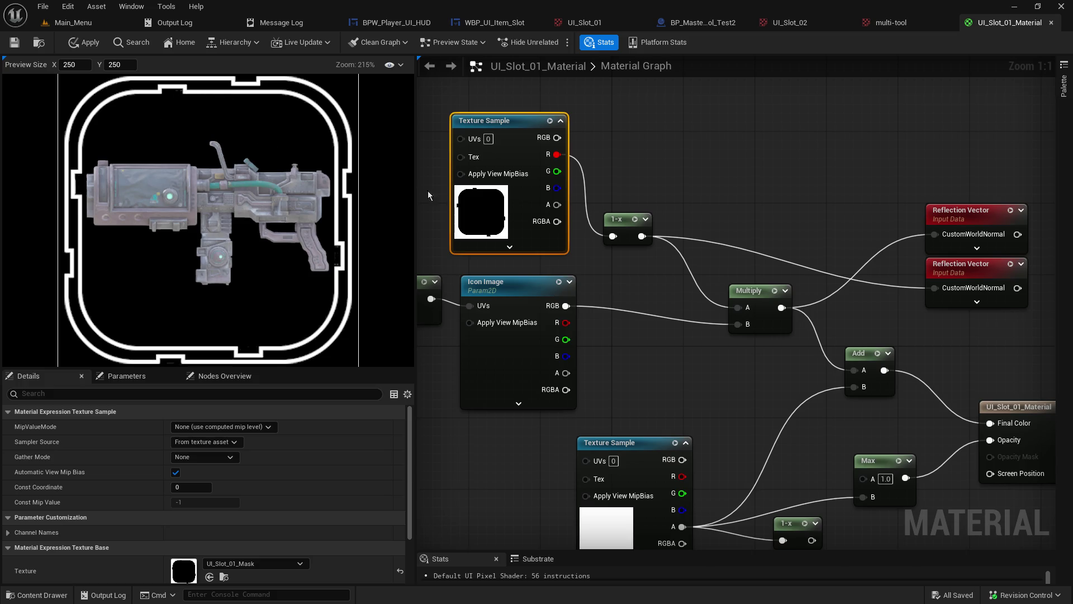
mouse_move(686, 313)
mouse_down()
mouse_move(622, 277)
mouse_move(593, 243)
mouse_up()
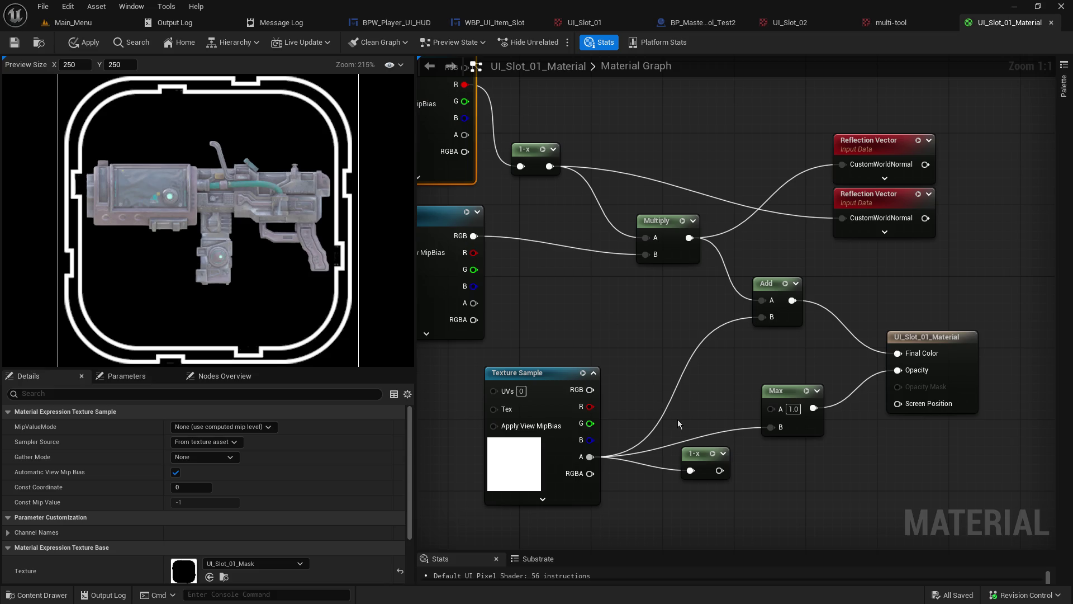
Step: Save UI_Slot_01_Material and start a hosted play test from the Main_Menu level
click(14, 43)
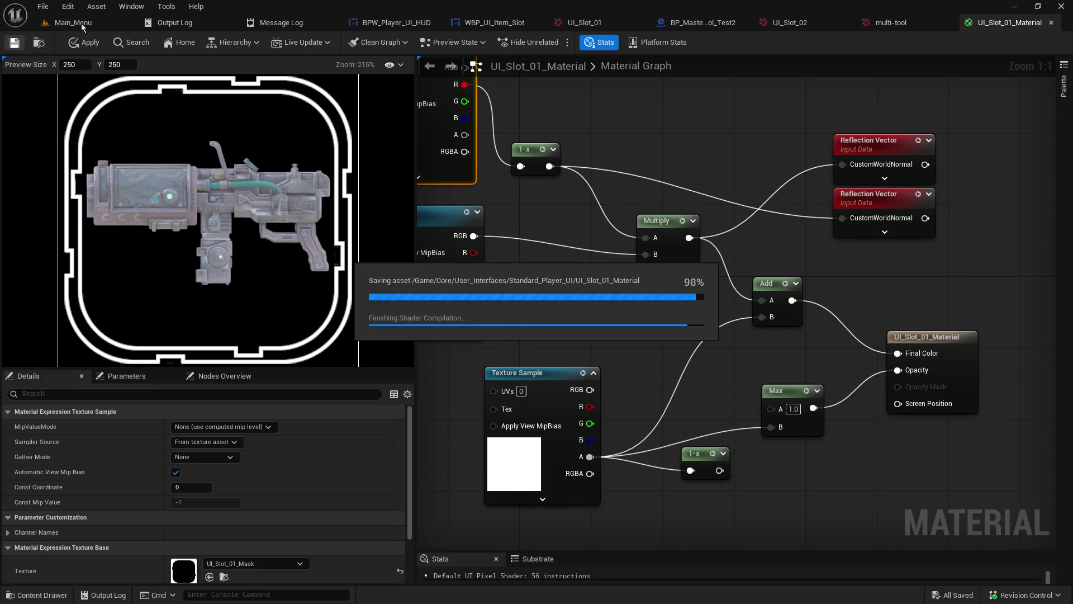
click(81, 23)
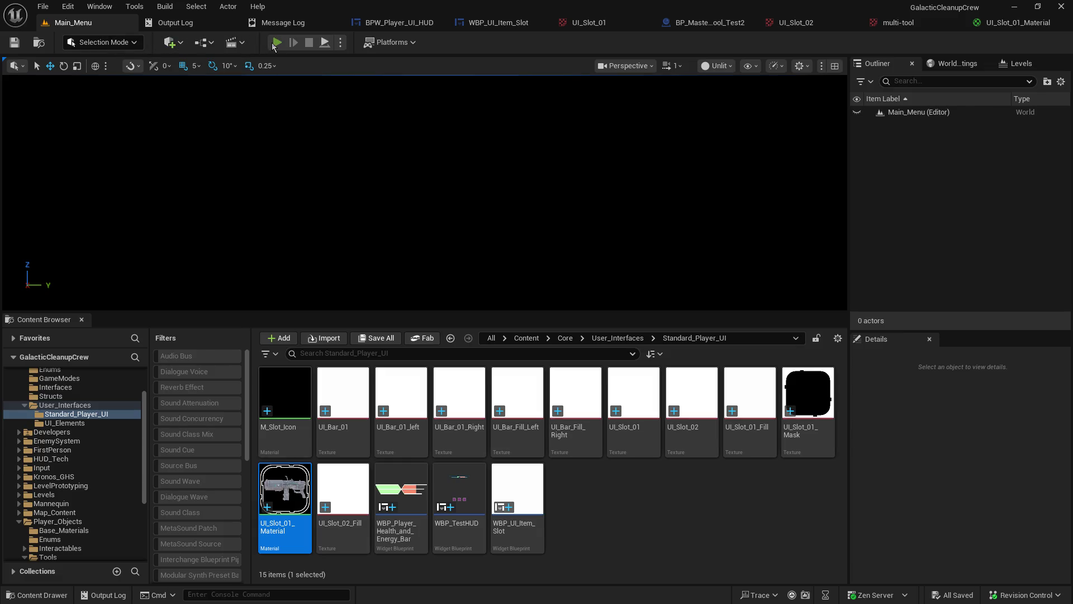
click(277, 43)
click(79, 210)
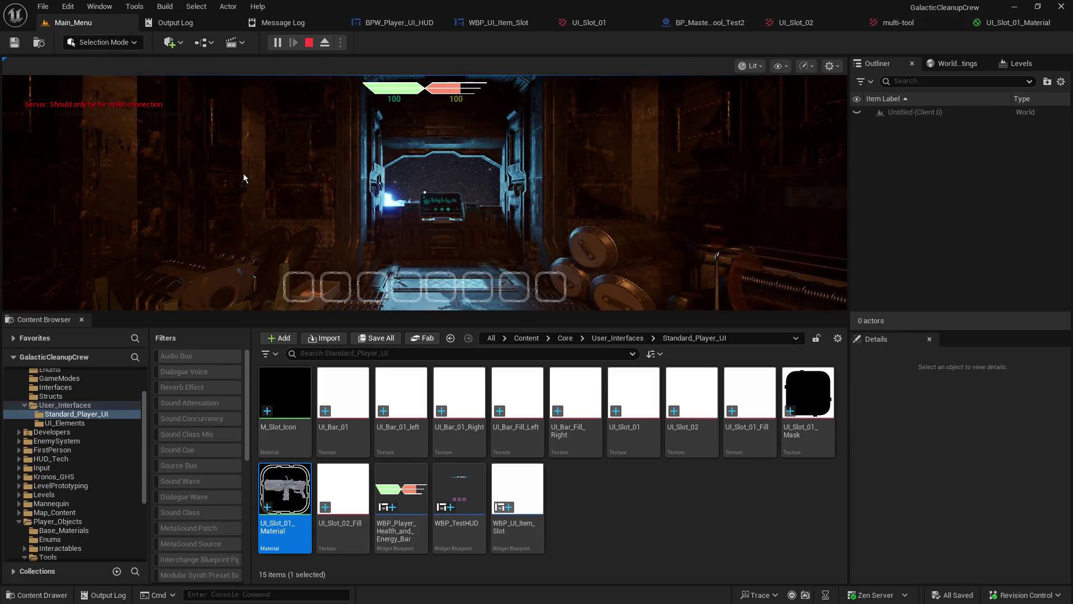
Step: Pick up the guns on the table with E, then stop the play session
drag(363, 311, 375, 499)
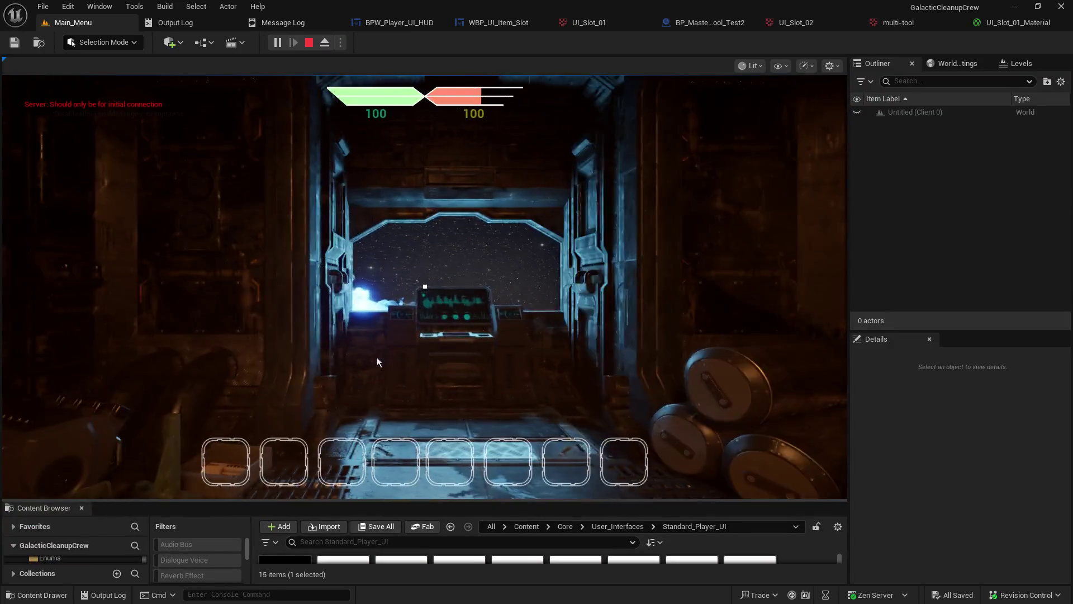
click(376, 370)
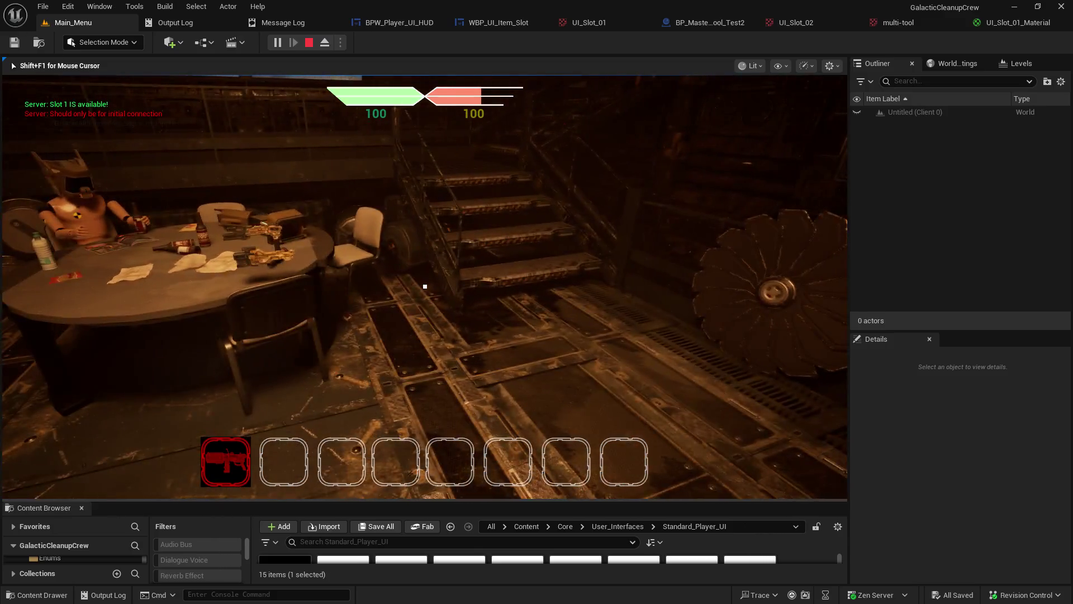
key(s)
key(e)
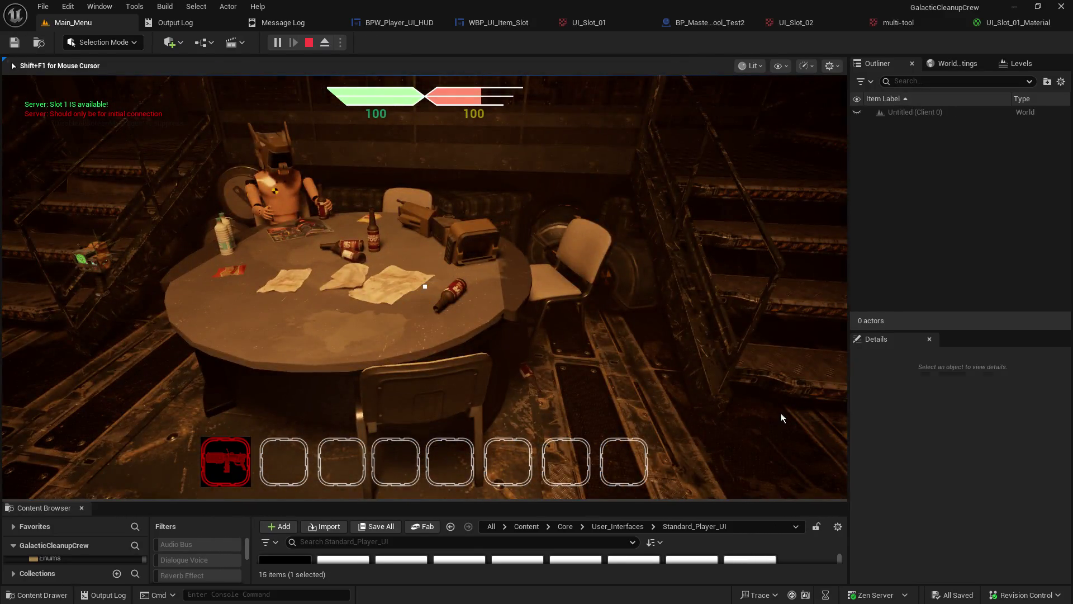
key(Escape)
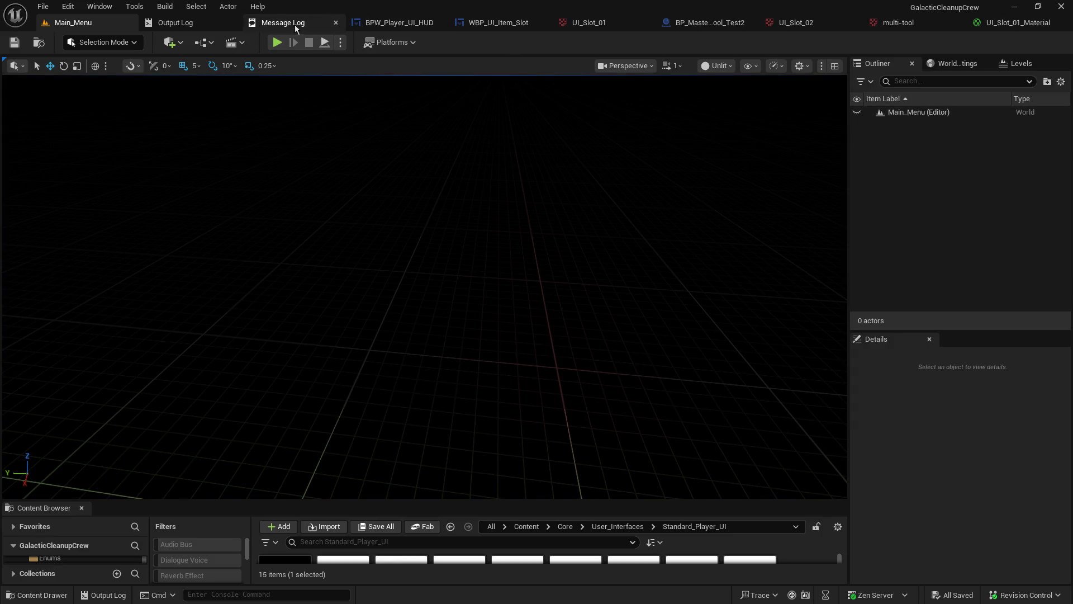
Step: In BPW_Player_UI_HUD, move both Set Texture Parameter Value nodes up and select the material-instance nodes
click(408, 25)
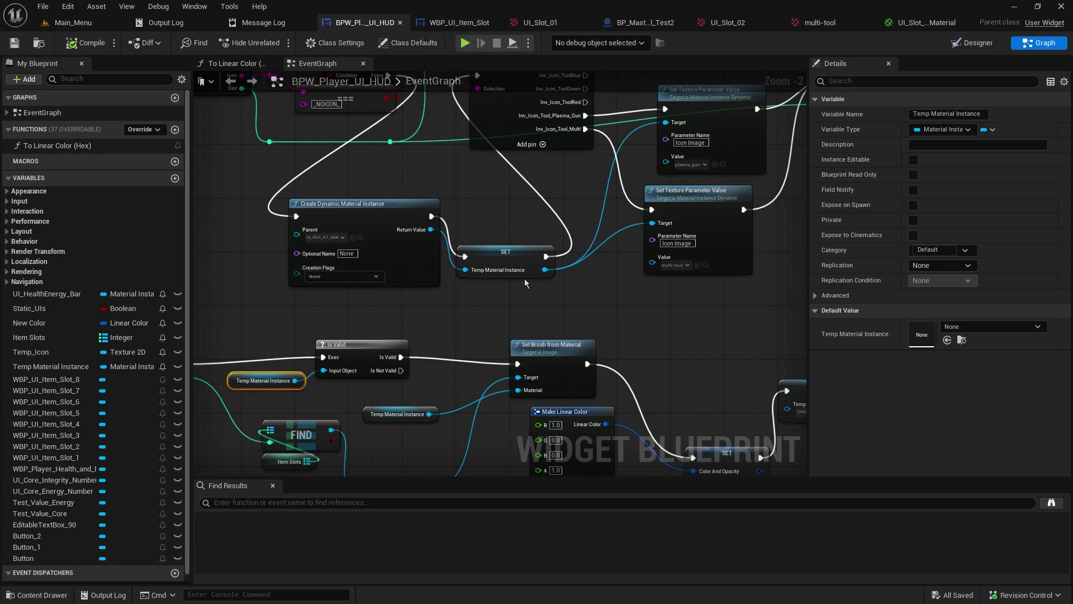
mouse_move(498, 213)
mouse_down()
mouse_move(448, 322)
mouse_move(415, 334)
mouse_up()
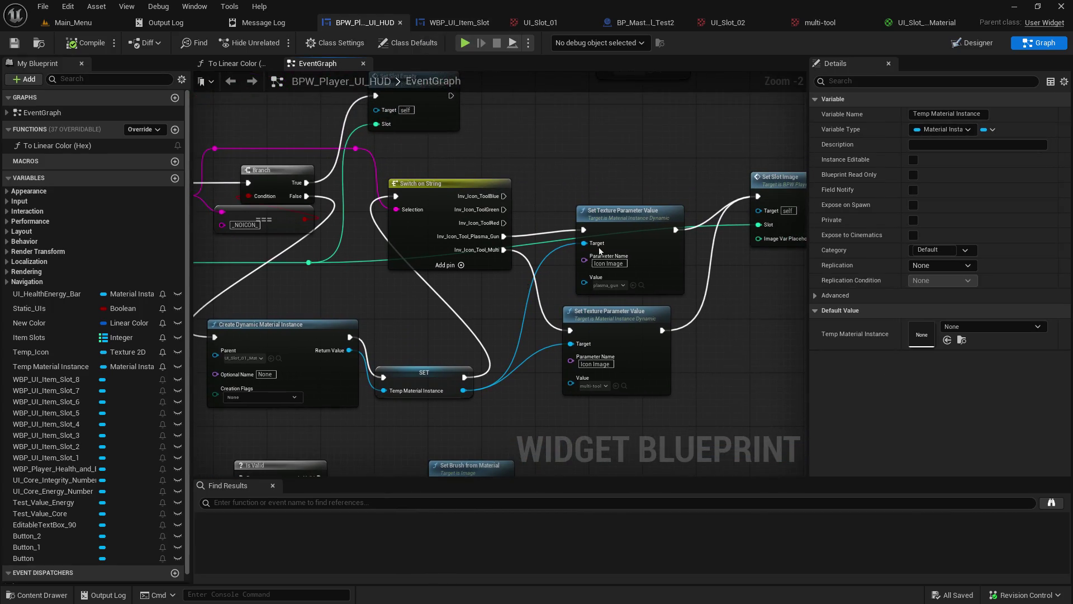
mouse_move(615, 216)
mouse_down()
mouse_move(603, 170)
mouse_move(609, 153)
mouse_move(623, 158)
mouse_up()
drag(593, 317, 633, 278)
mouse_move(316, 316)
mouse_down()
mouse_move(413, 382)
mouse_move(462, 384)
mouse_up()
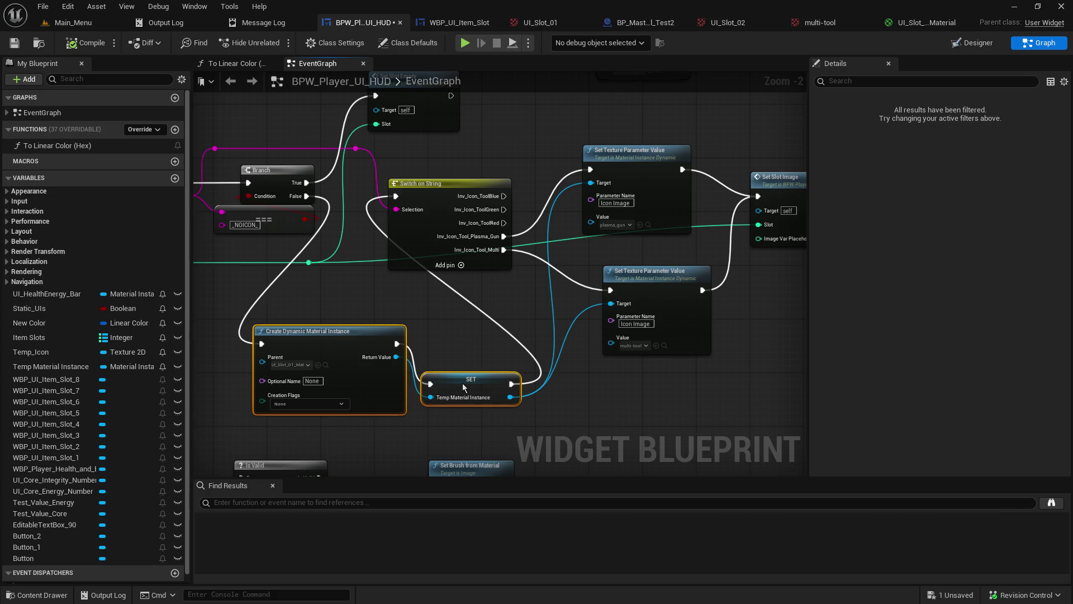
Step: Run a quick hosted play test from Main_Menu to check the hotbar
click(72, 22)
click(277, 43)
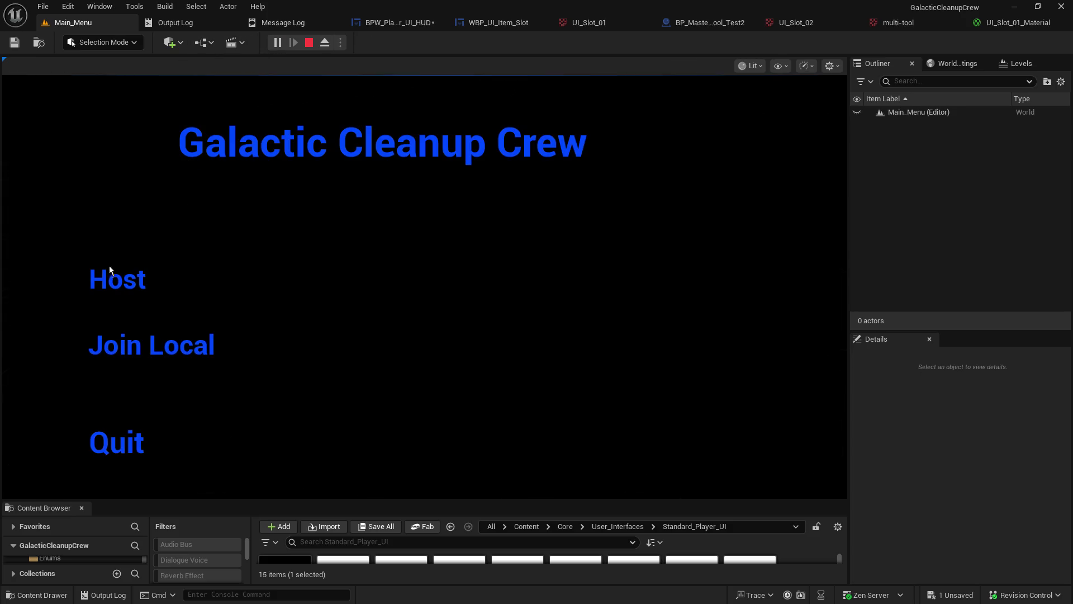
click(107, 271)
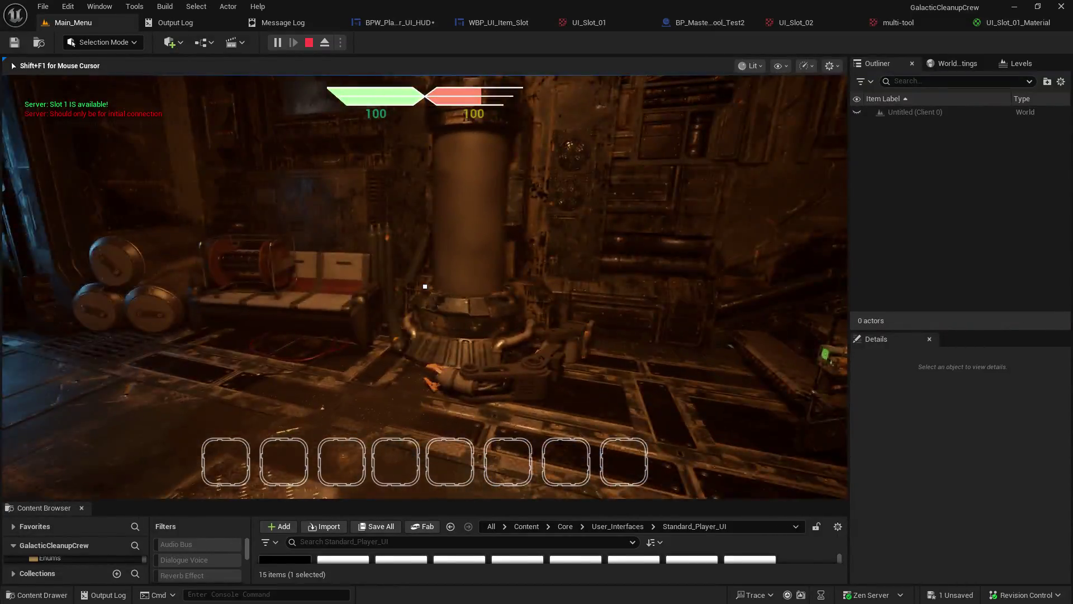
key(Escape)
Step: Reposition the Create Dynamic Material Instance and SET nodes and select the Temp Material Instance getter
click(384, 24)
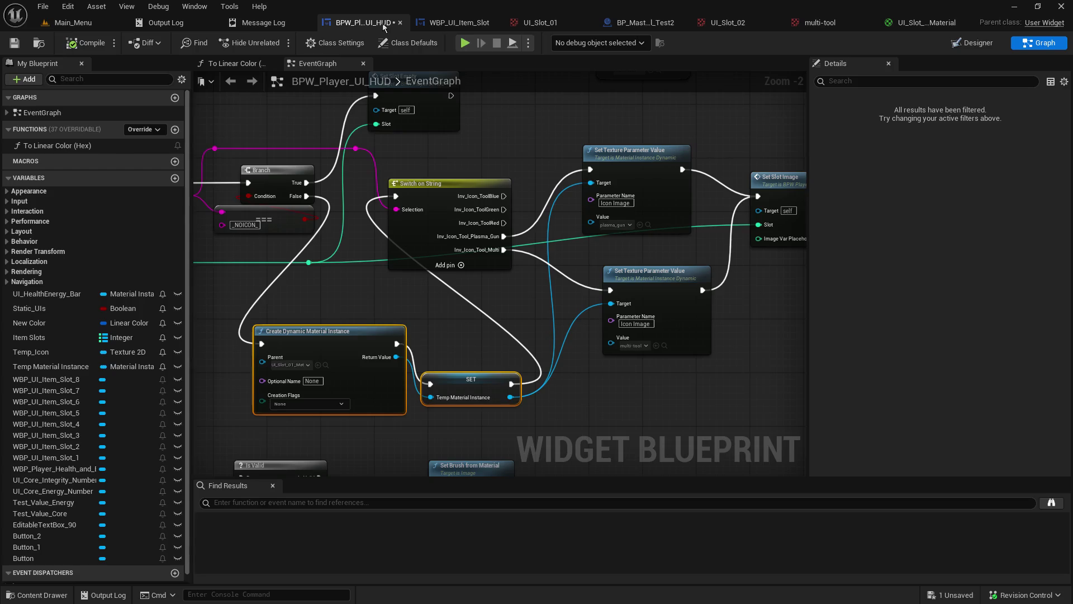
drag(444, 378, 479, 338)
click(456, 372)
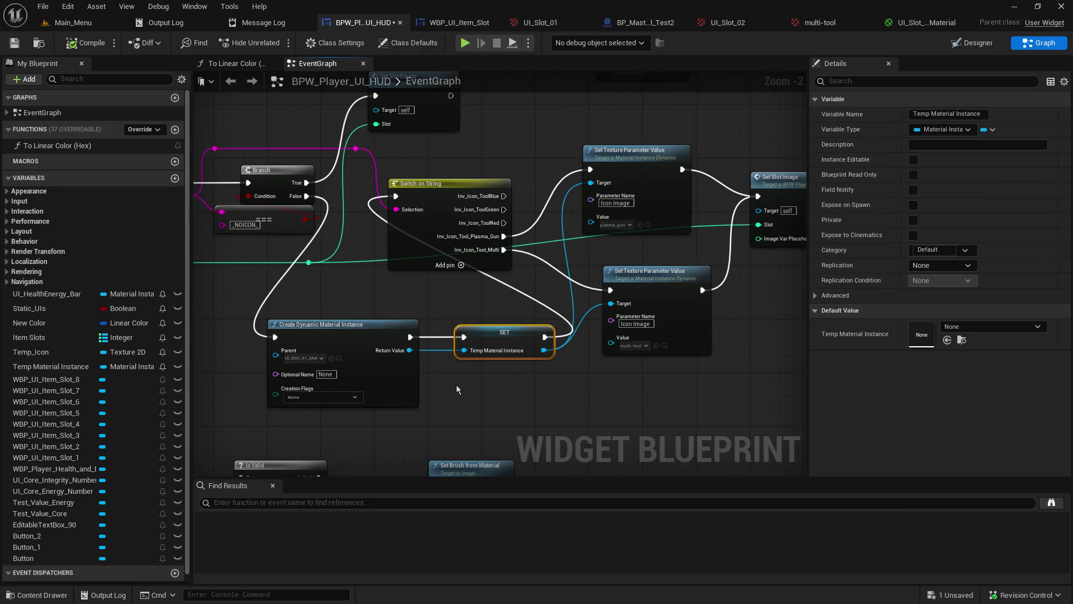
click(452, 385)
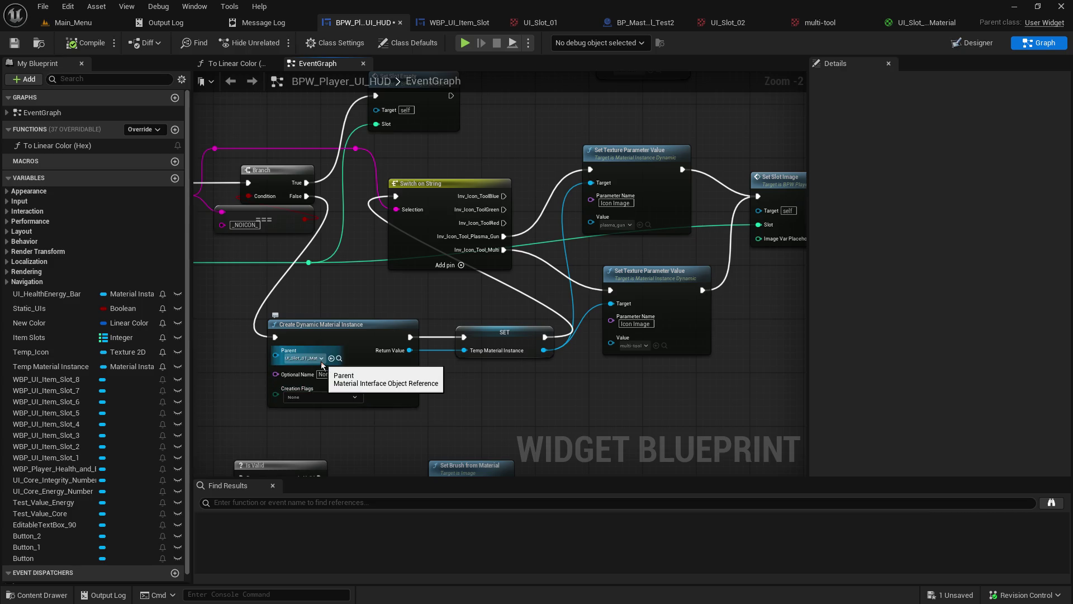
drag(522, 383, 406, 395)
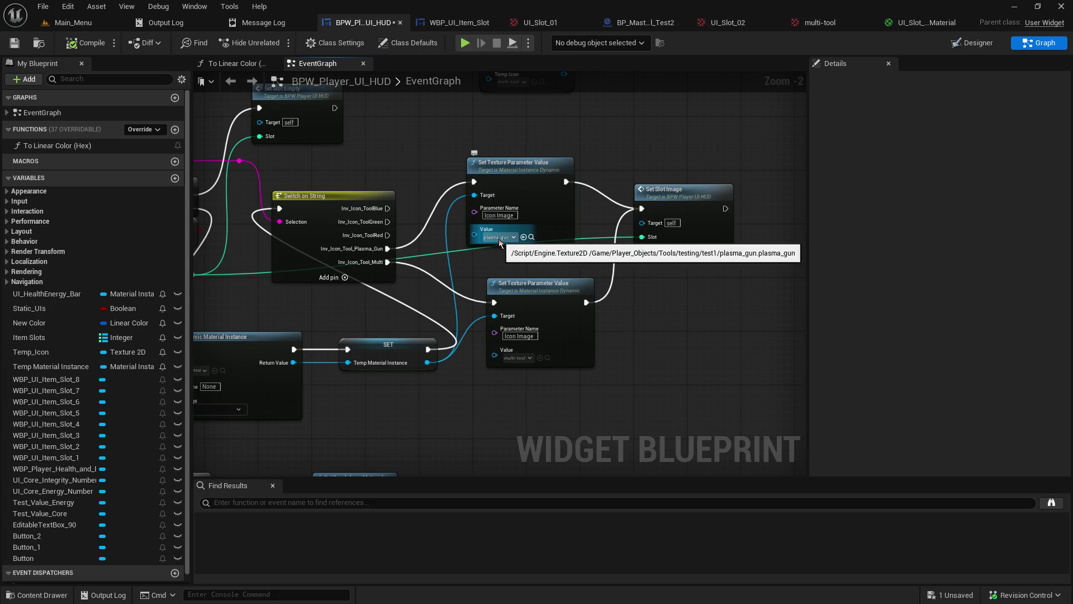
mouse_move(494, 372)
mouse_down()
mouse_move(573, 355)
mouse_move(755, 161)
mouse_move(784, 169)
mouse_move(751, 208)
mouse_up()
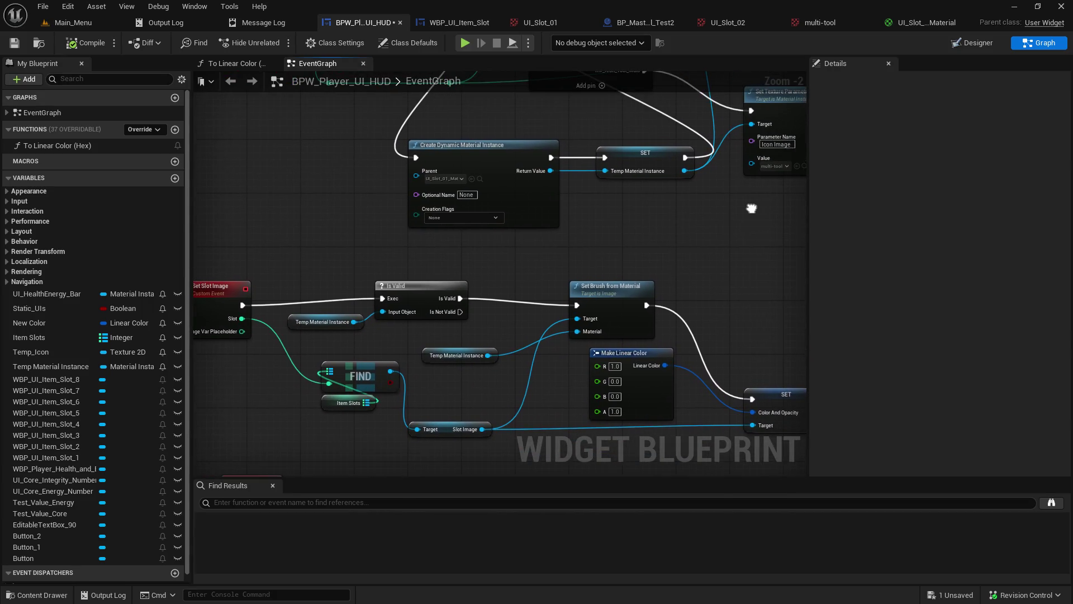
click(429, 356)
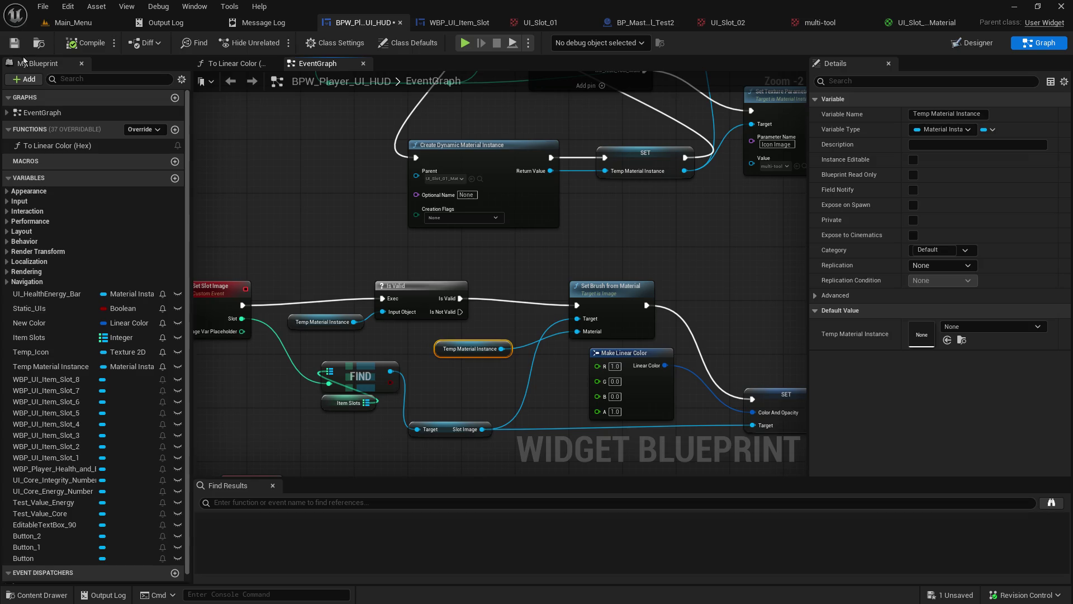
click(80, 25)
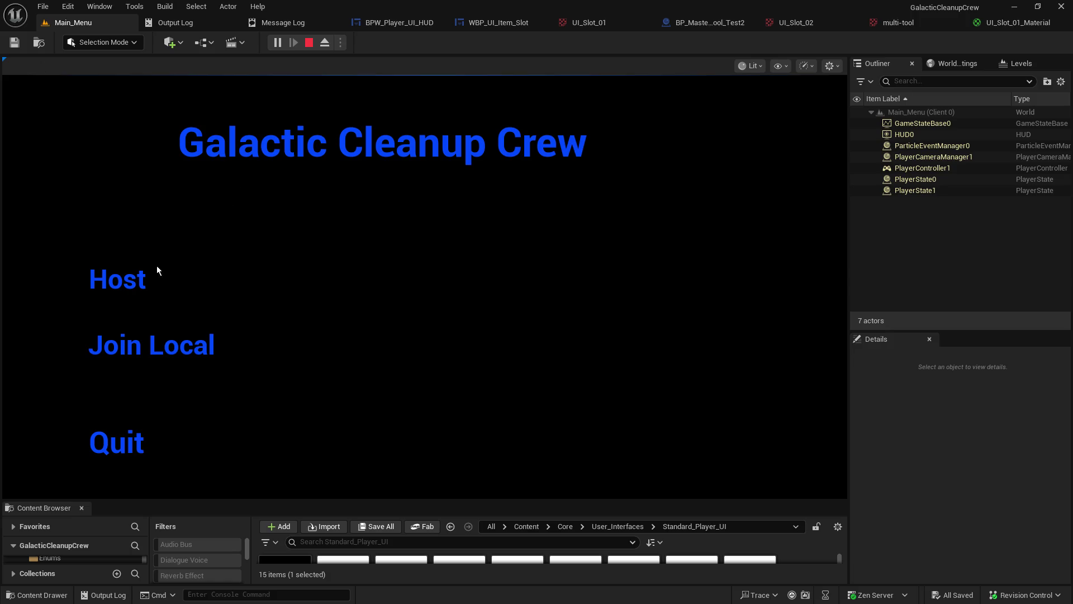
Step: Host a two-player game and run the server character around the room with W and A
click(138, 274)
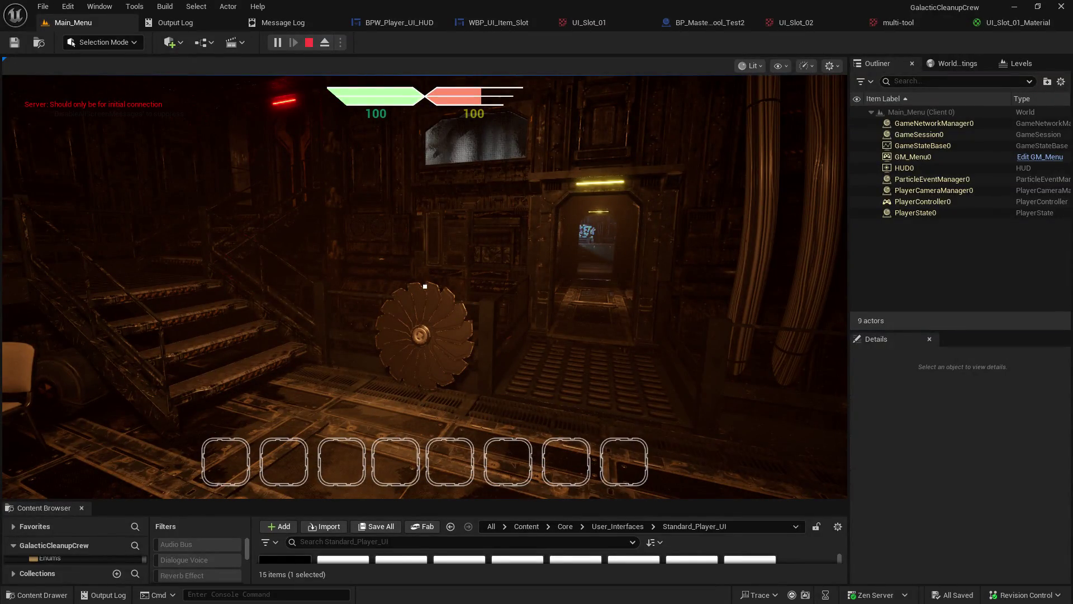
click(658, 248)
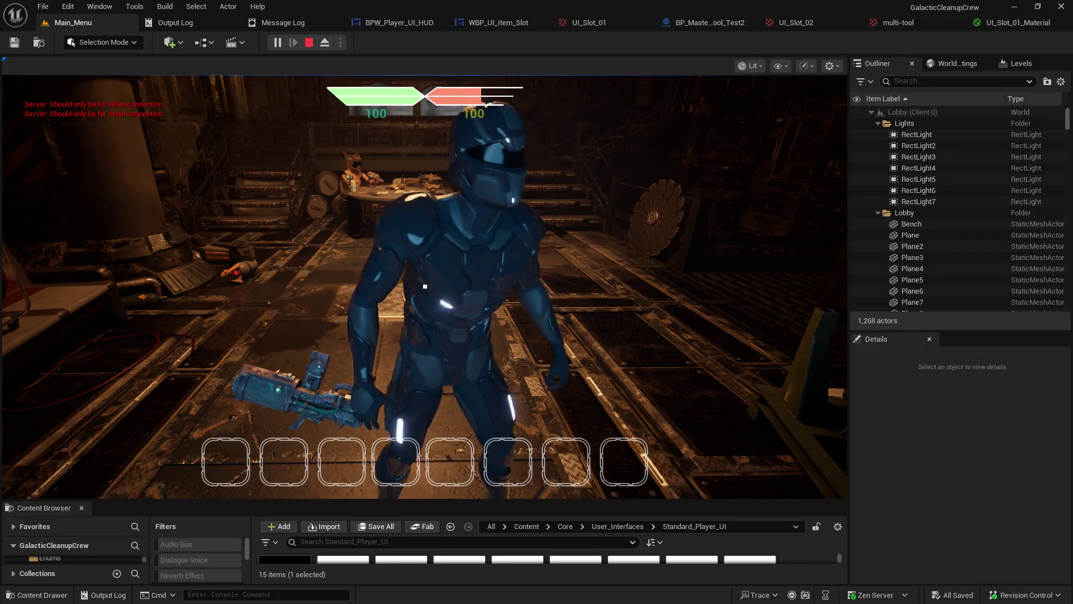
key(w)
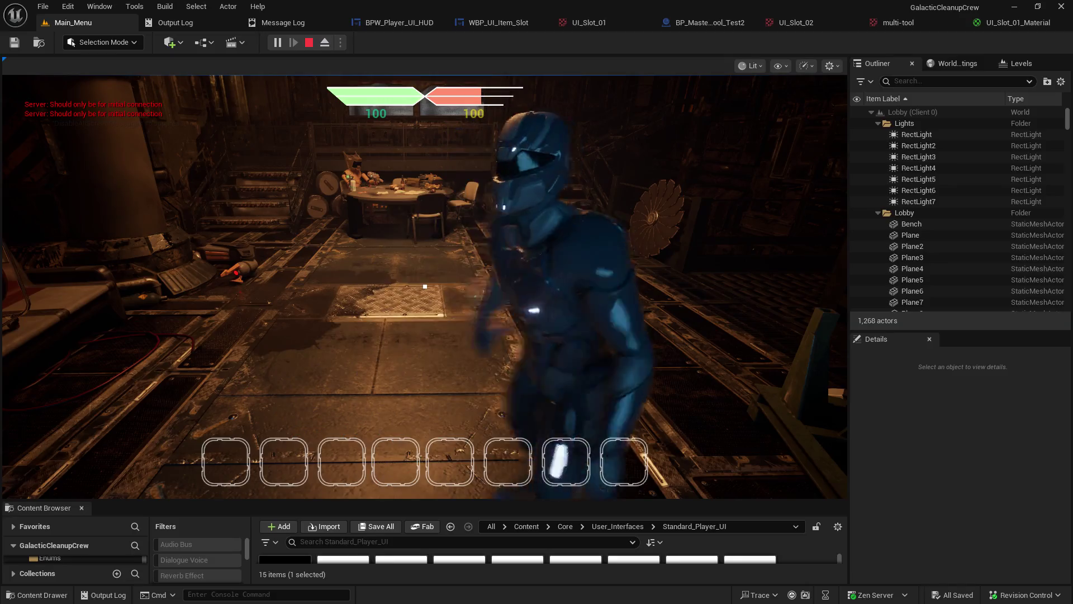
key(a)
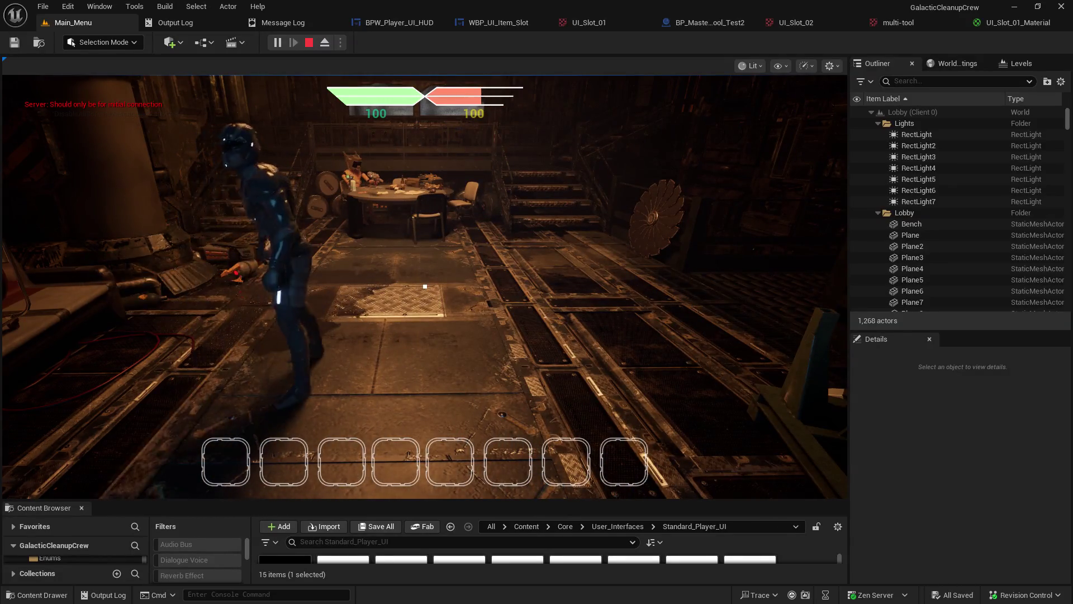
key(a)
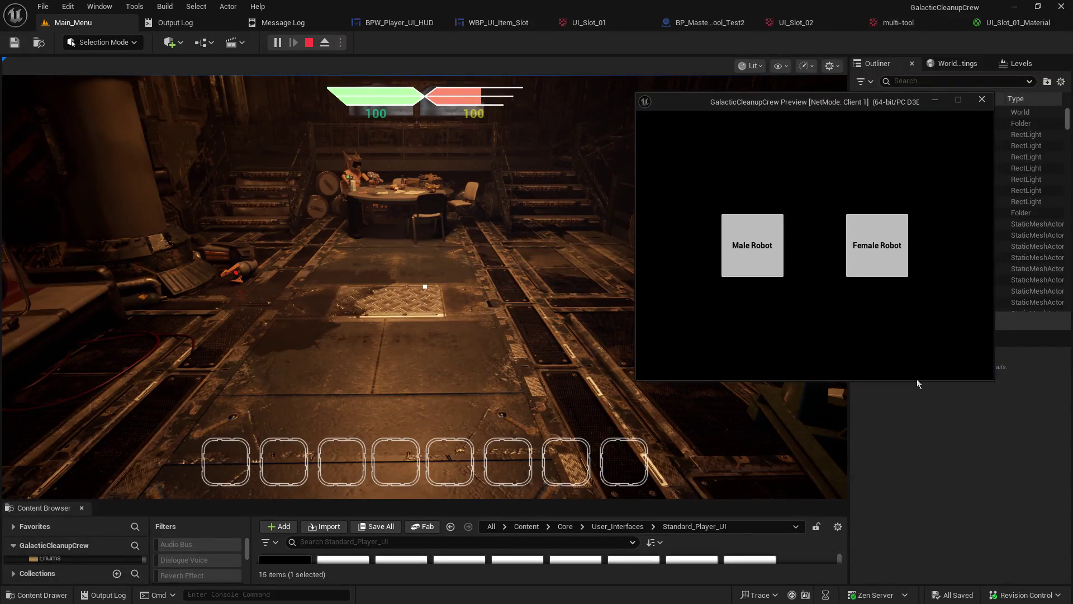
Step: Choose Female Robot for Client 1 and walk the client robot around the room
click(874, 259)
key(w)
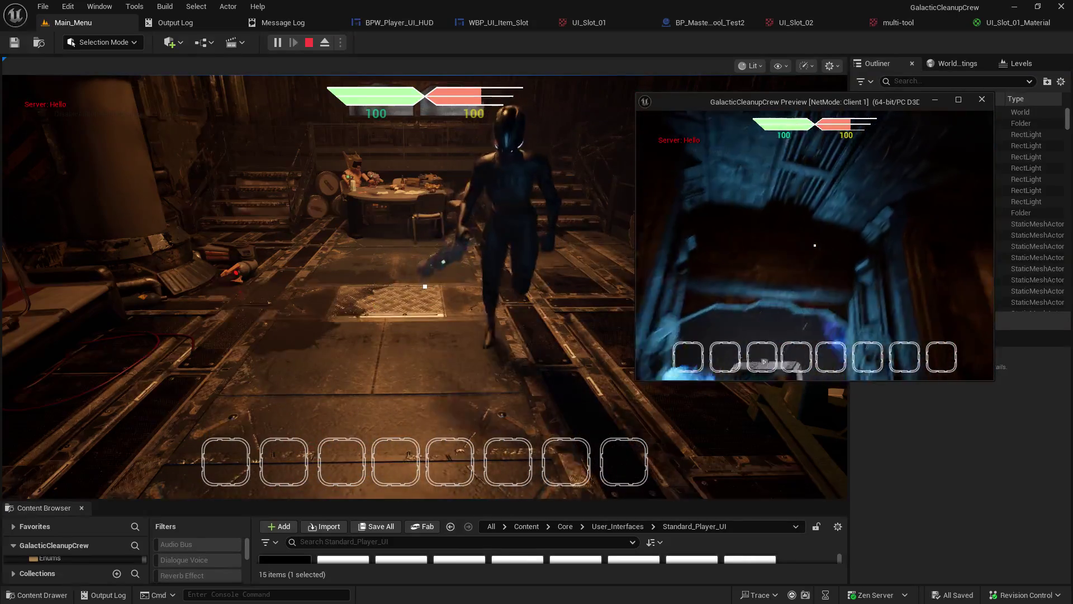
key(s)
key(a)
key(w)
key(w)
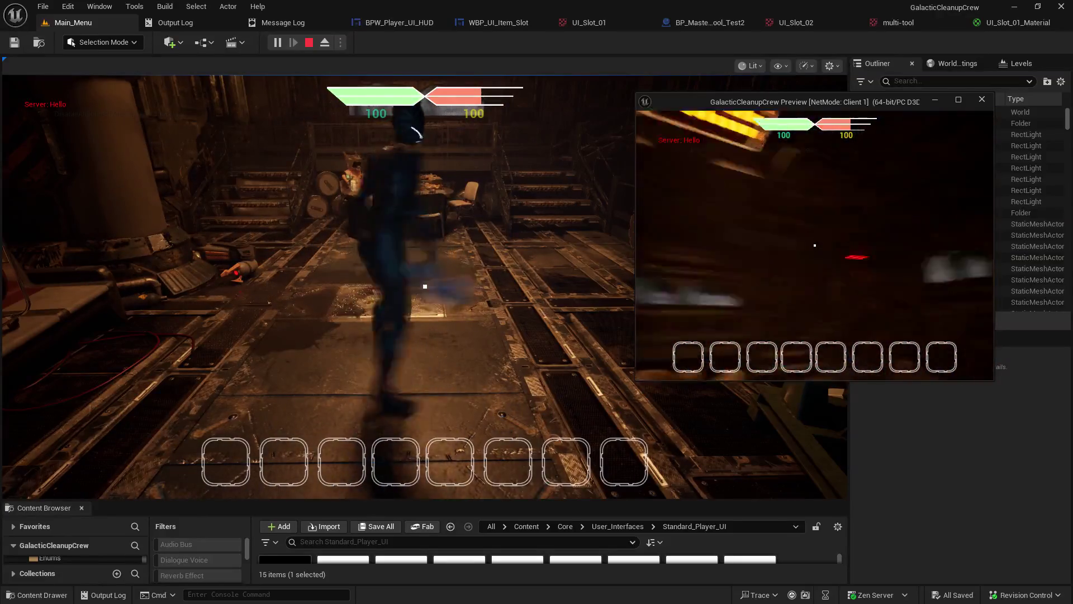
key(w)
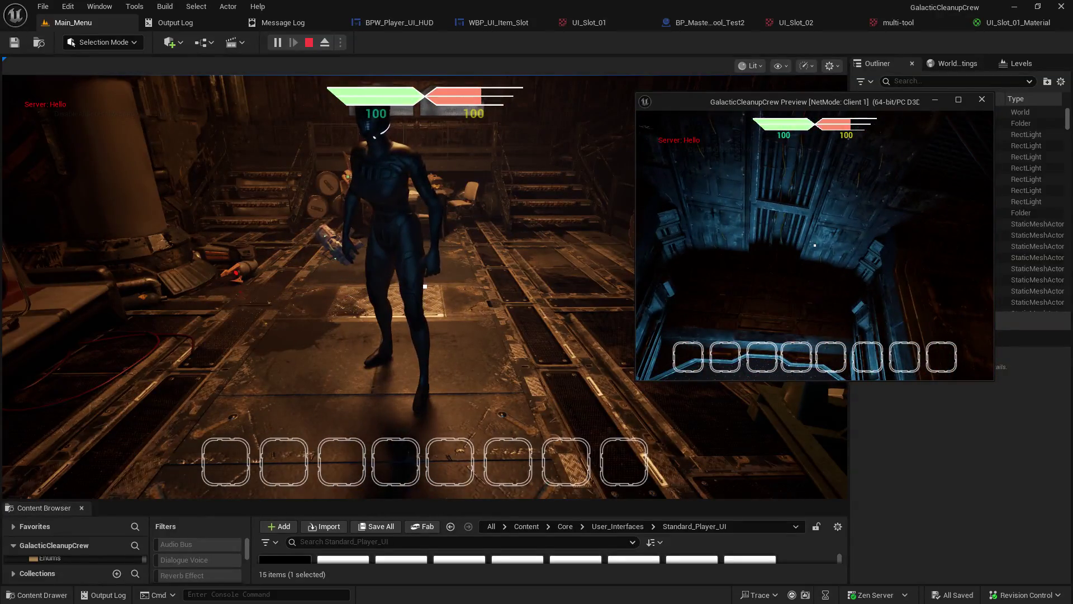
key(w)
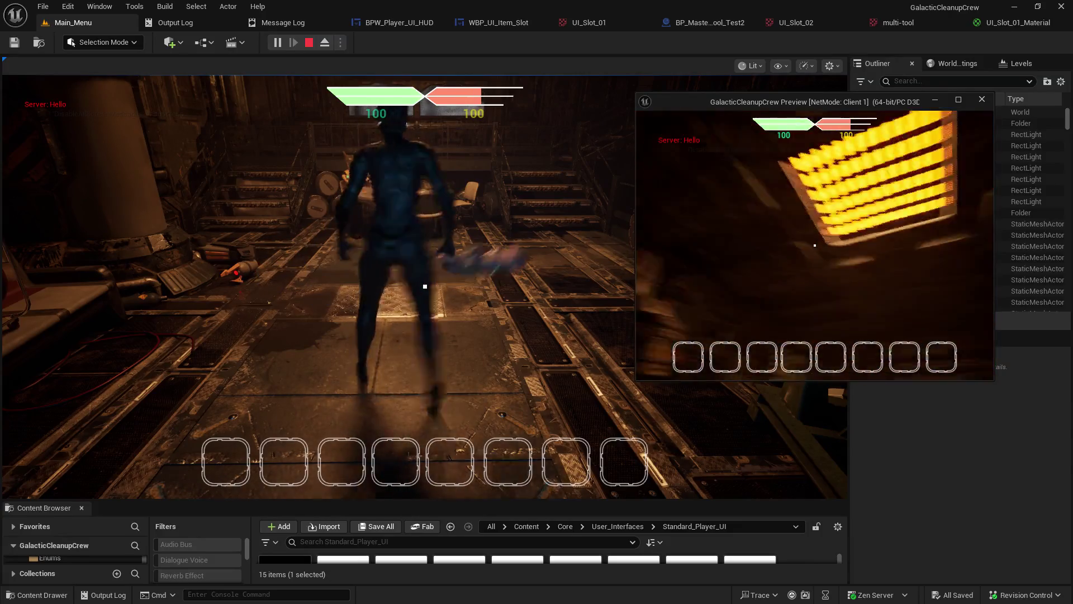
key(w)
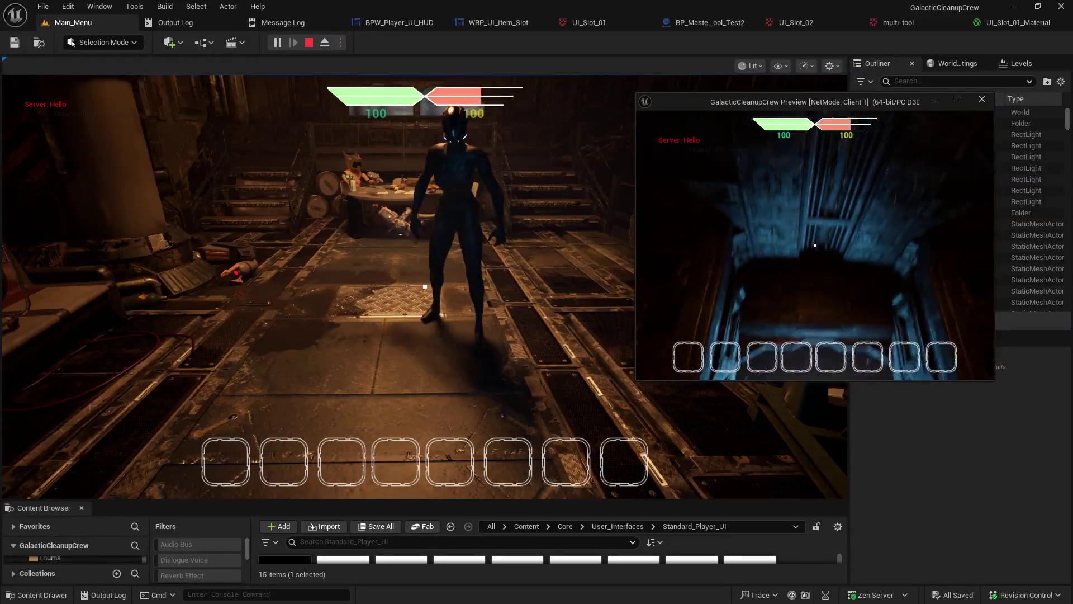
Step: Walk the client robot toward the server character, then return control to the server view
click(551, 198)
click(551, 198)
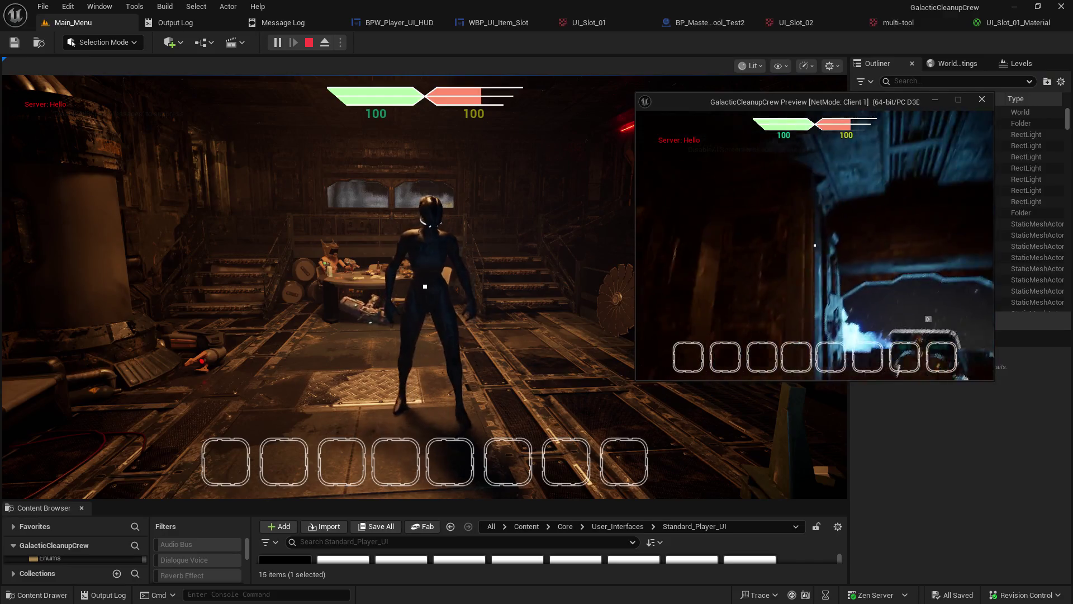
key(w)
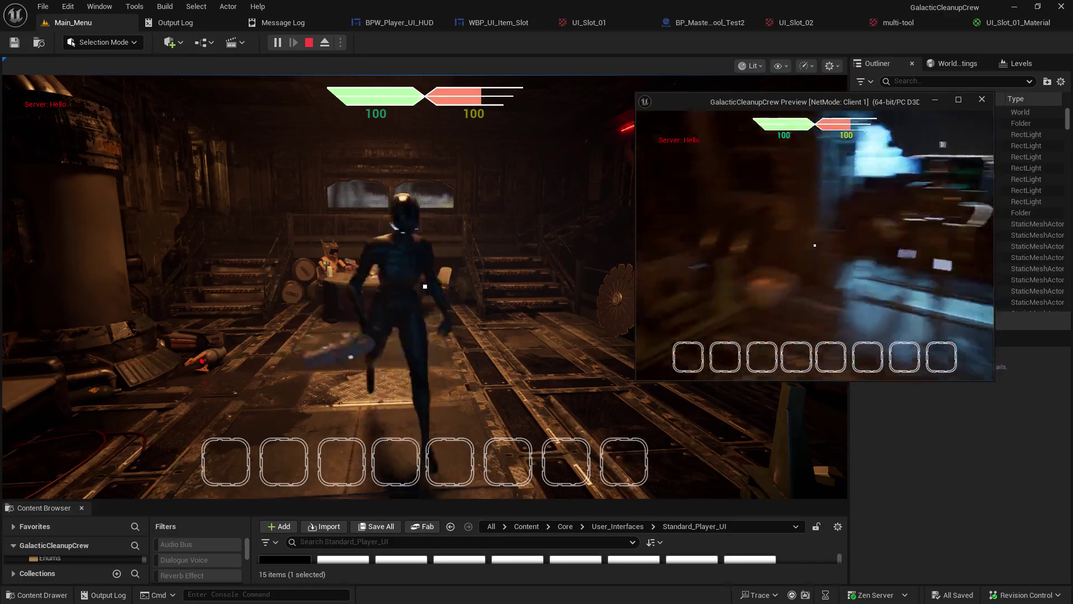
key(w)
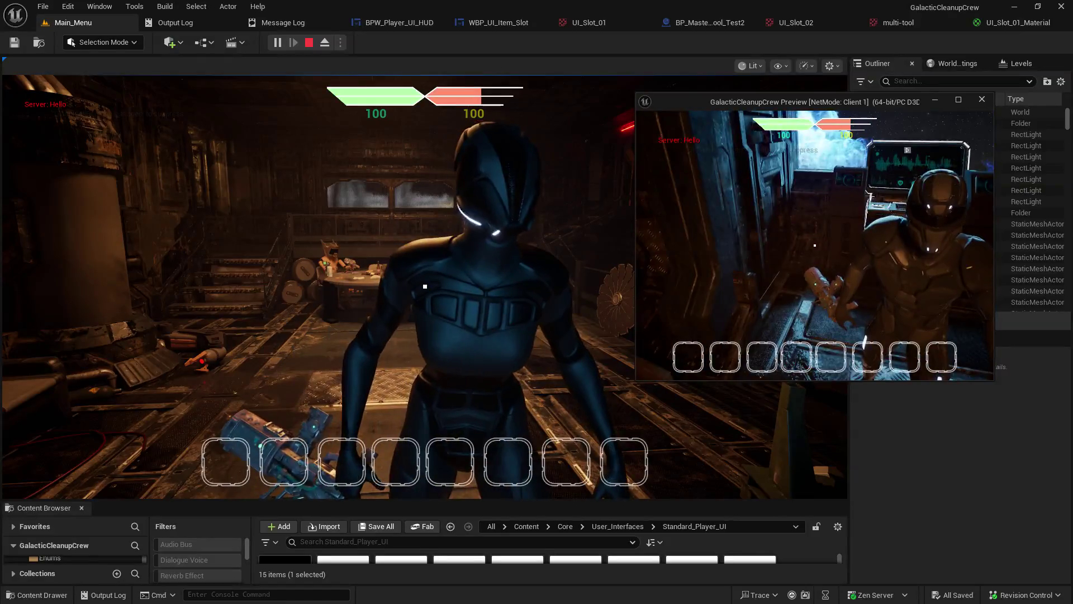
key(w)
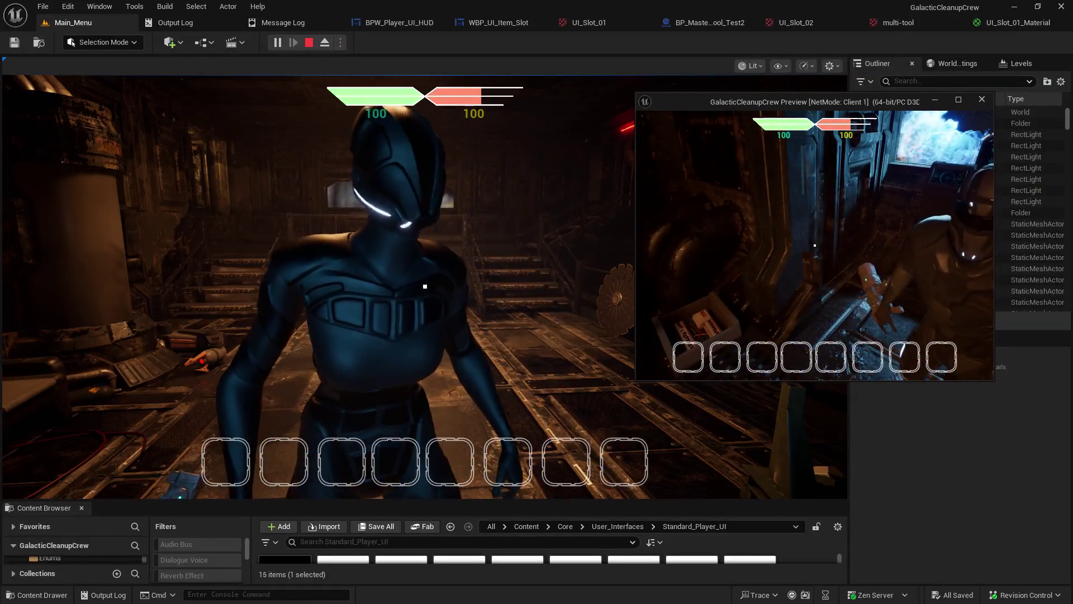
key(w)
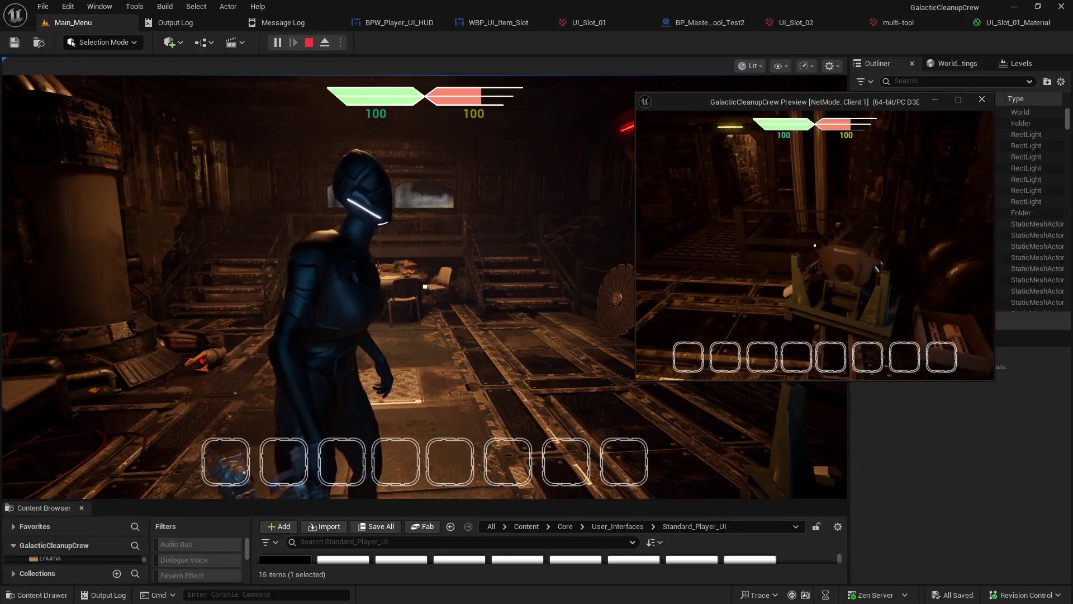
key(w)
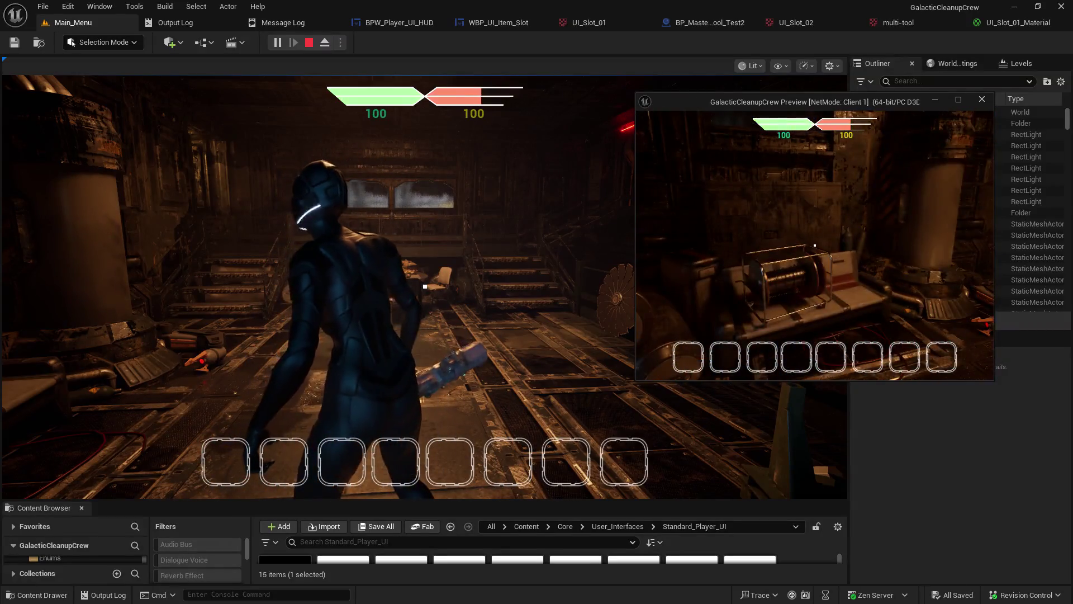
key(w)
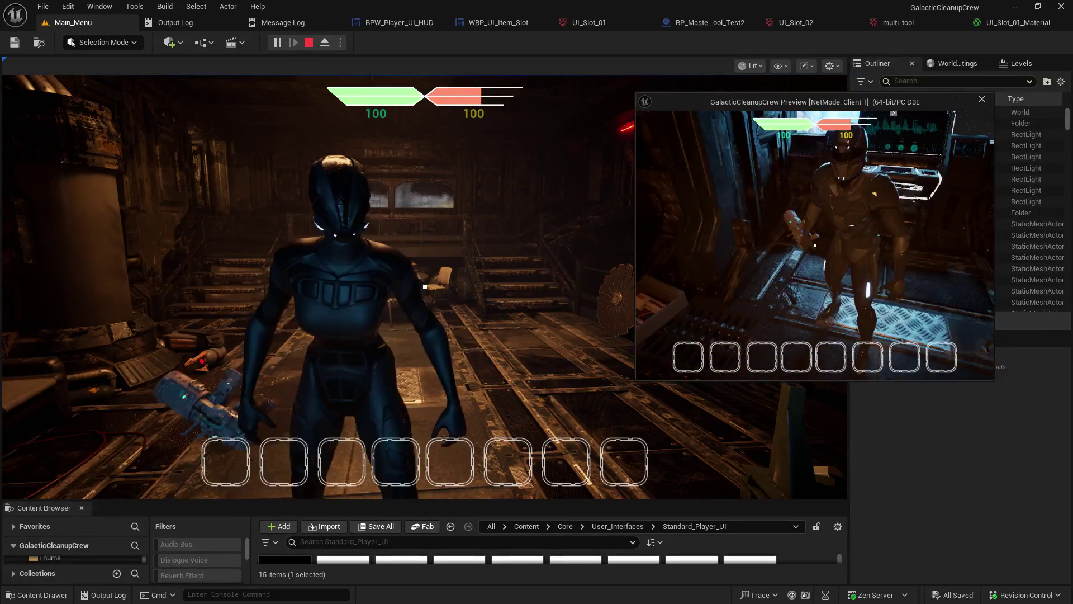
click(661, 284)
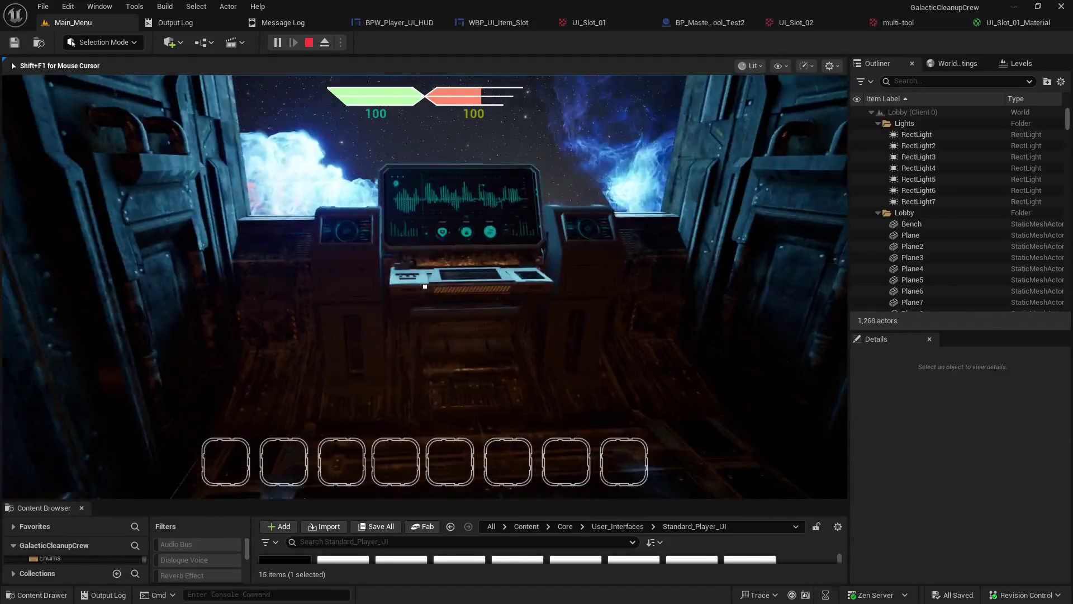
key(w)
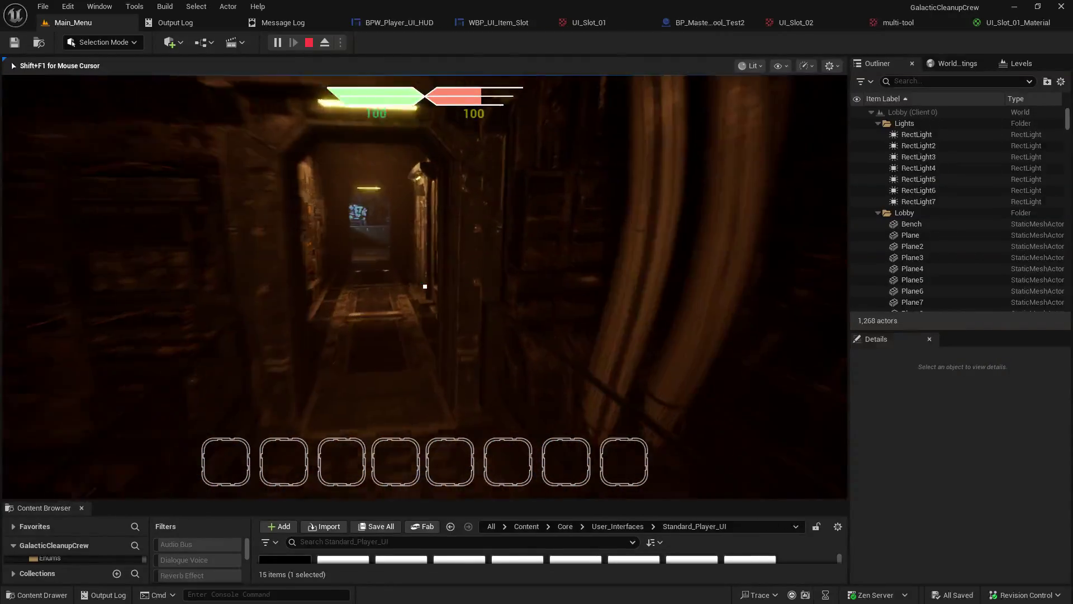
key(w)
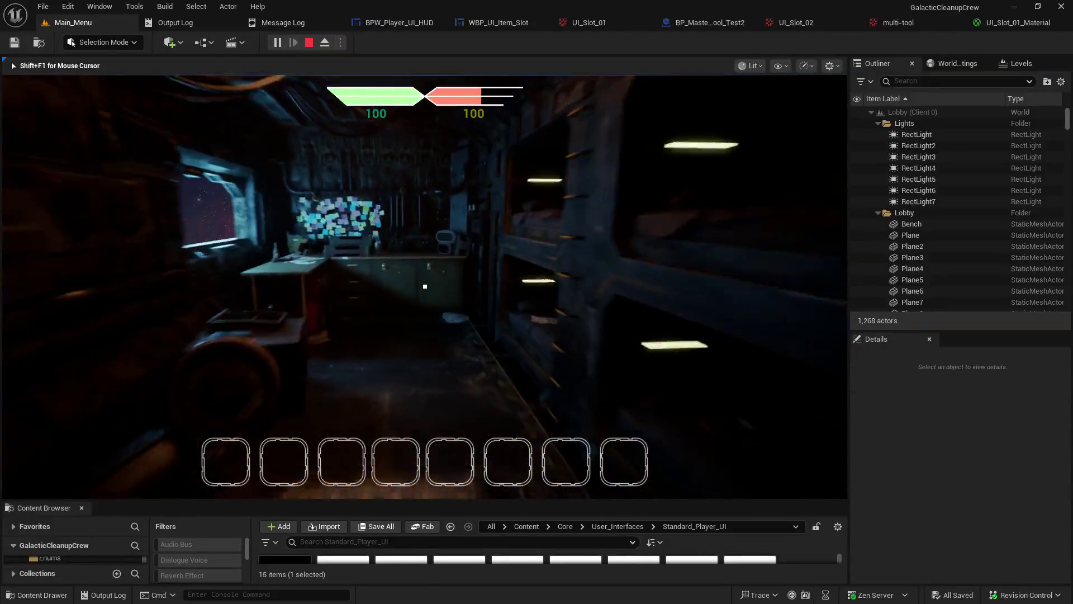
key(w)
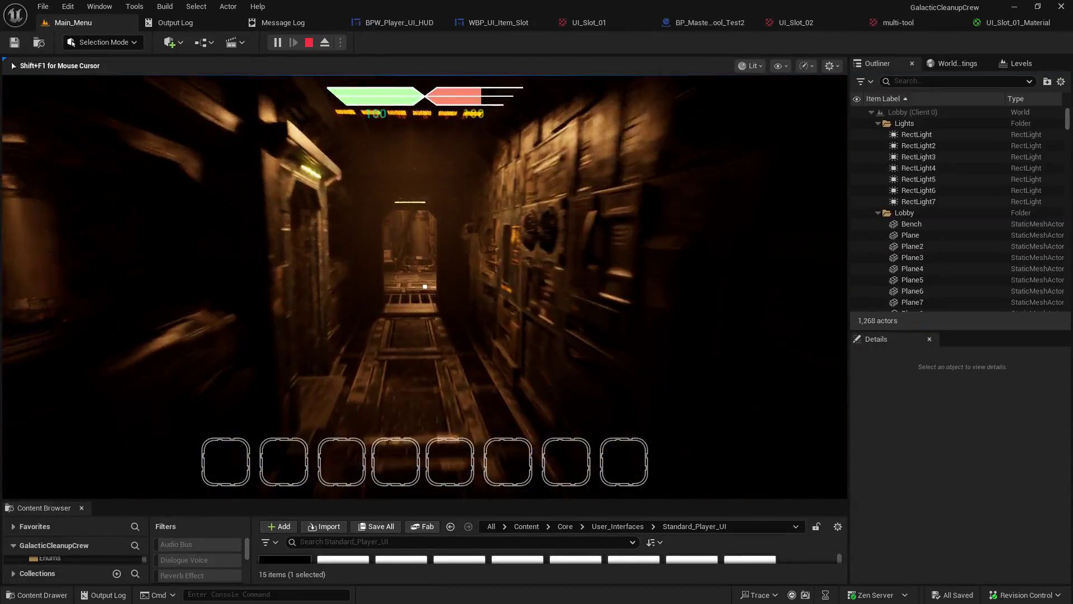
key(w)
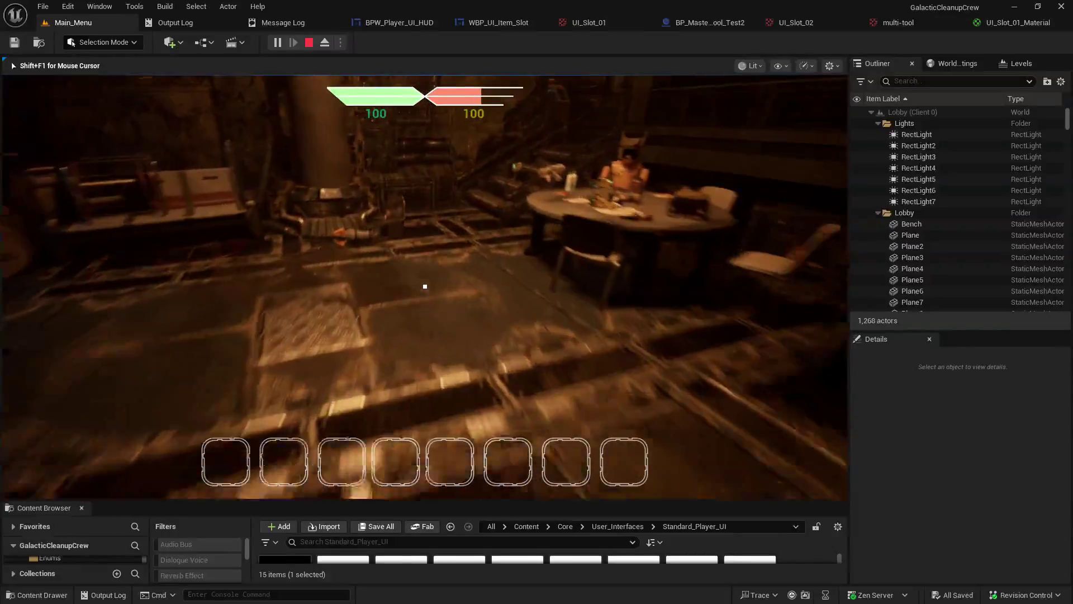
key(w)
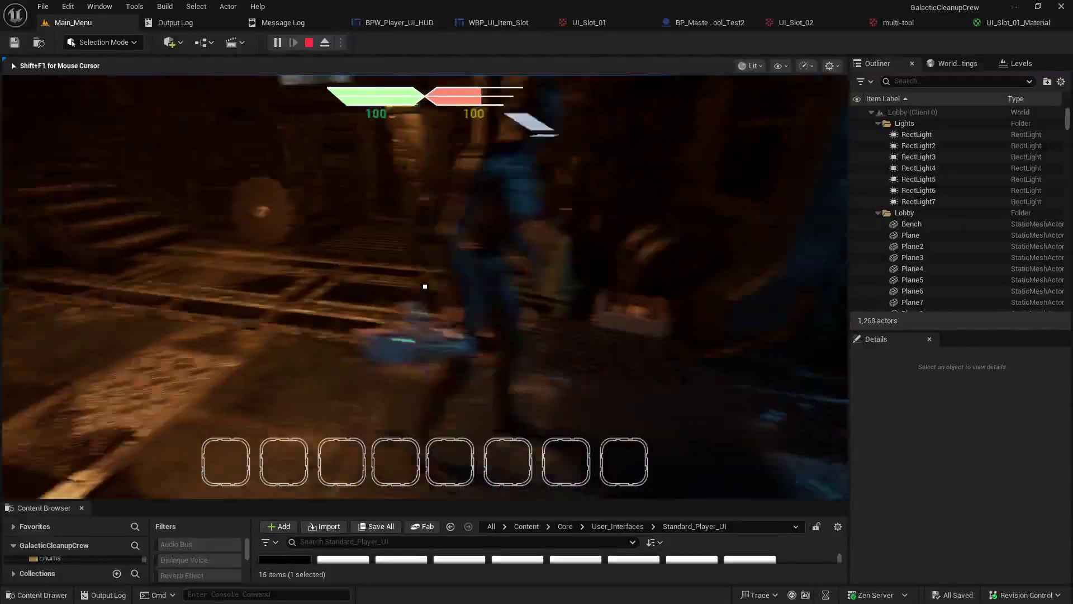
key(w)
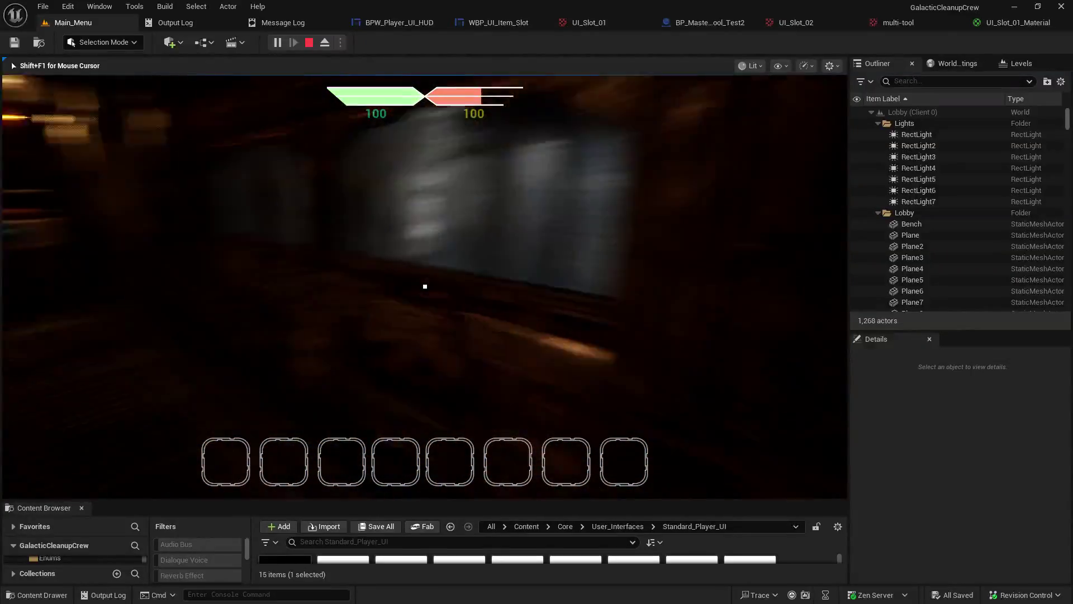
key(w)
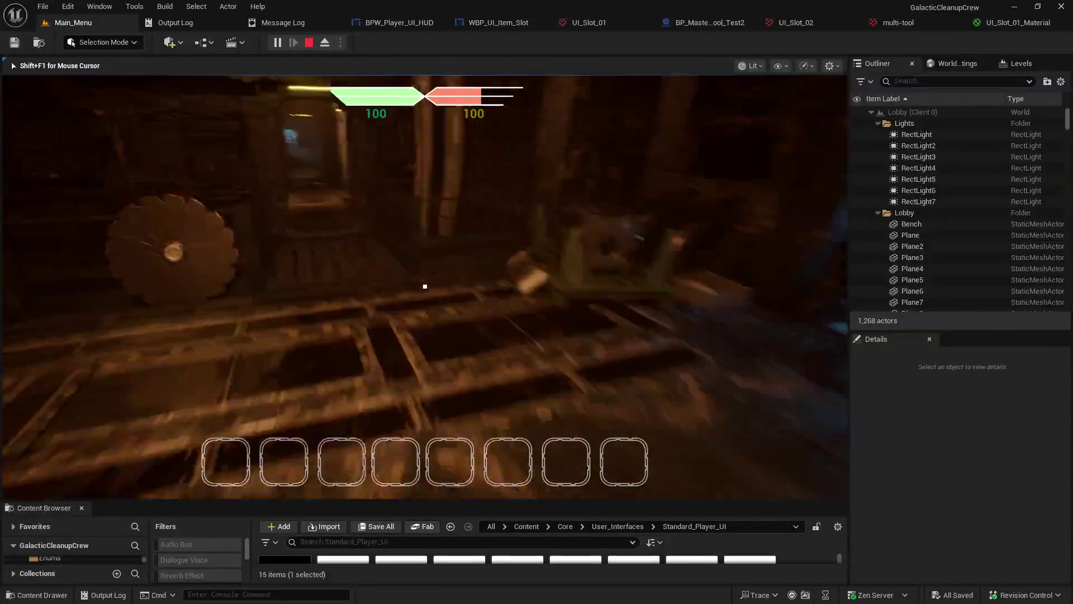
key(w)
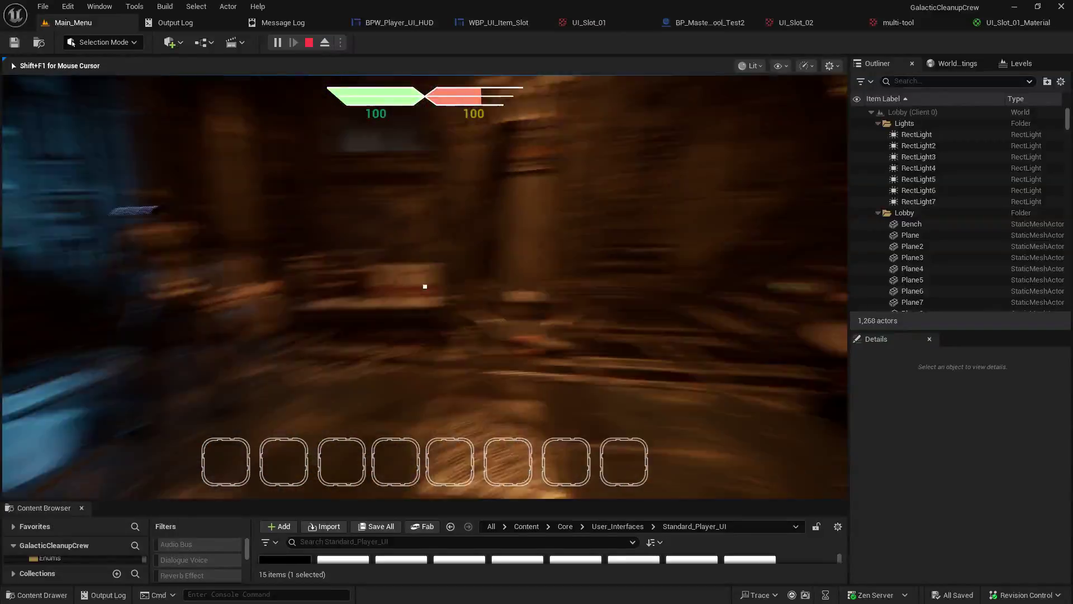
key(w)
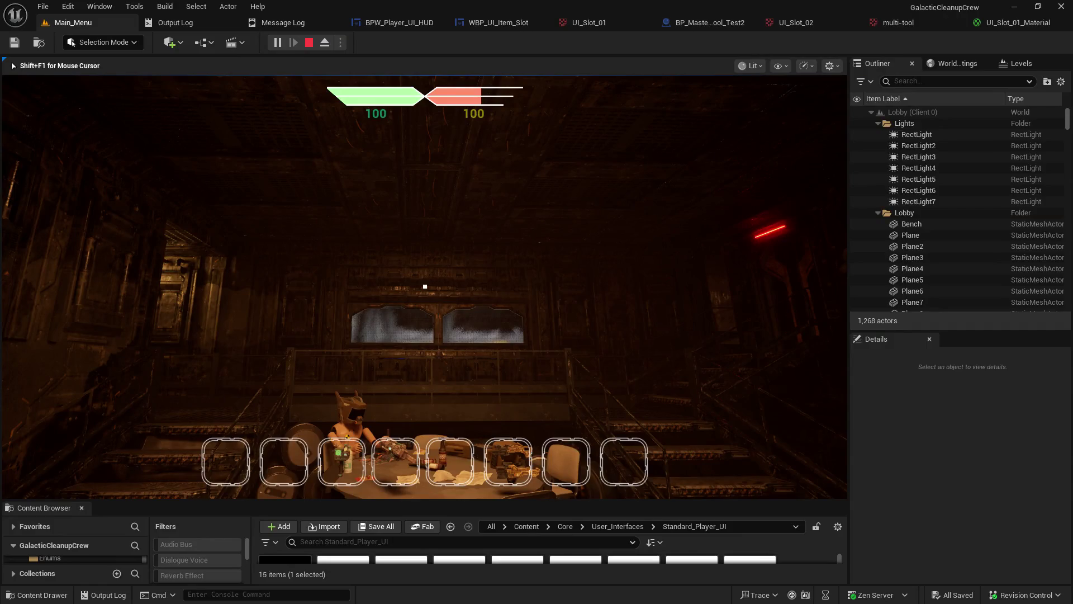
key(w)
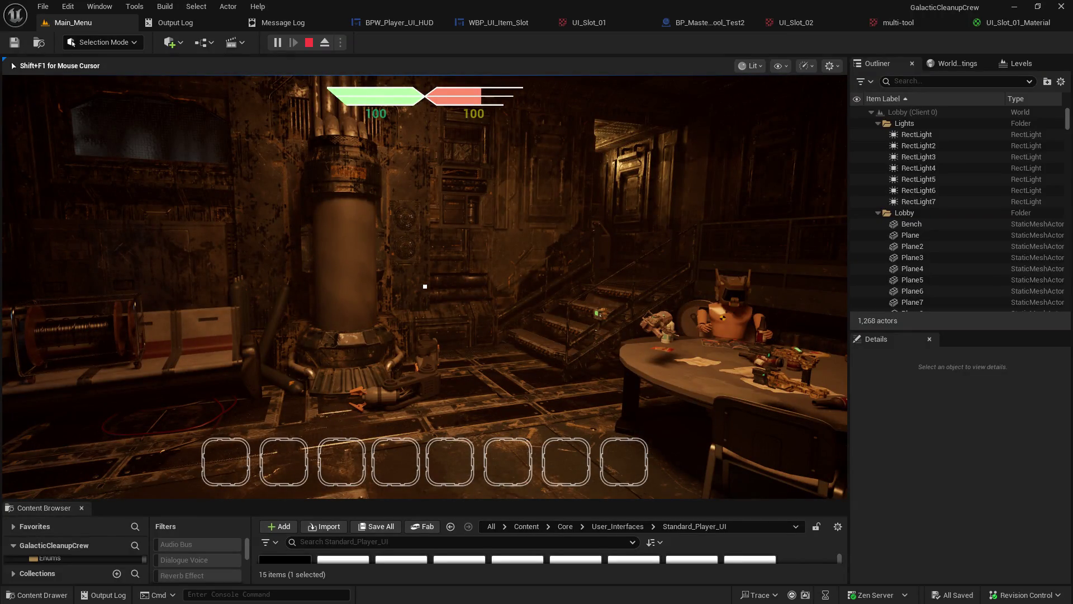
key(w)
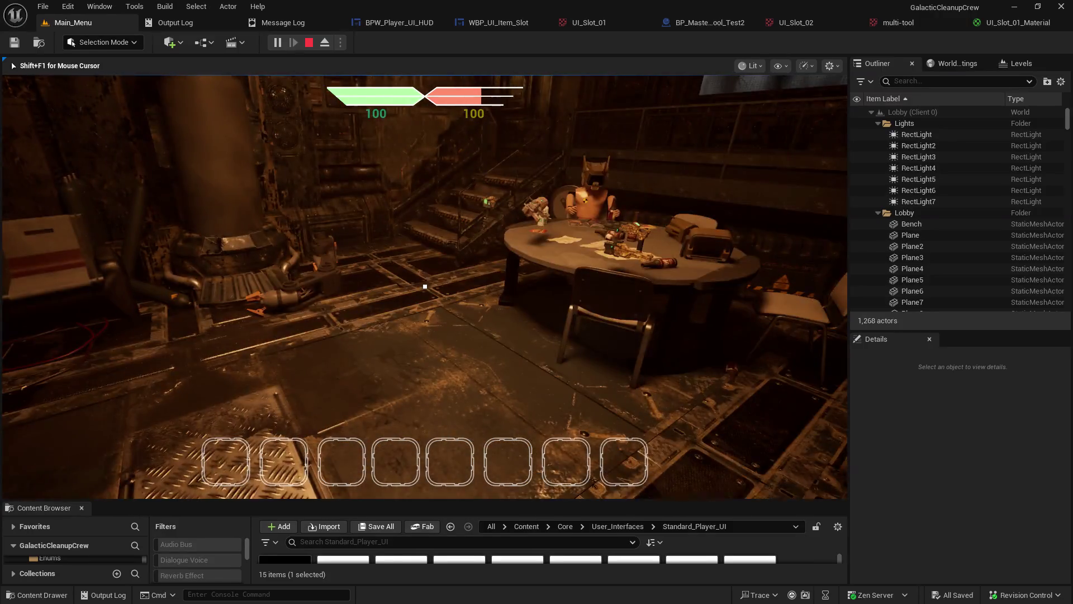
key(w)
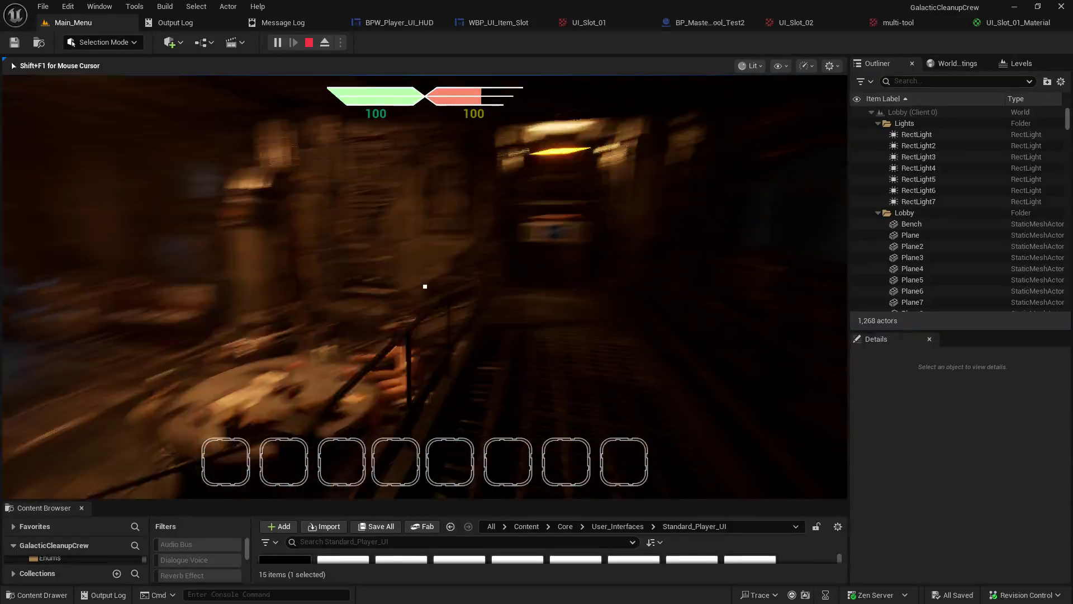
key(w)
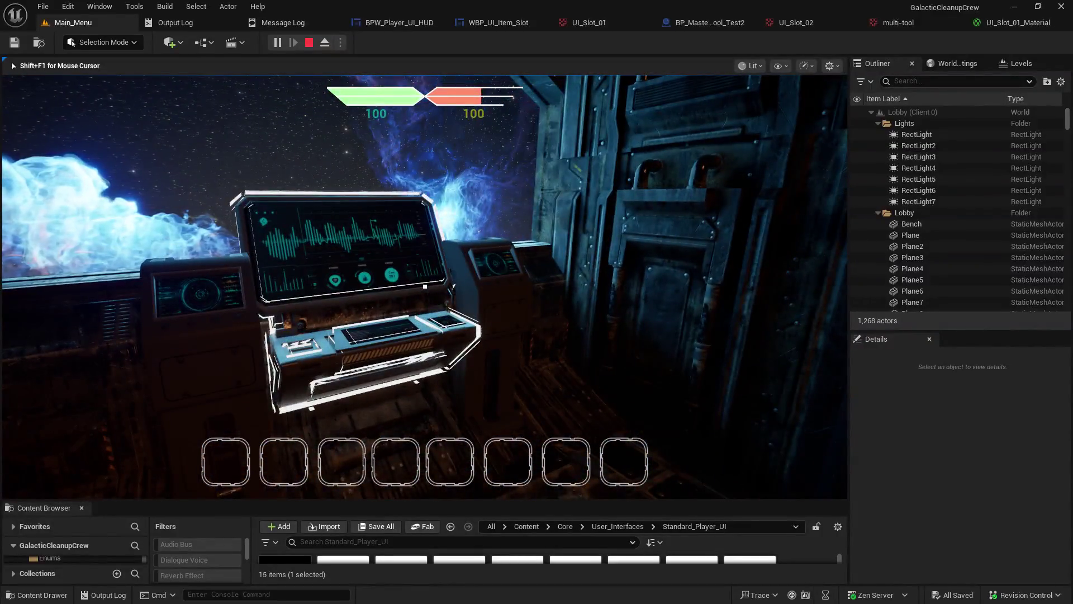
mouse_move(425, 286)
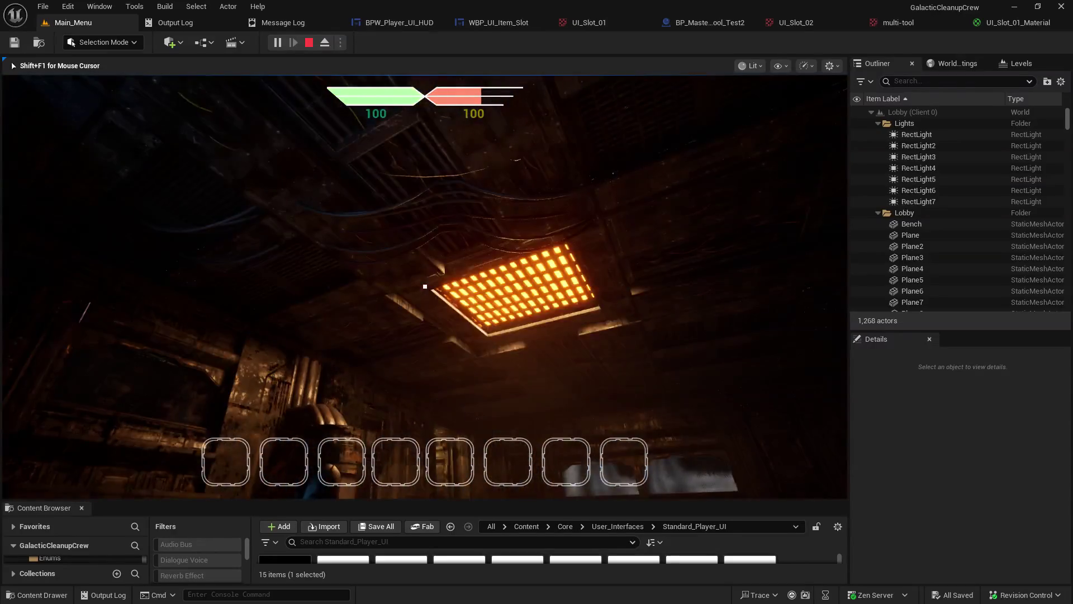
key(w)
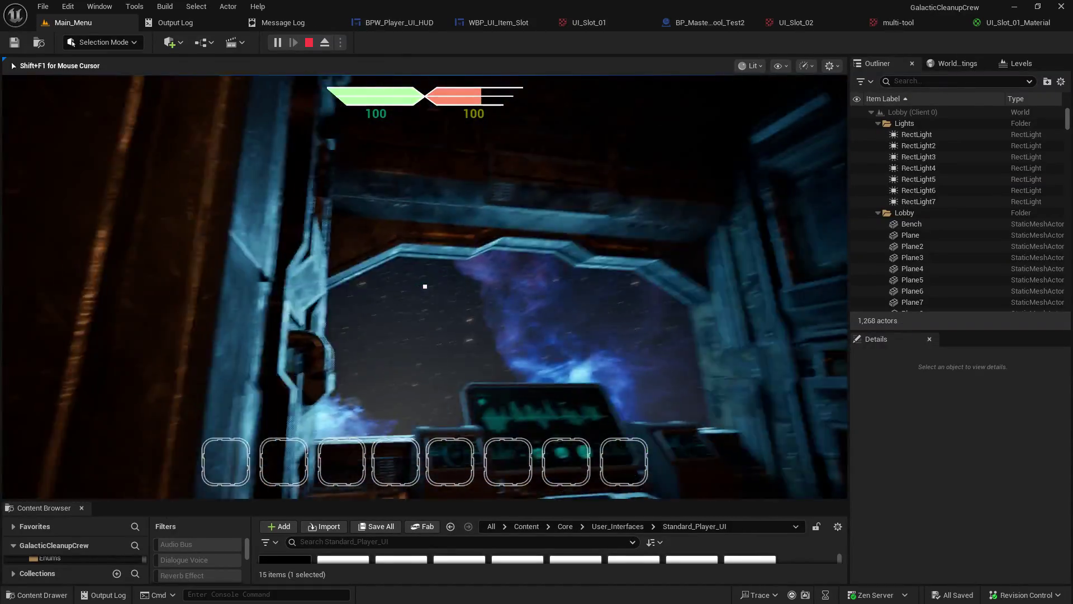
key(w)
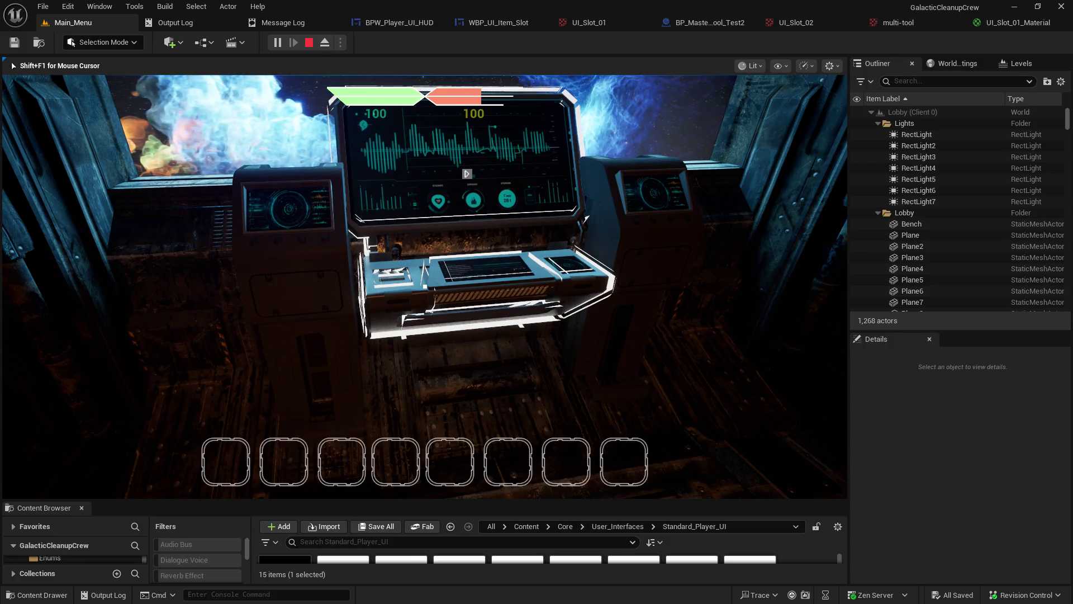
key(w)
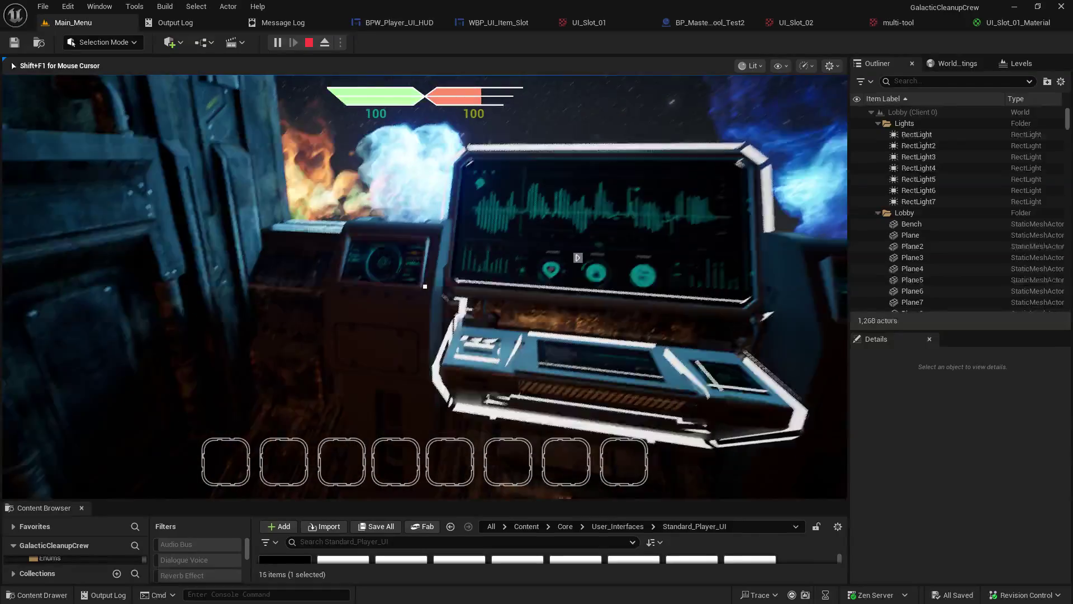
key(w)
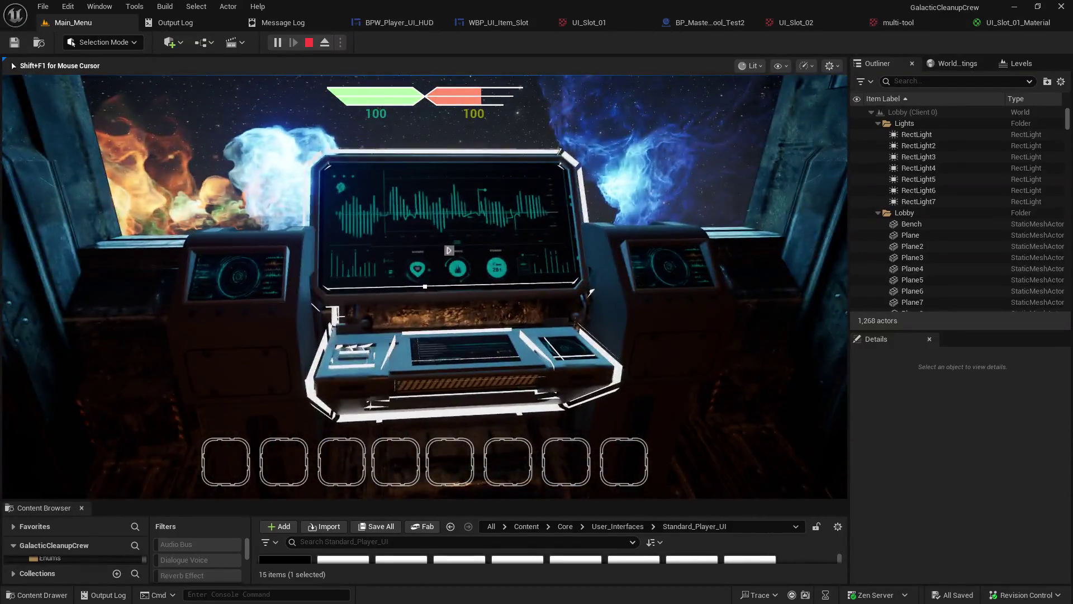
key(w)
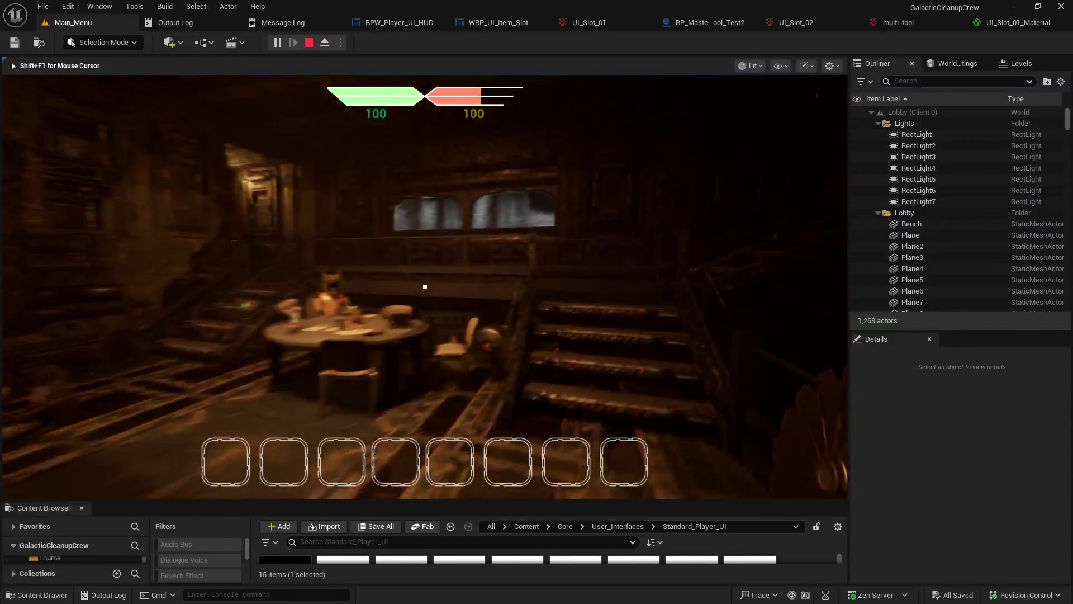
key(w)
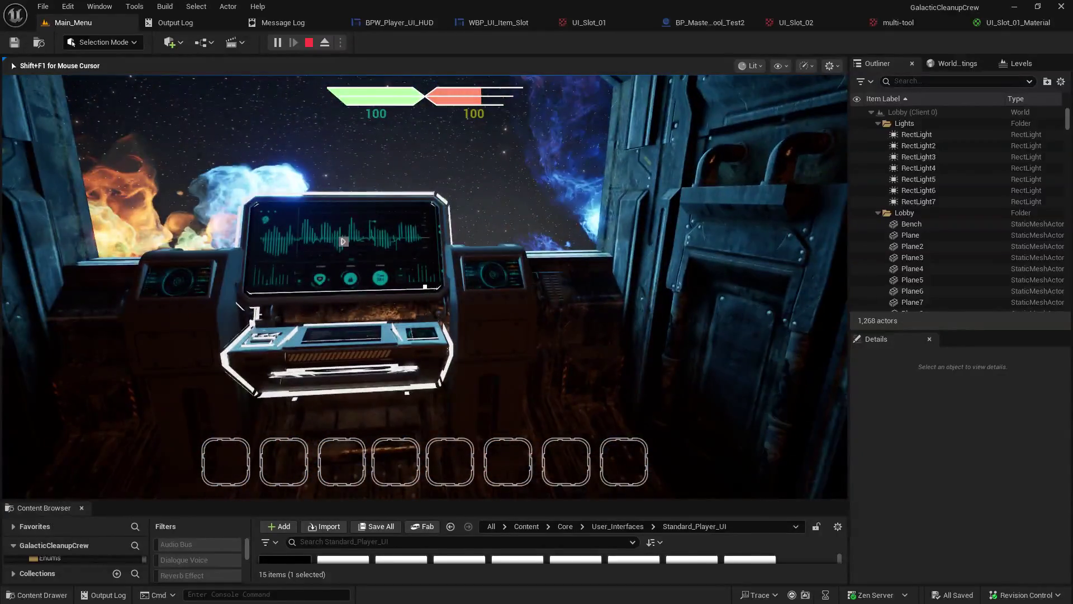
key(w)
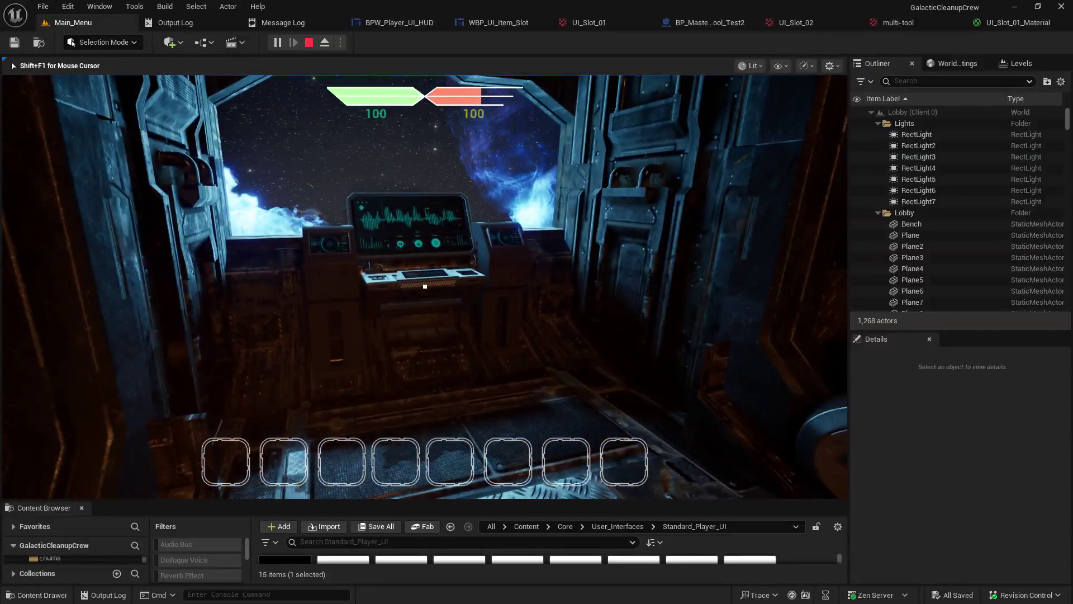
key(w)
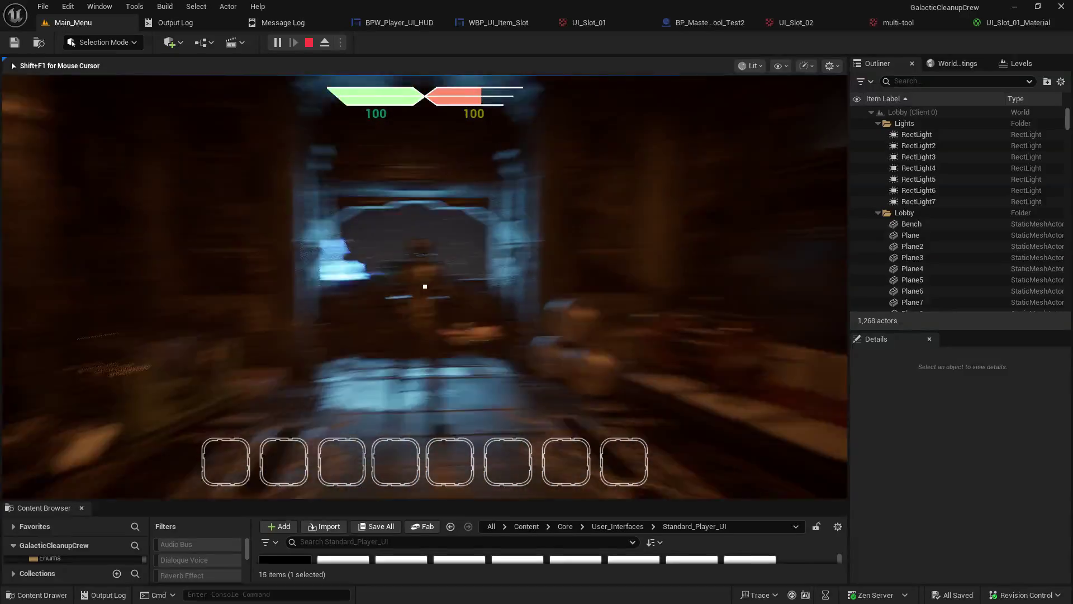
key(w)
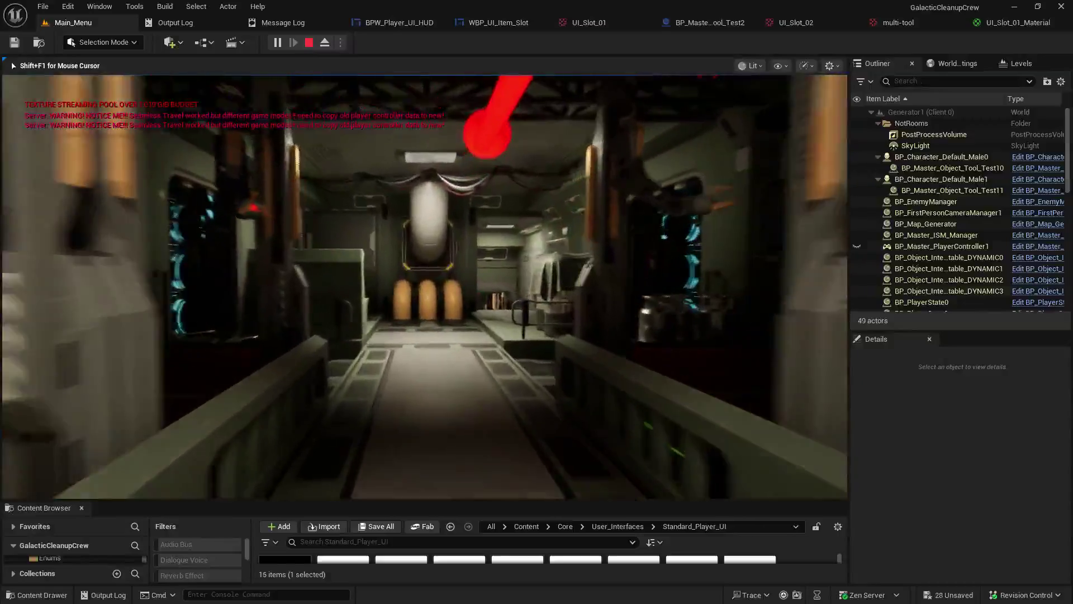
Step: Walk down the corridor past the orange tanks and up the stairs toward the machine
key(w)
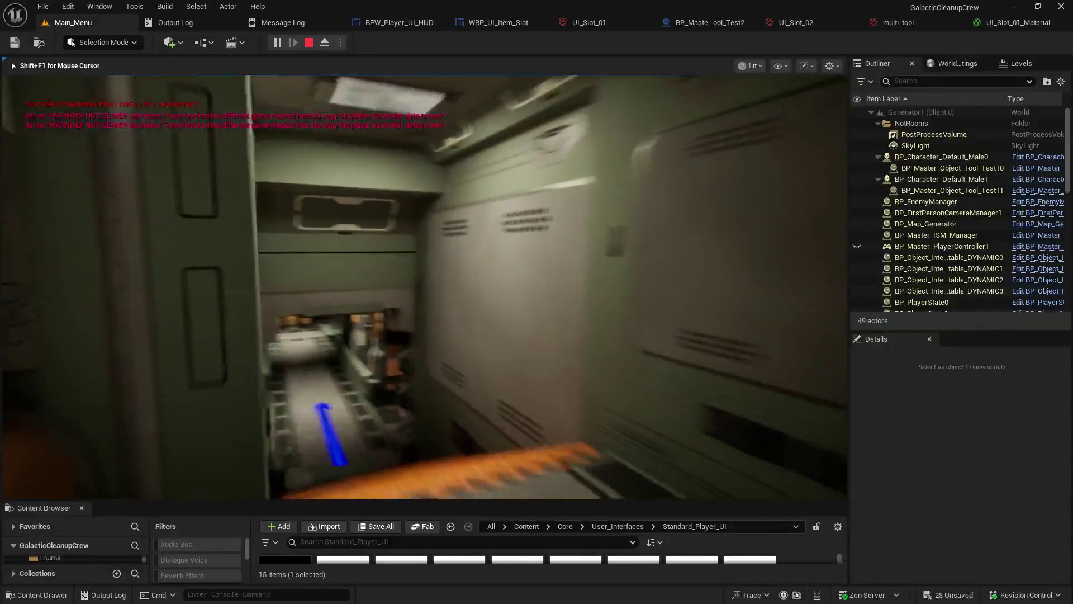
key(w)
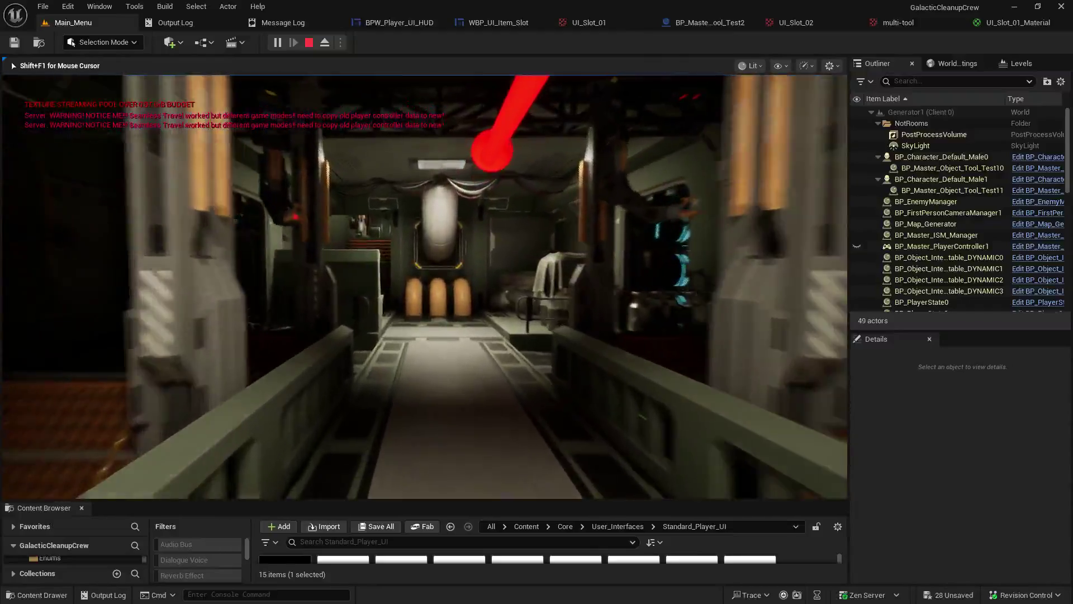
key(w)
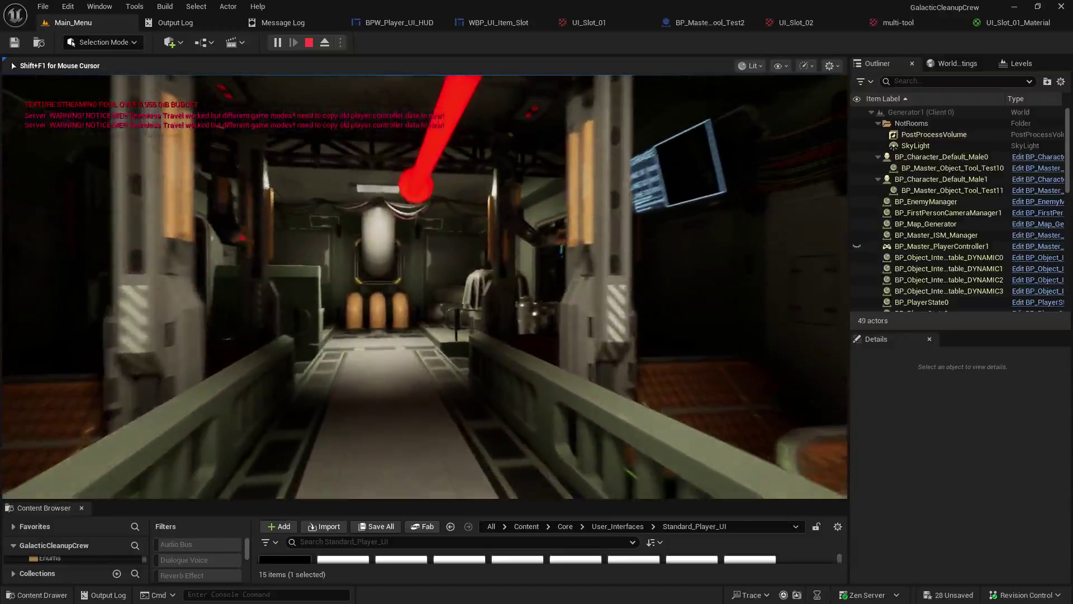
key(w)
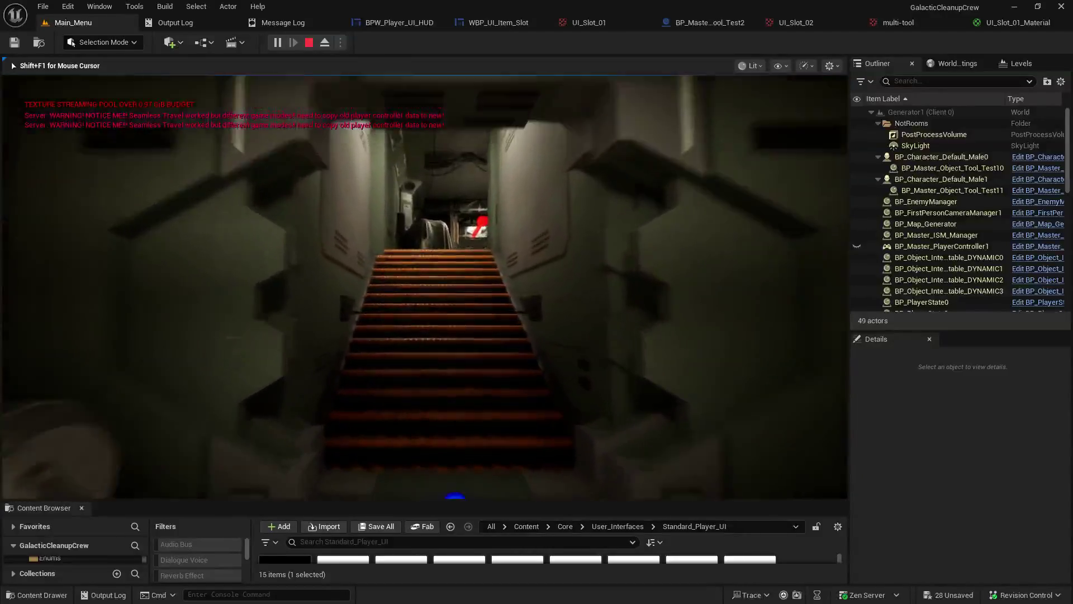
key(w)
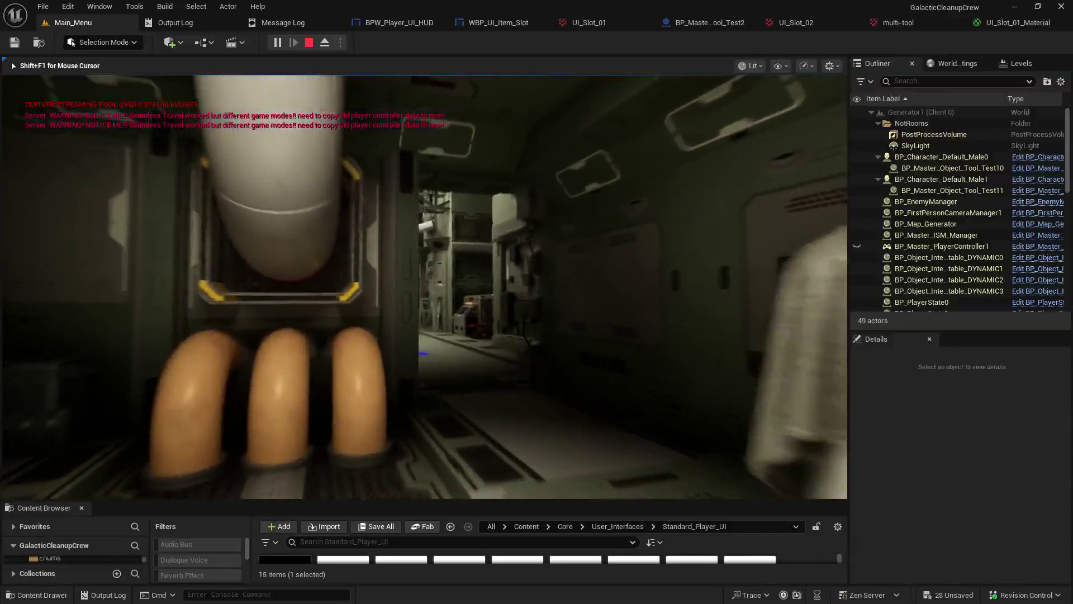
key(w)
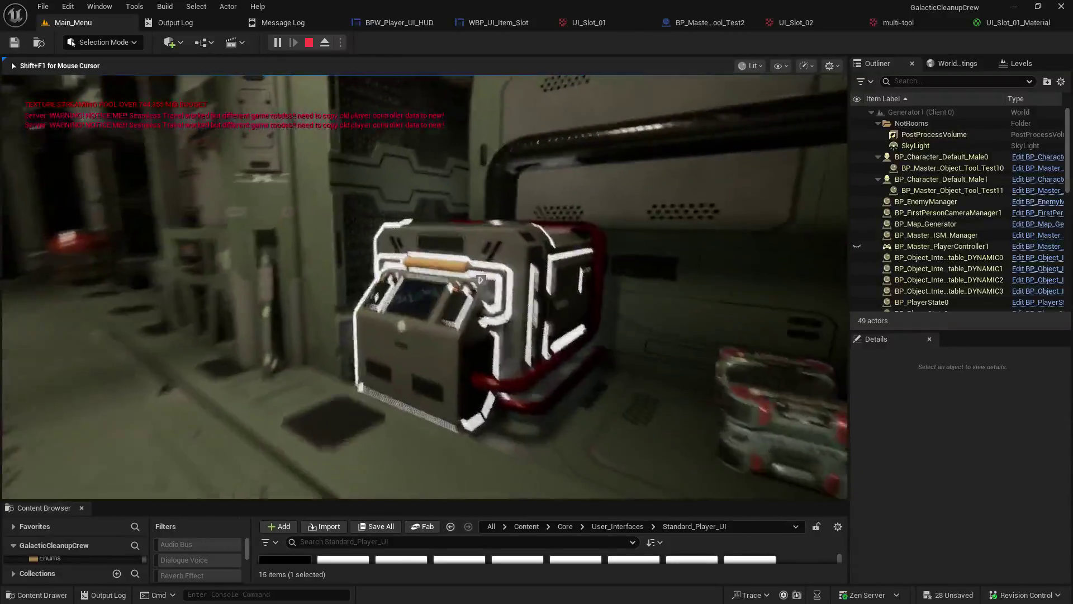
key(w)
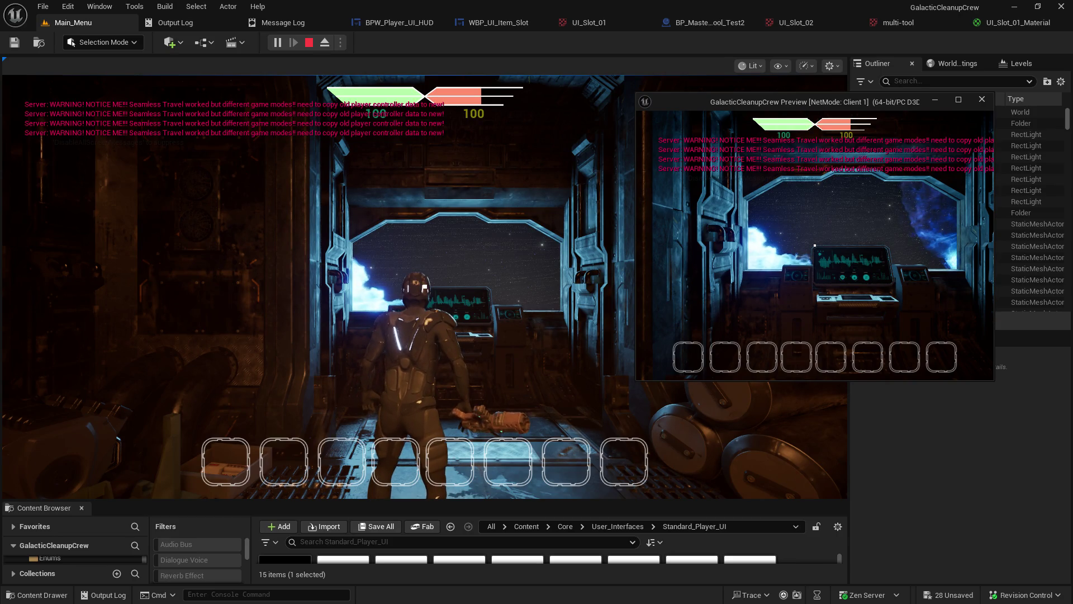
Step: Focus the main game view and pick up the rifle into hotbar slot 1
click(384, 254)
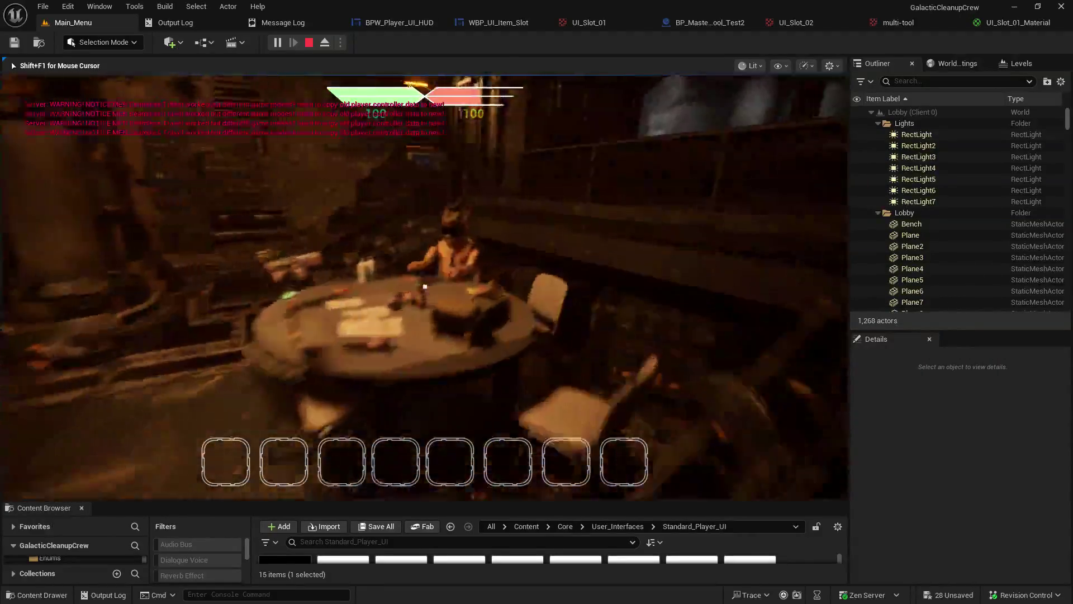
key(w)
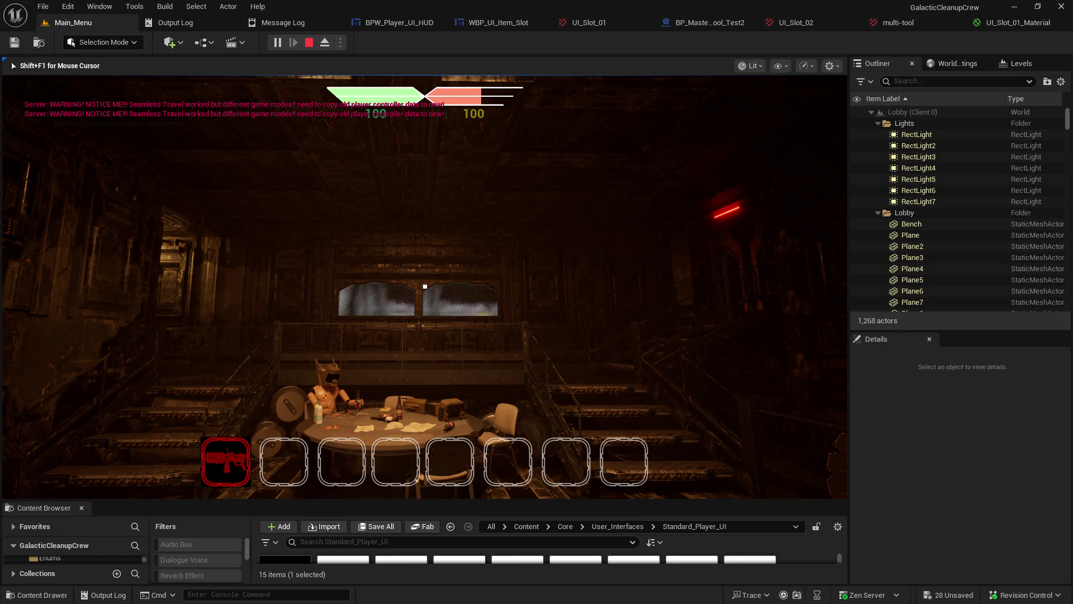
Step: Walk the player through the table room, corridor and machinery area, then stop the play test
key(w)
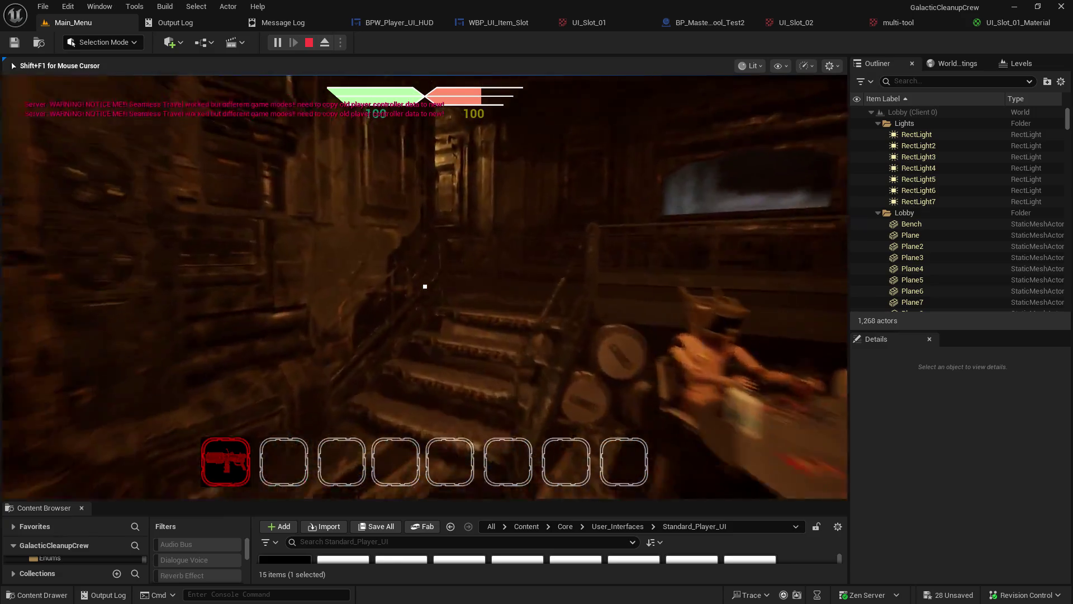
key(w)
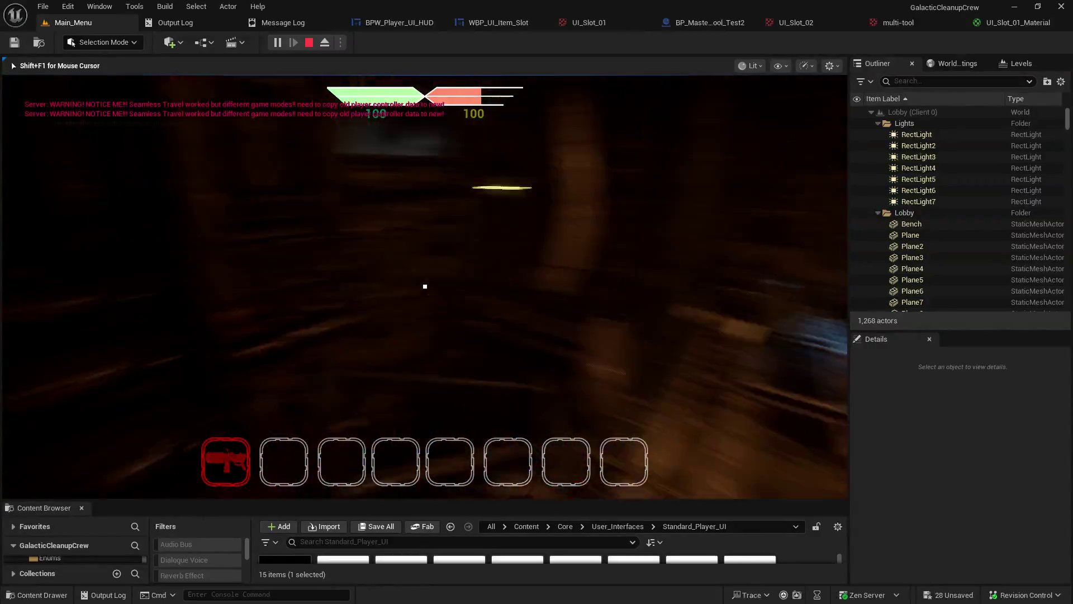
key(w)
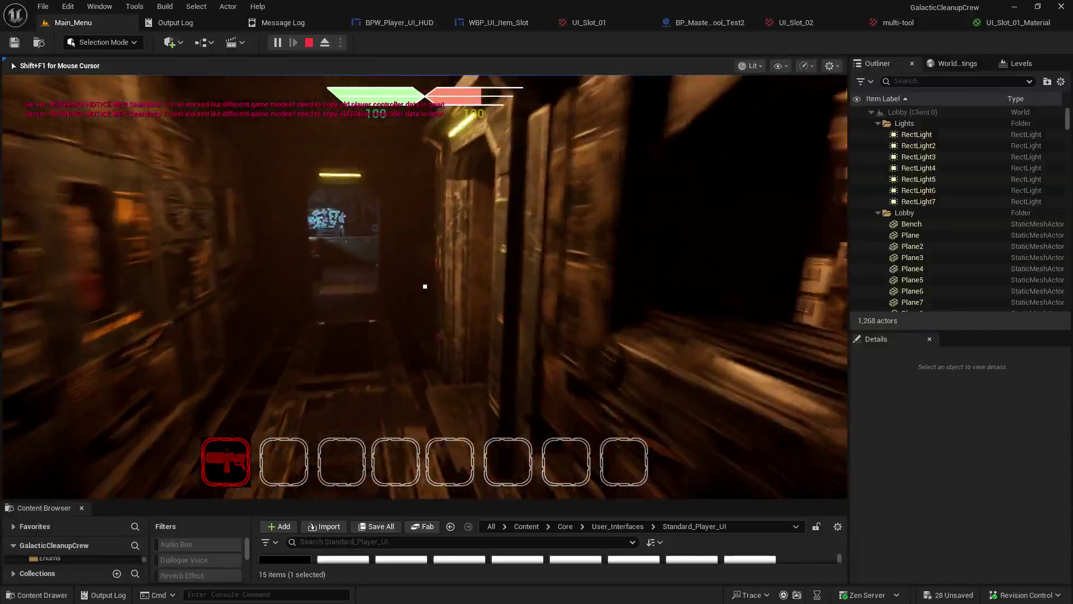
key(w)
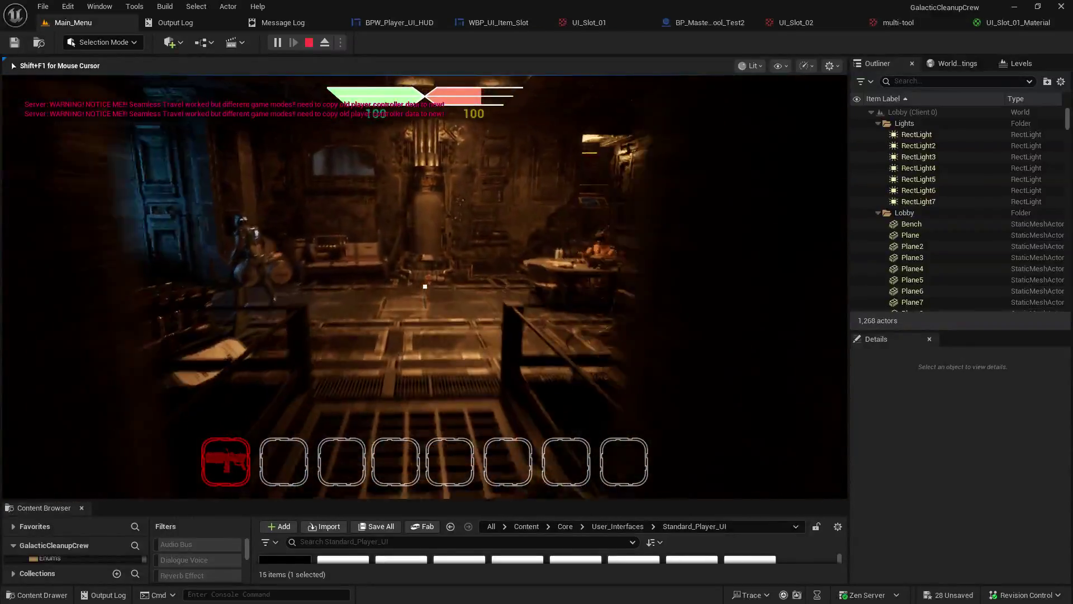
key(w)
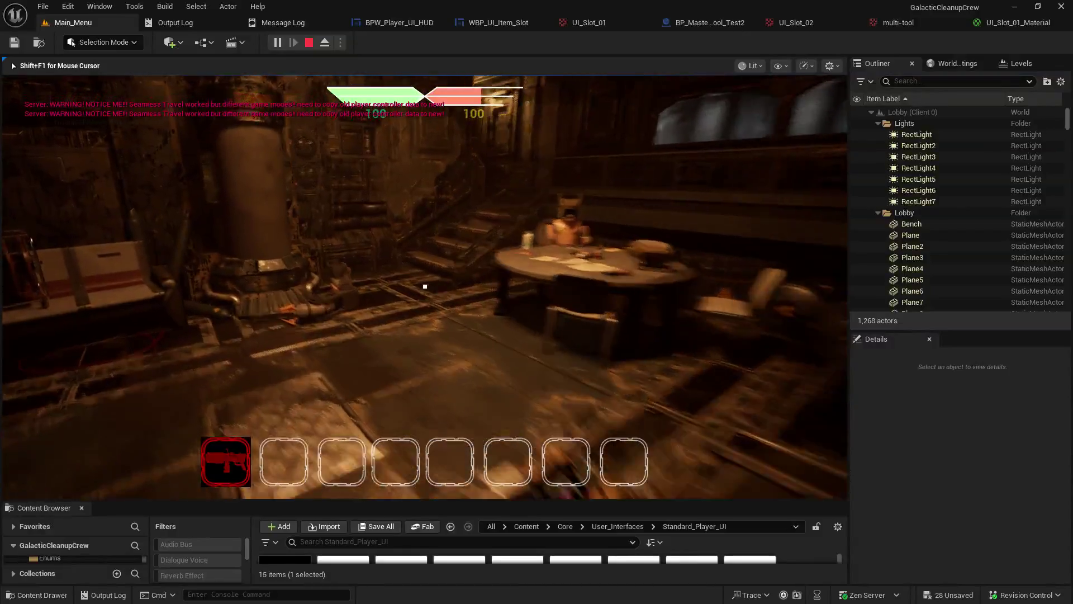
key(s)
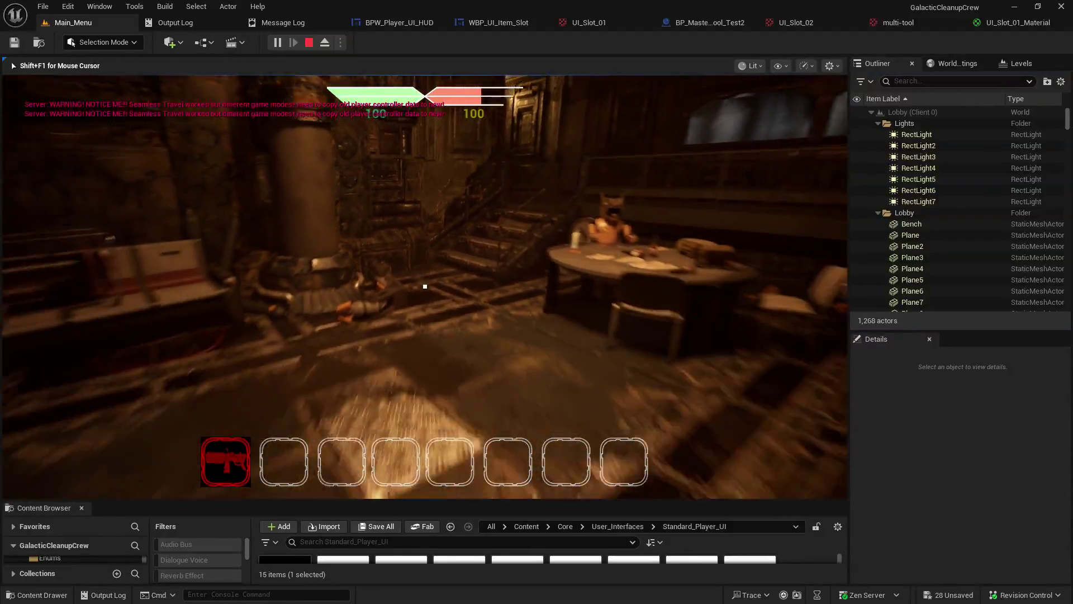
key(w)
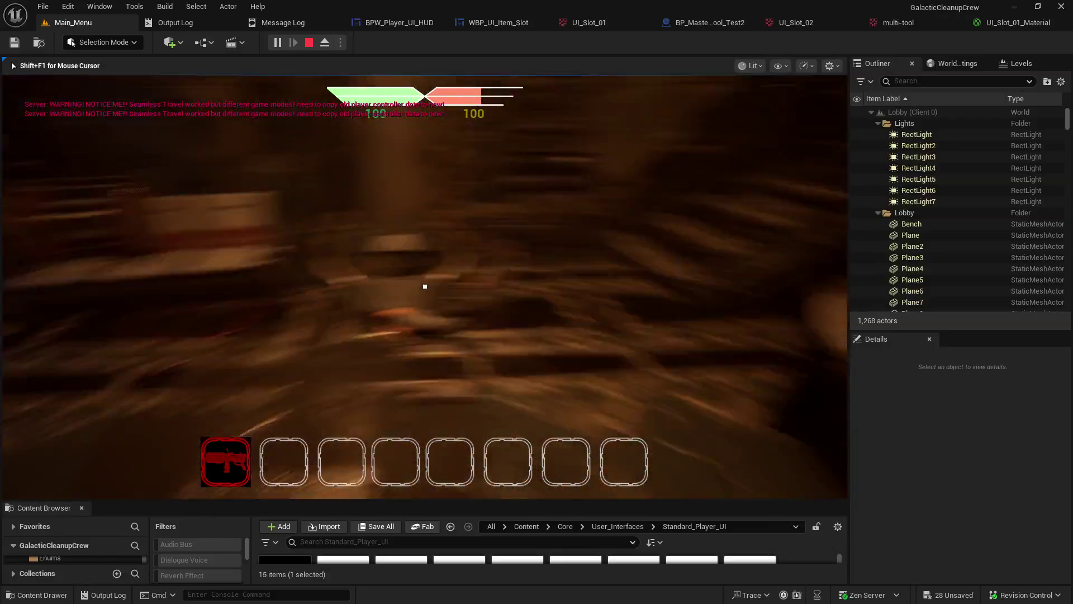
key(w)
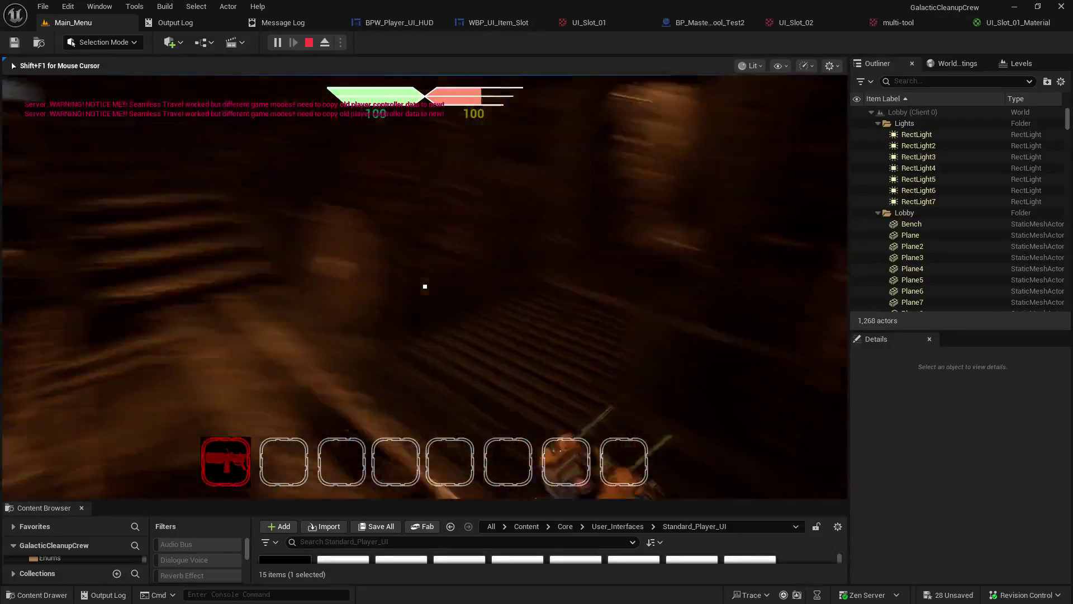
key(w)
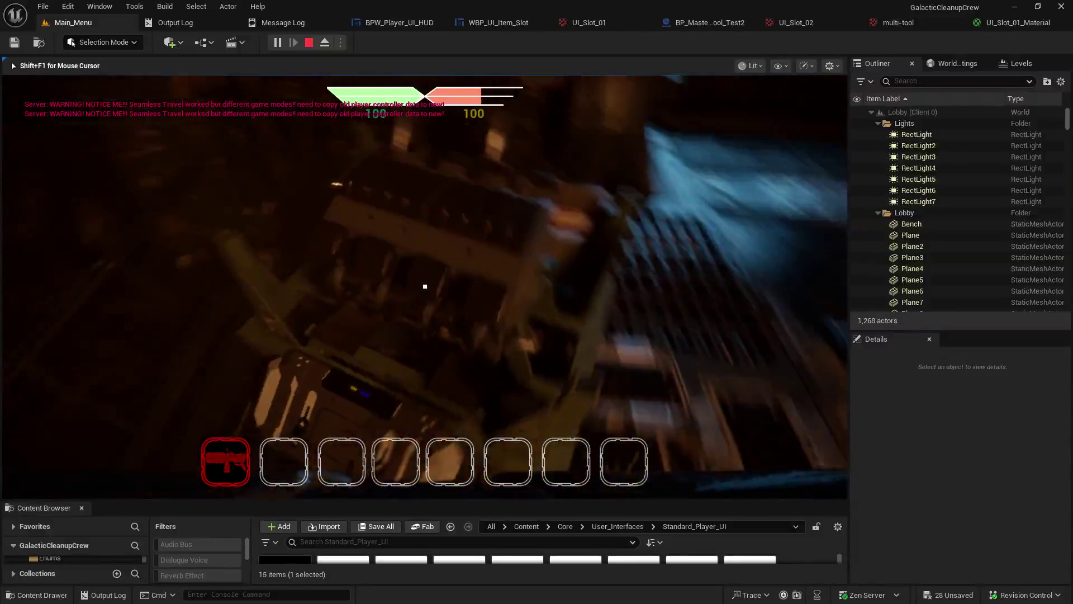
key(w)
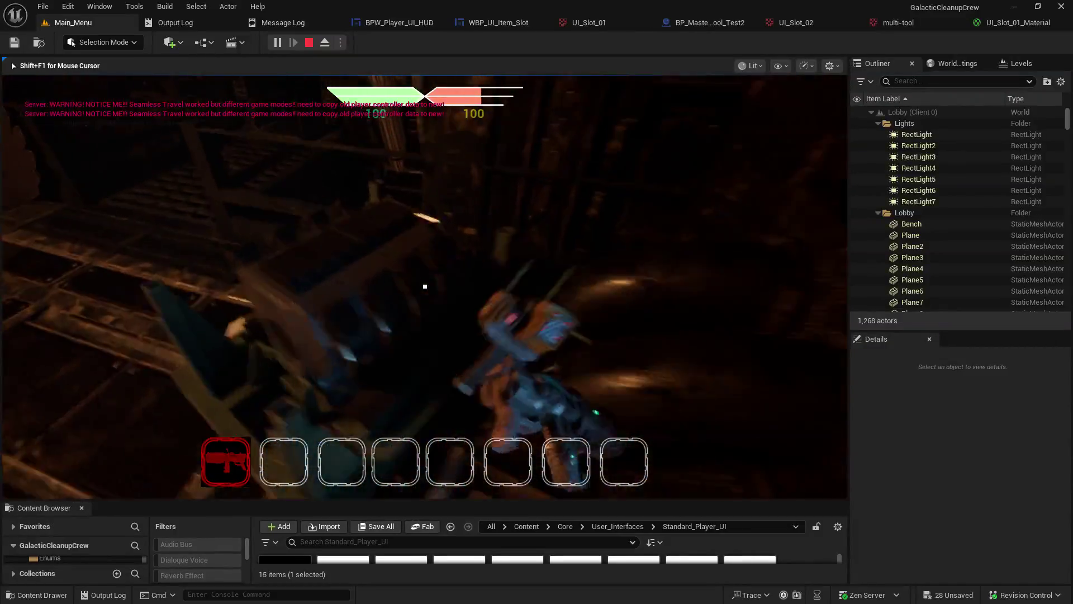
key(w)
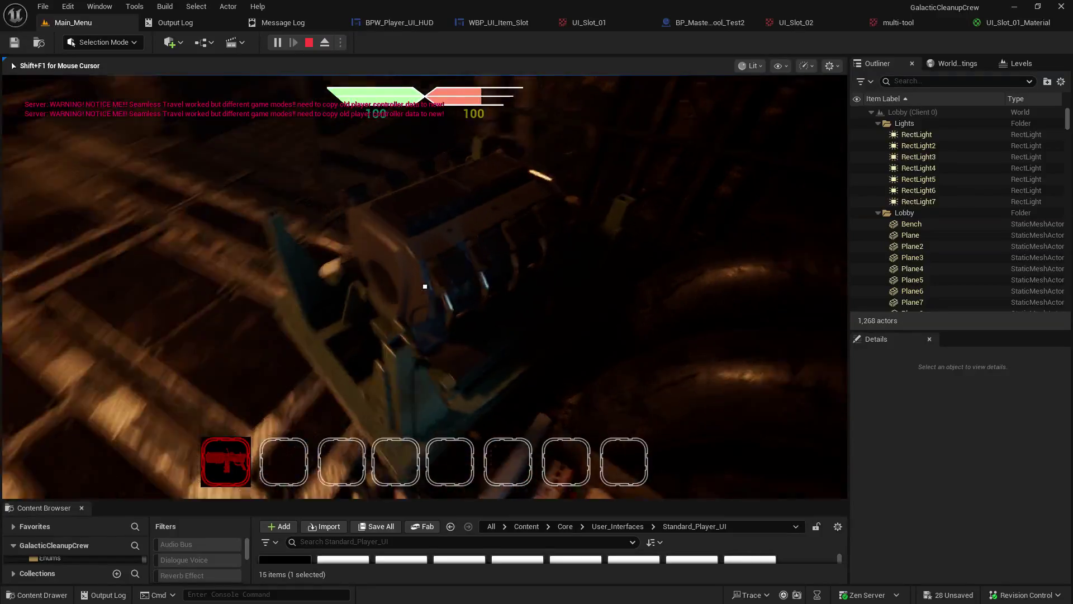
key(w)
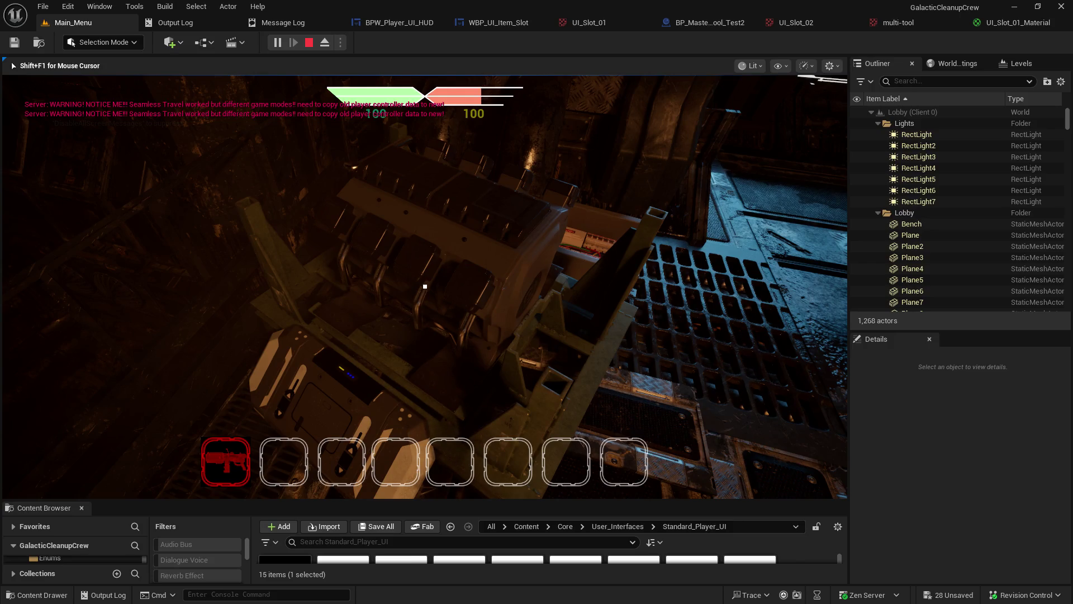
key(Escape)
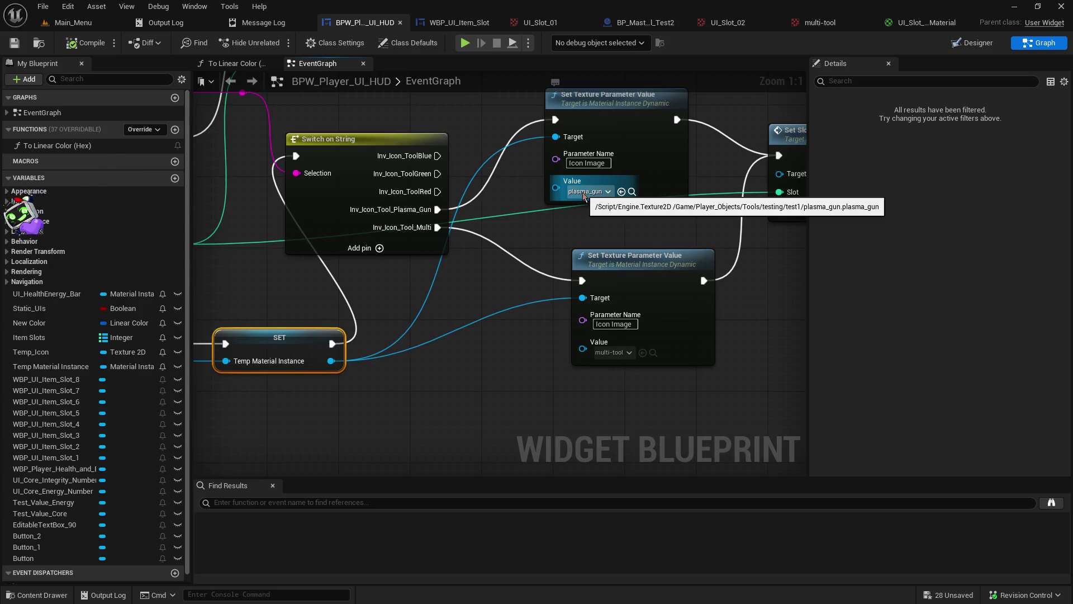
Step: Tidy the texture nodes, set the upper node's texture to multi-tool, and return to Main_Menu
drag(586, 235, 434, 288)
mouse_move(465, 325)
mouse_down()
mouse_move(424, 314)
mouse_move(438, 313)
mouse_up()
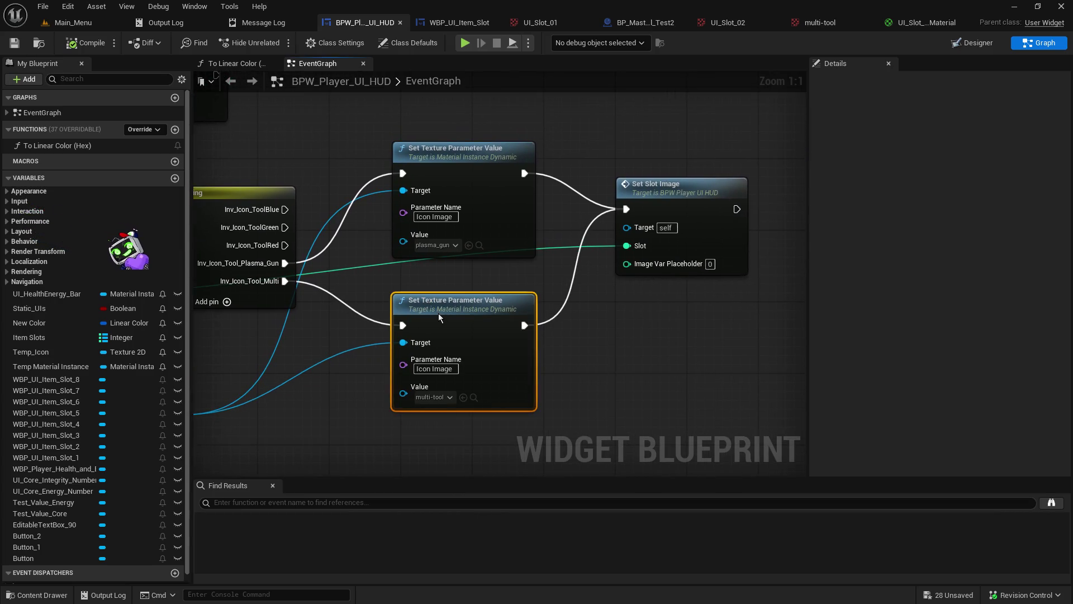
click(448, 246)
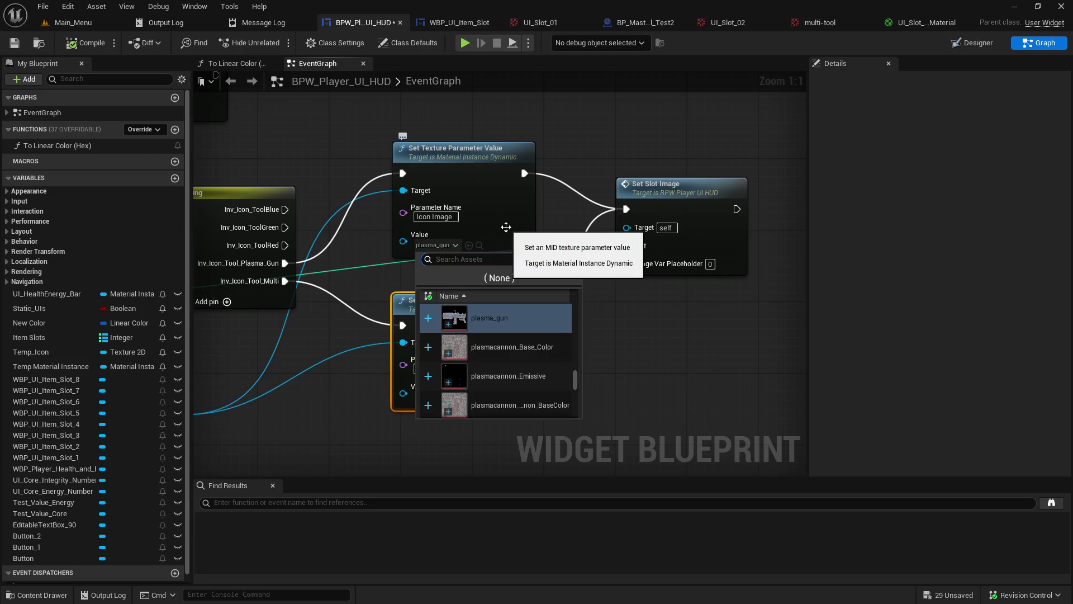
text(multi)
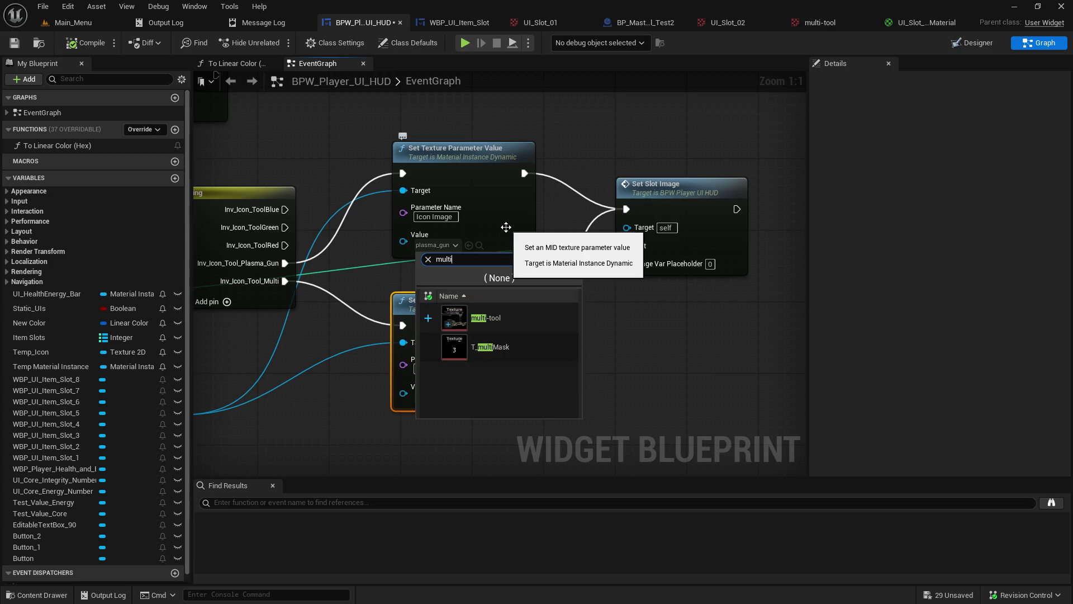
click(536, 317)
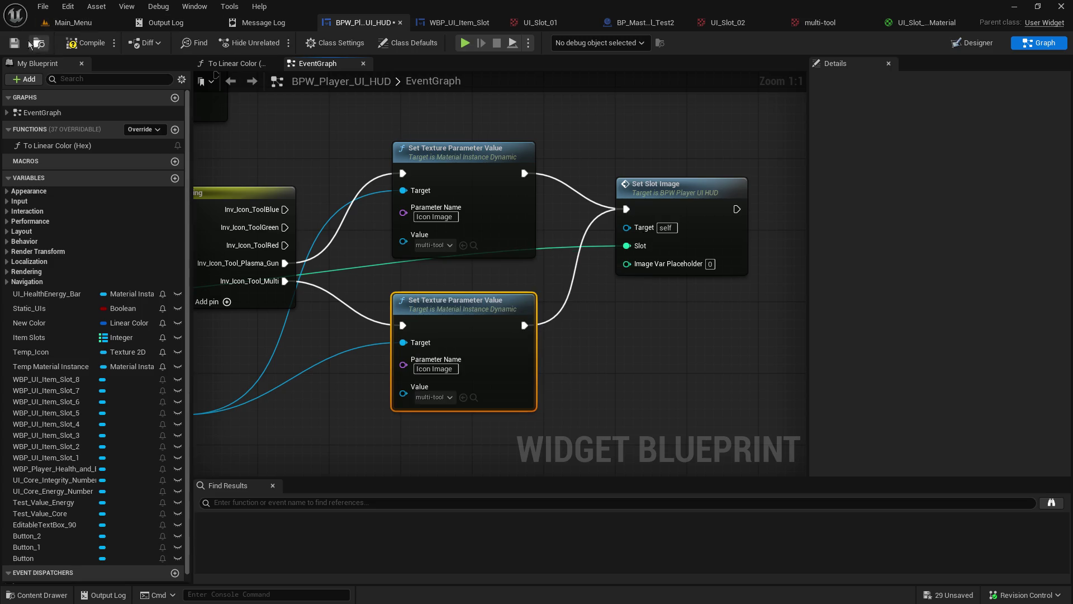
click(74, 23)
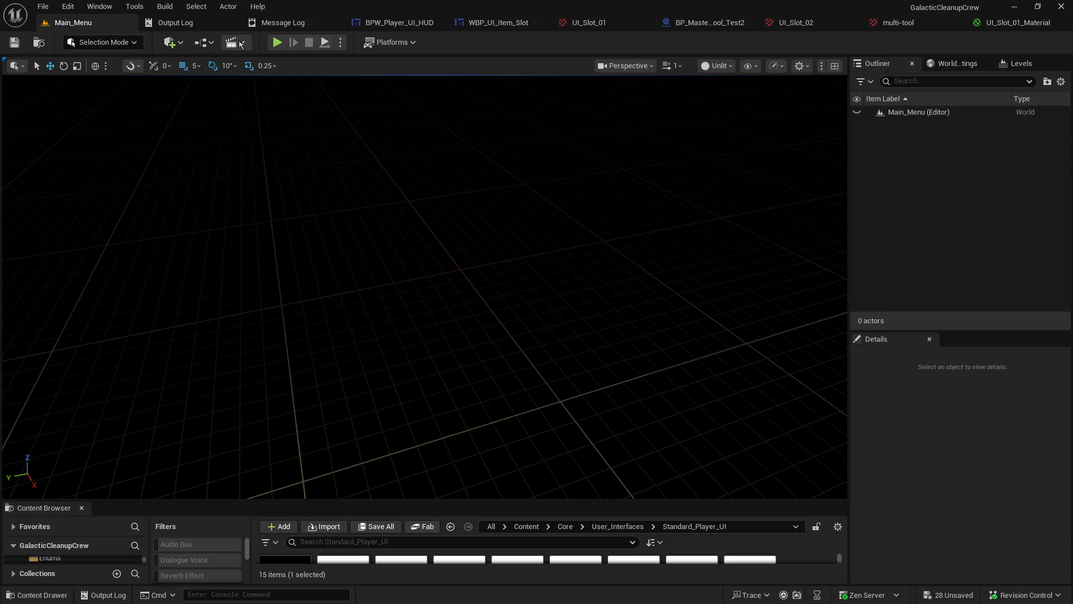
Step: Play-test as host to check the hotbar's first slot icon, then reopen the BPW_Player_UI_HUD graph
click(275, 45)
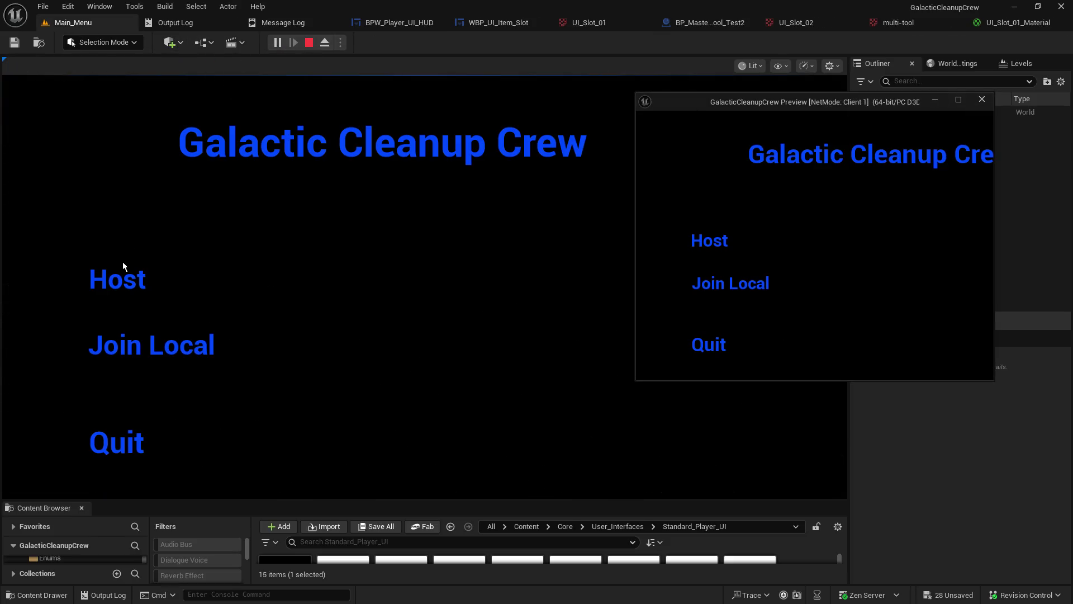
click(123, 280)
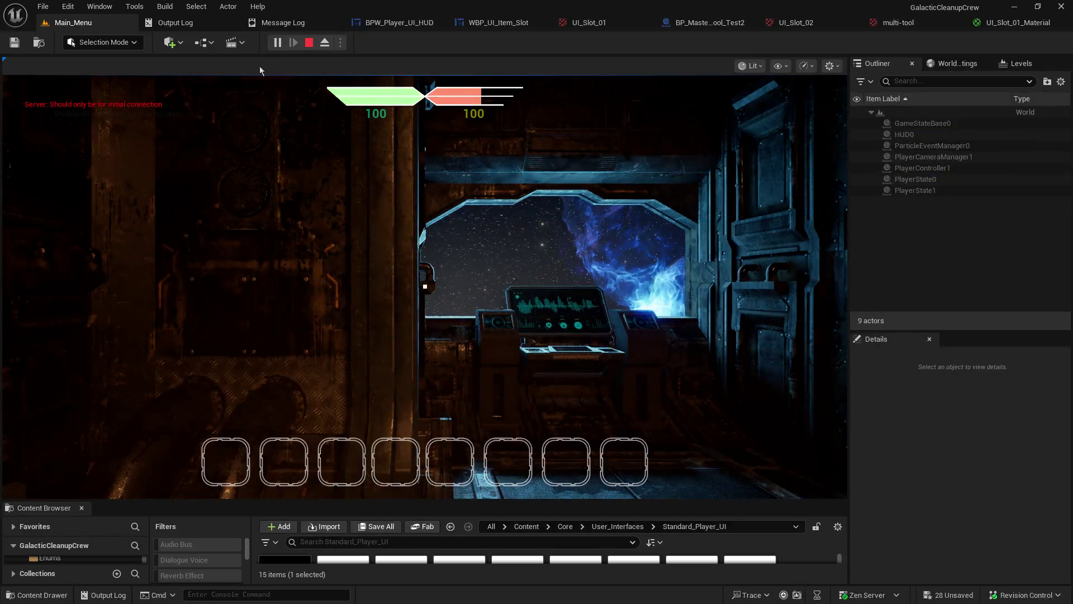
click(278, 104)
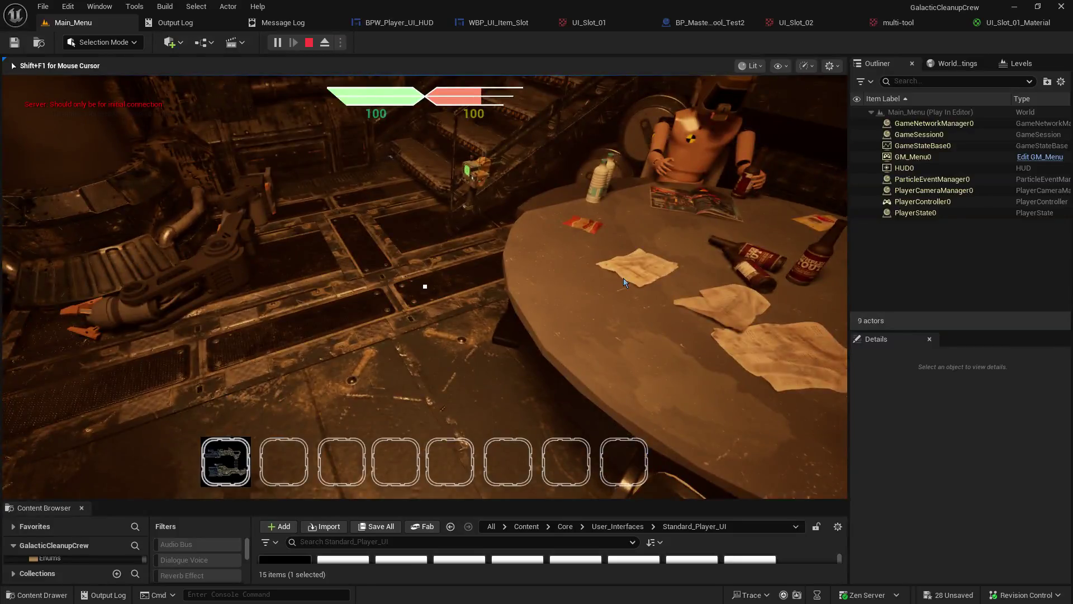
key(Escape)
click(367, 25)
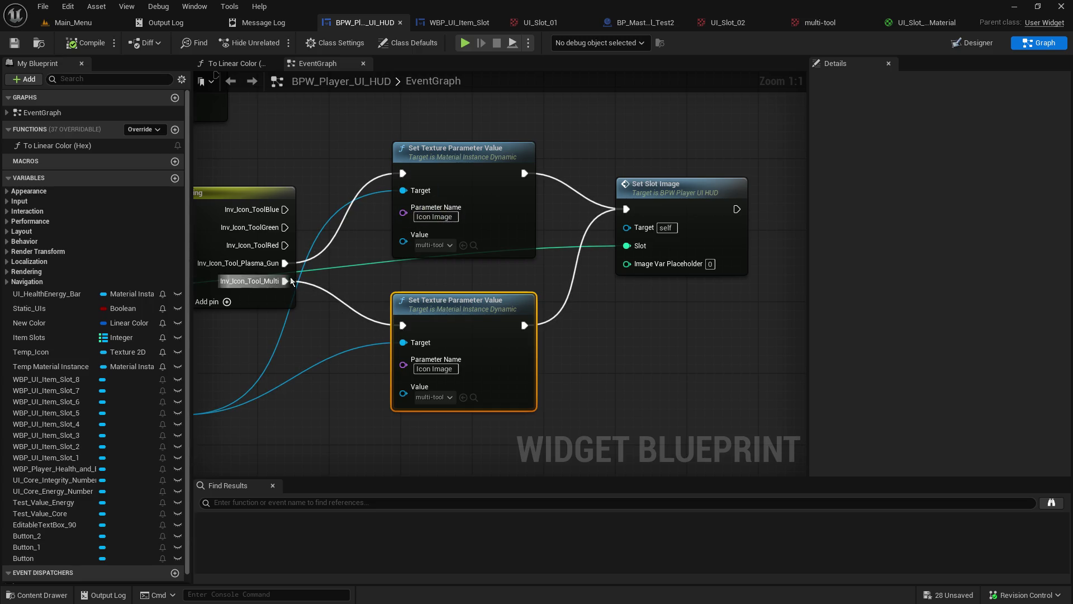
Step: Wire Inv_Icon_Tool_Multi to the upper texture node and Inv_Icon_Tool_Plasma_Gun to the lower, then save
drag(285, 281, 403, 173)
drag(285, 263, 403, 325)
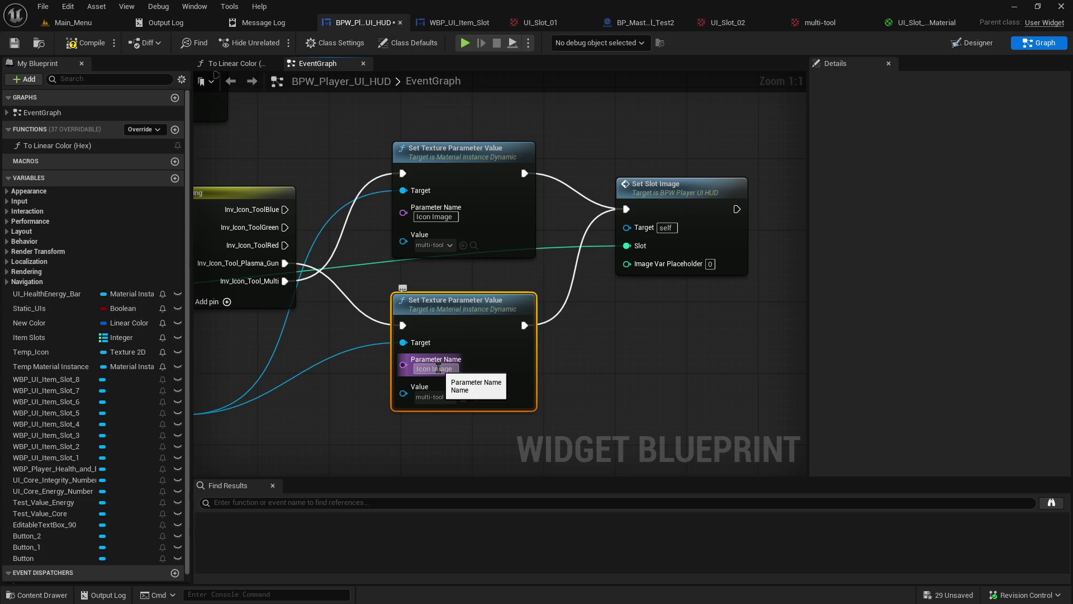
click(15, 43)
Step: Play-test from Main_Menu as host, interacting with the card table to fill hotbar slot 1
click(82, 26)
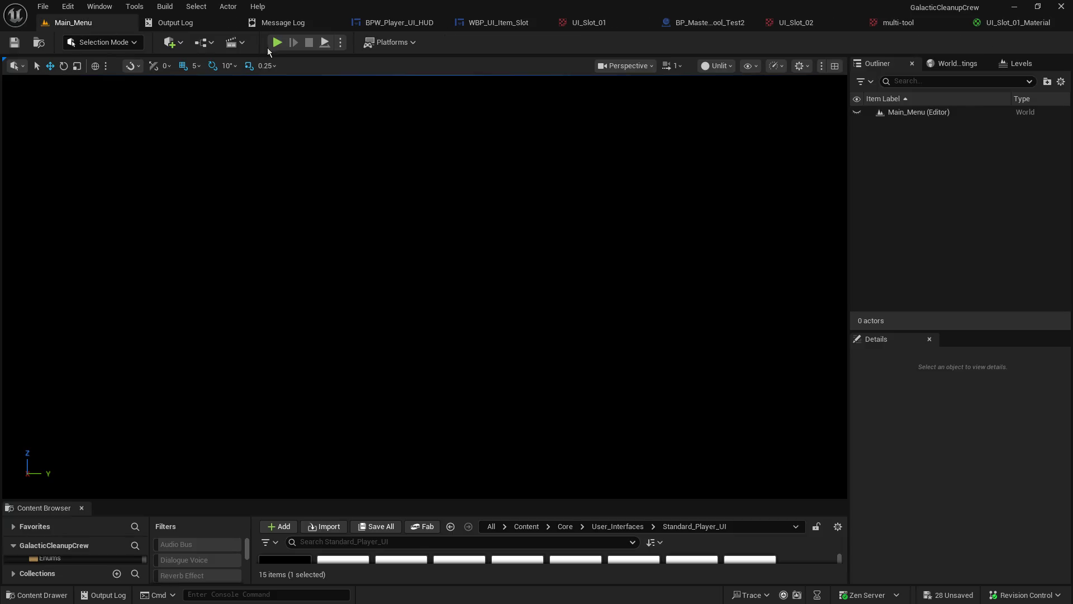
click(277, 42)
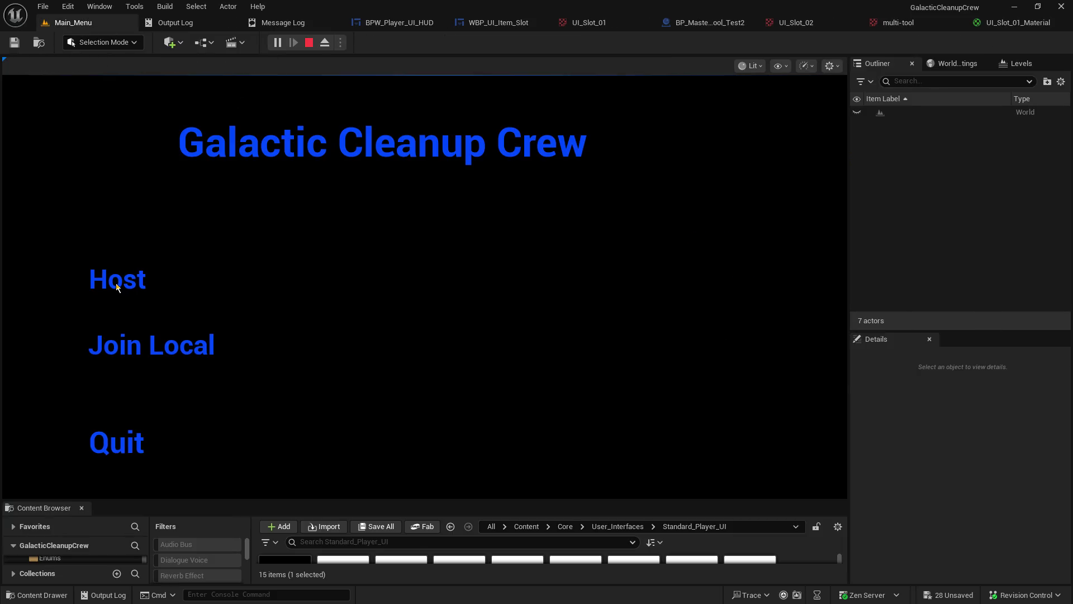
click(116, 283)
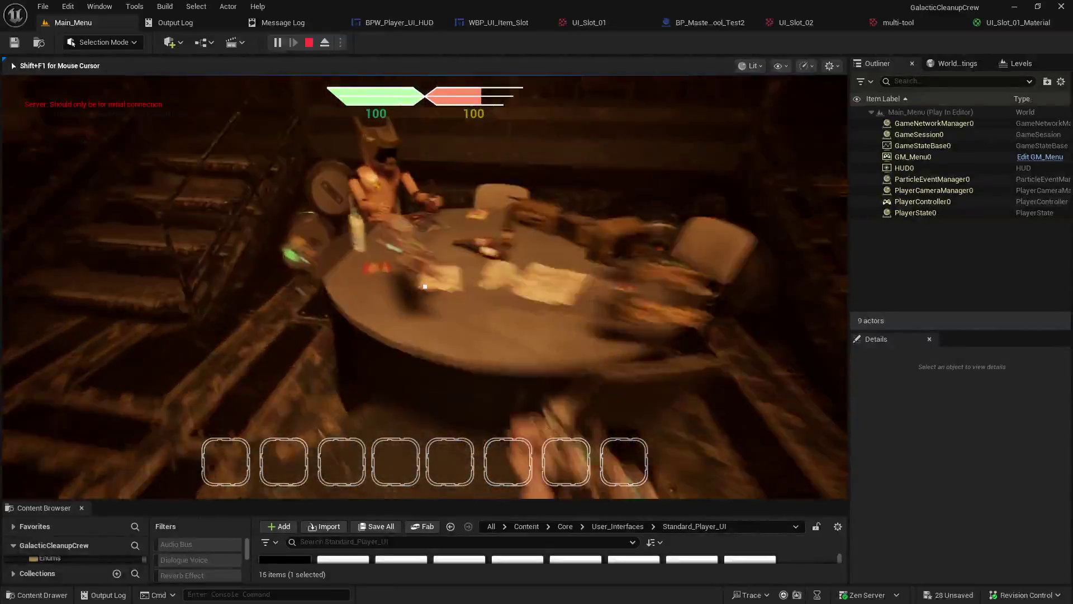
key(e)
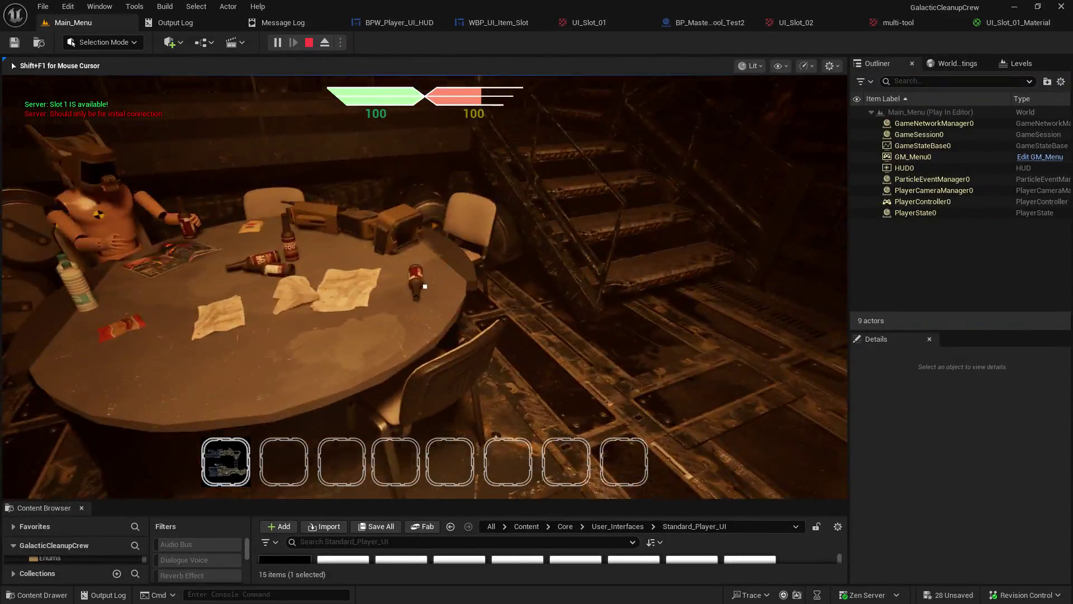
key(Escape)
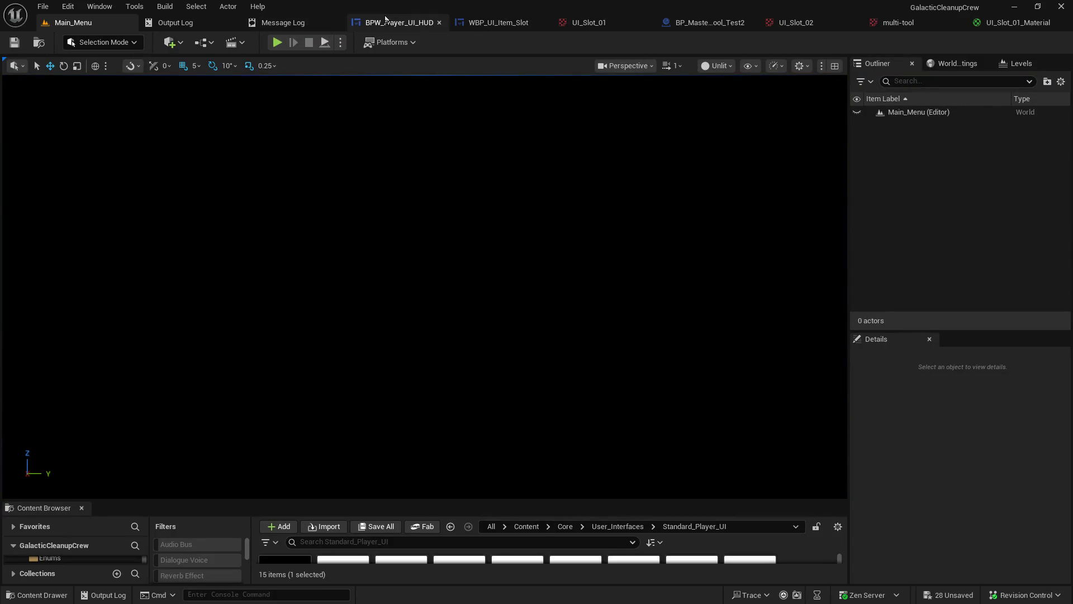
Step: In the HUD graph, set the lower Set Texture Parameter Value node's texture to plasma_gun
click(424, 24)
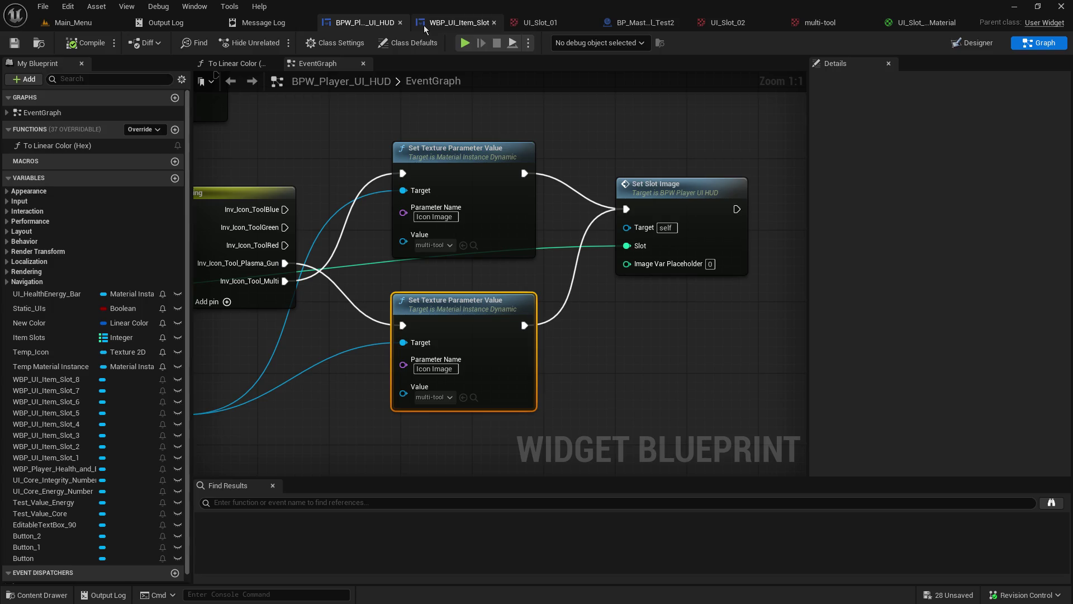
click(441, 246)
click(464, 318)
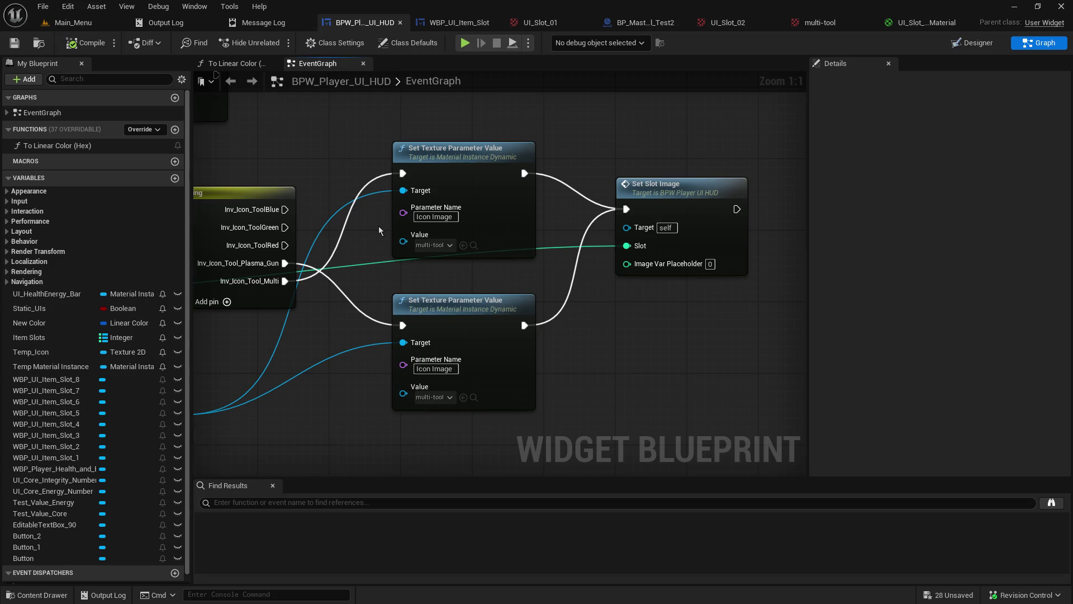
click(439, 397)
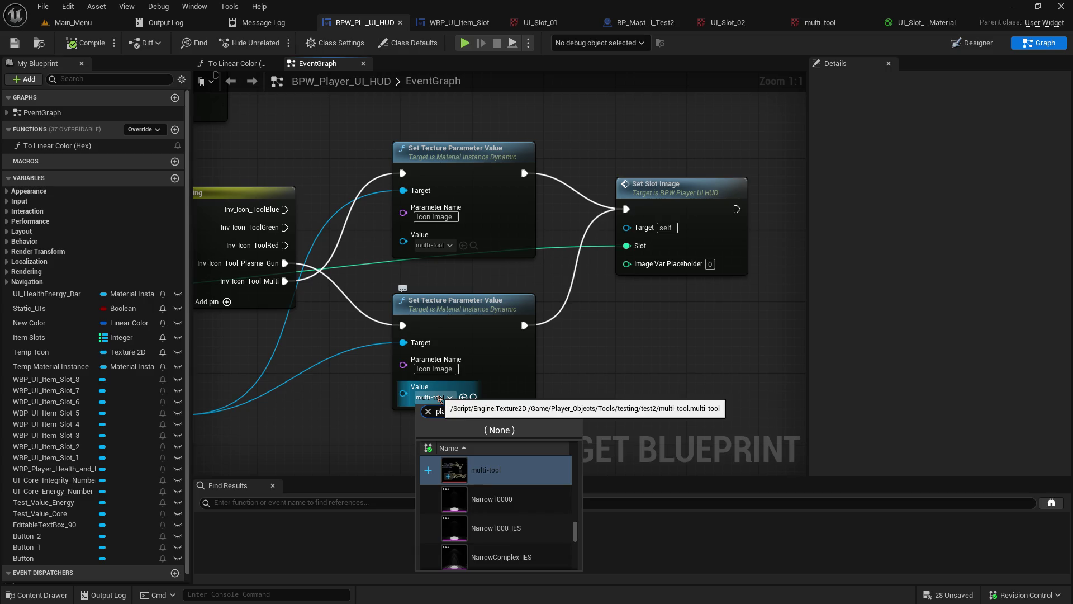
text(sma)
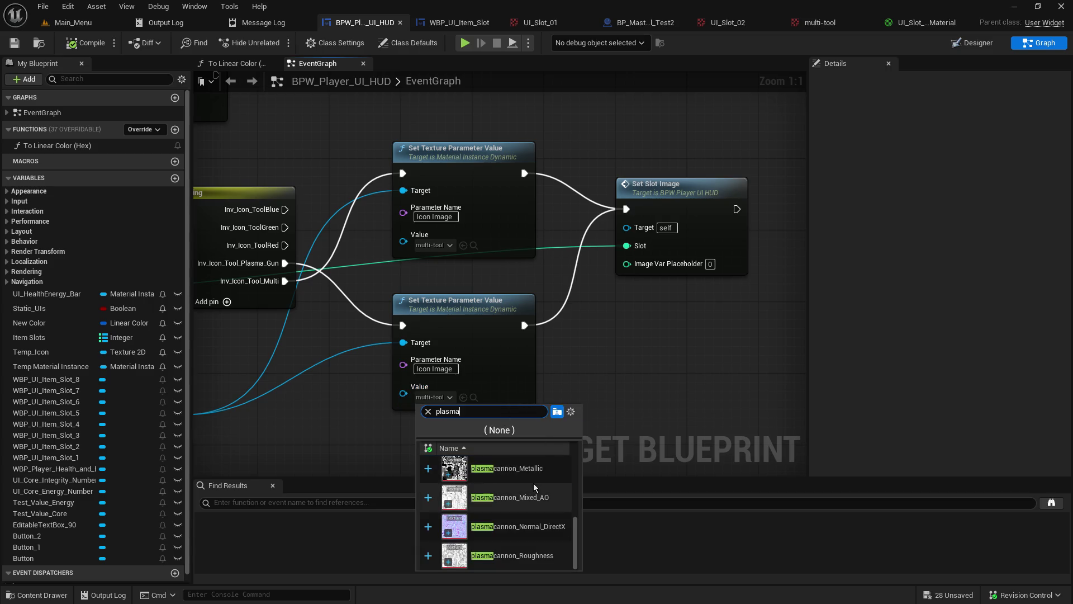
scroll(555, 500, up, 4)
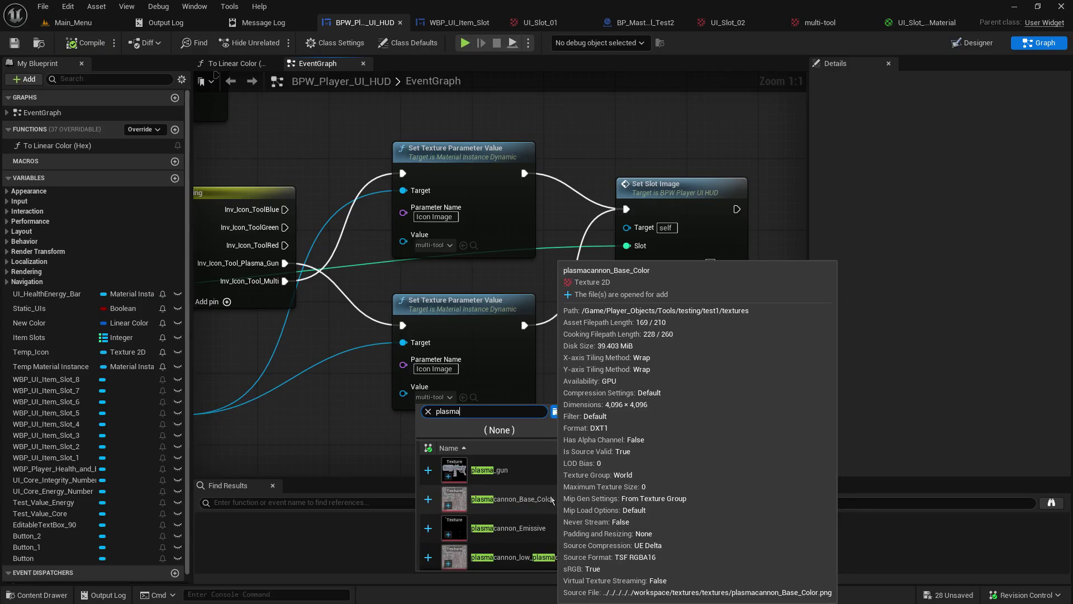
click(537, 470)
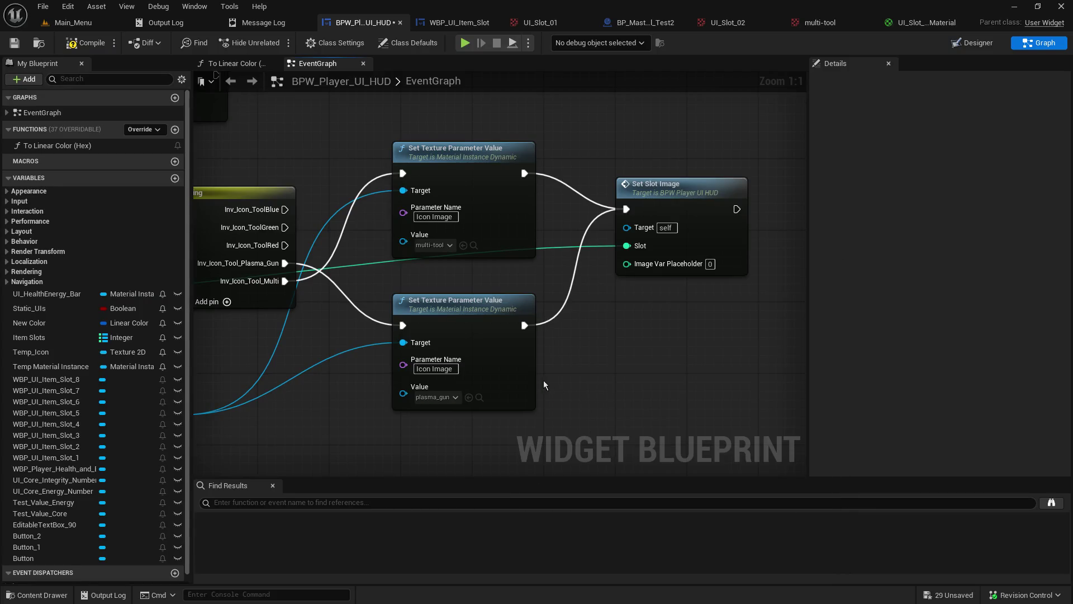